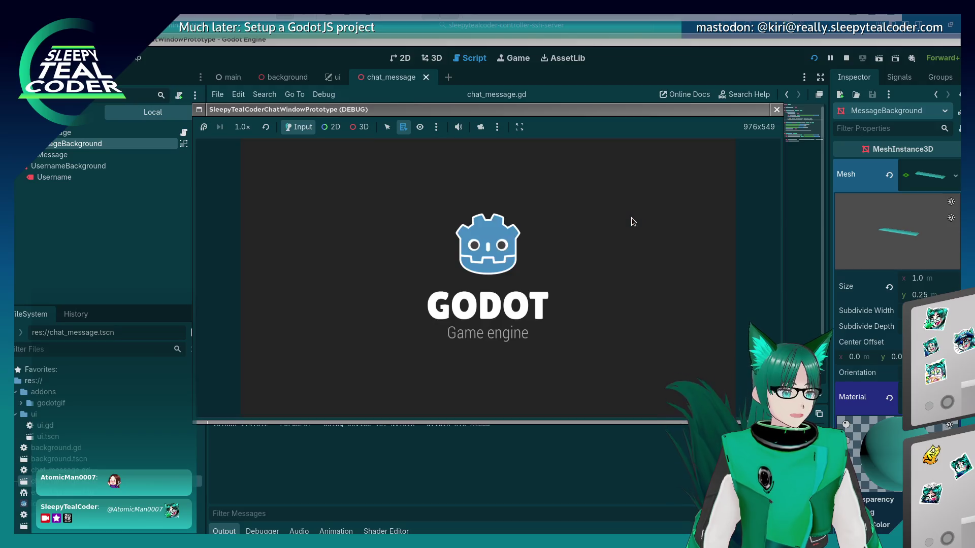
Post three more test chat messages in the running prototype
click(619, 199)
click(625, 167)
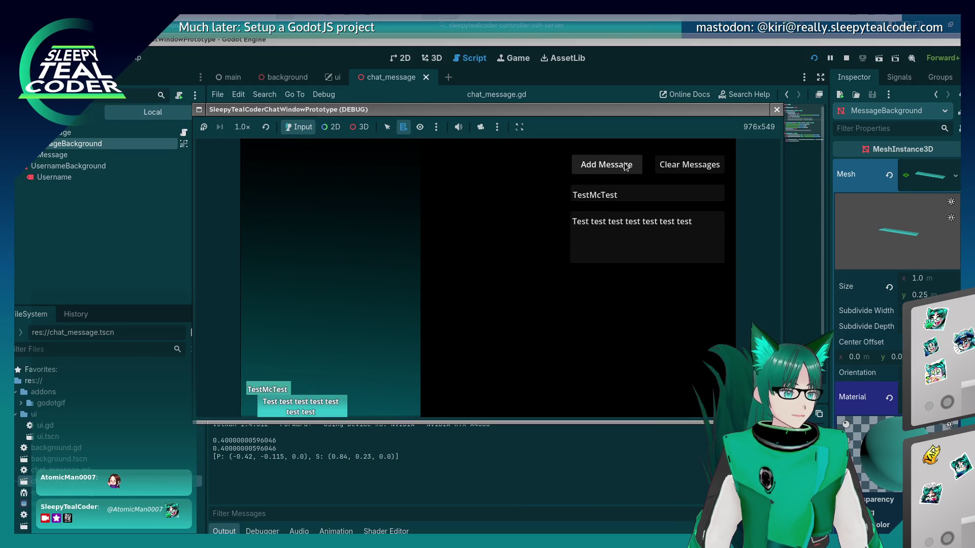
click(625, 167)
click(643, 222)
Post a message from 'Long Message User' with a very long 'Mooo…' text, then close the game
double_click(667, 197)
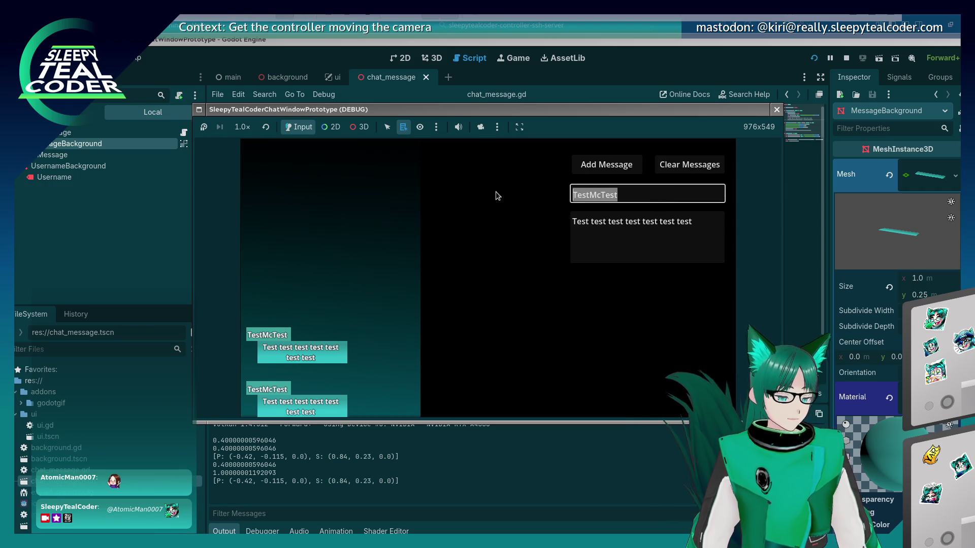
text(Long Message )
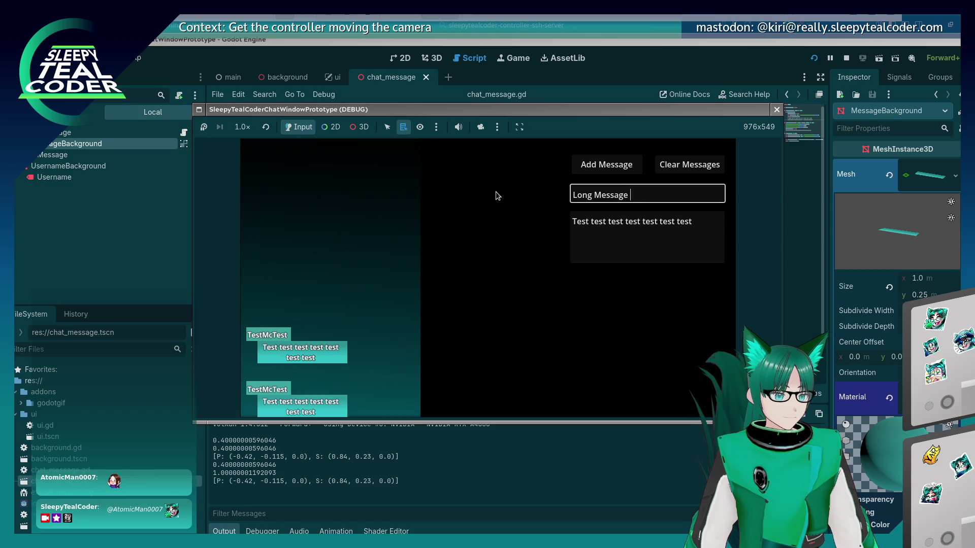
text(User)
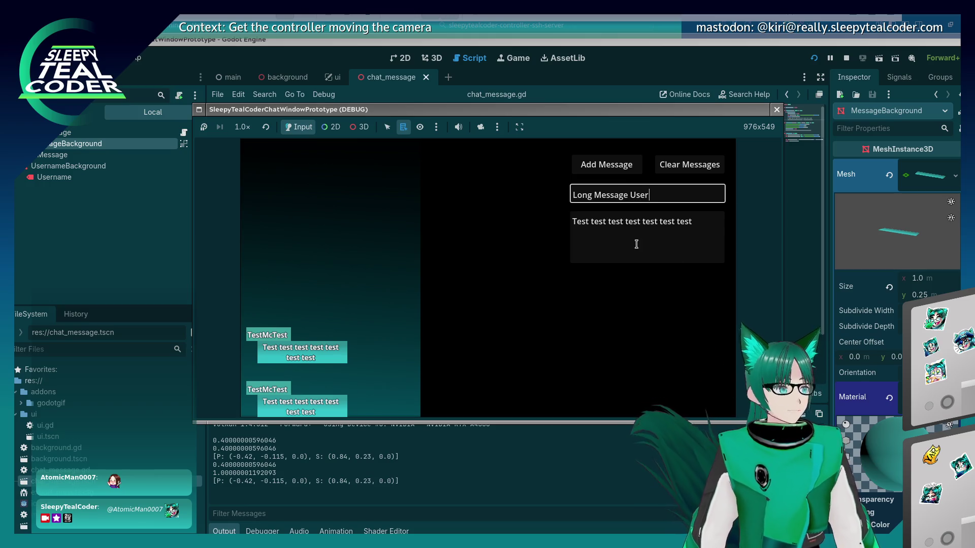
click(692, 239)
drag(692, 239, 524, 174)
text(Mo)
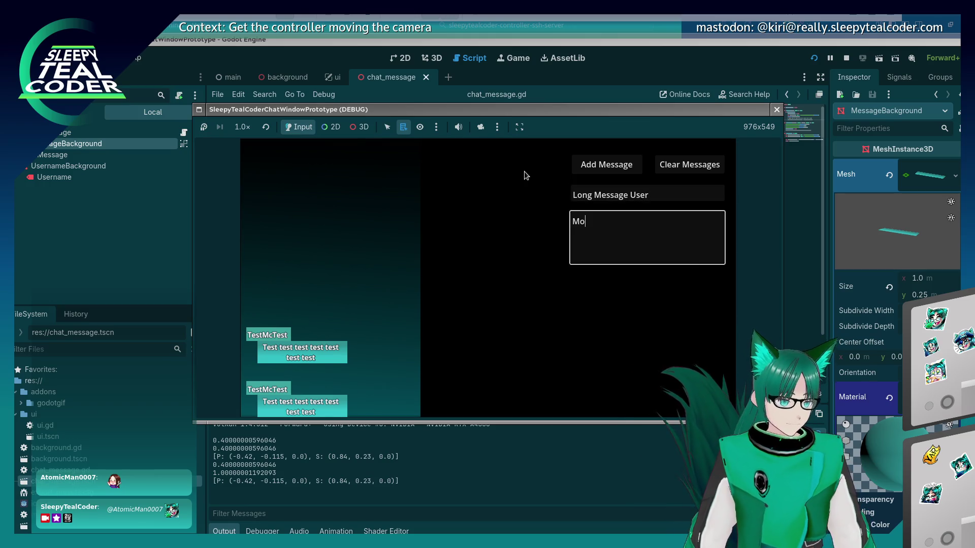
text(oooooooooooooooooooooooooooooooooooooo)
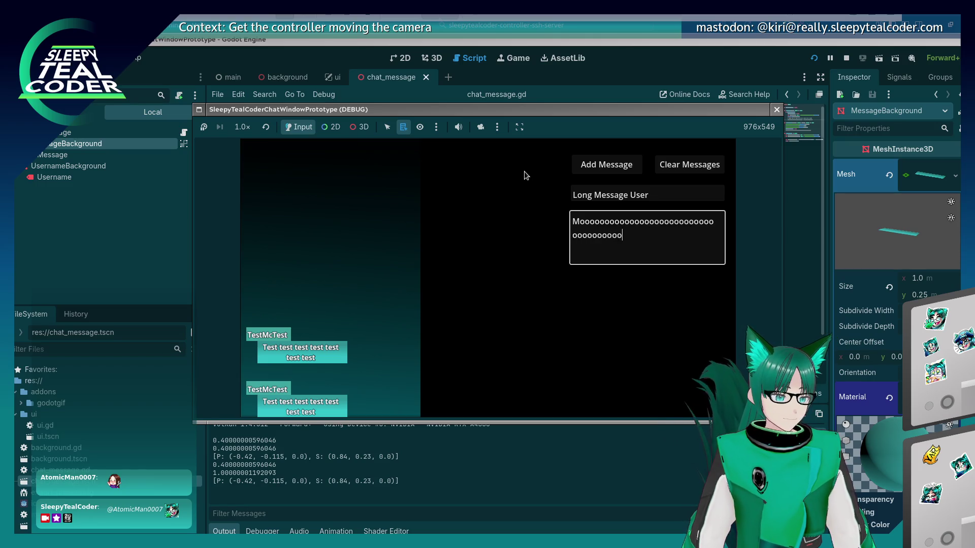
text(oooooooooooooooooooooooooooooooooooooooooooooooooooooooooooooooooooooooo)
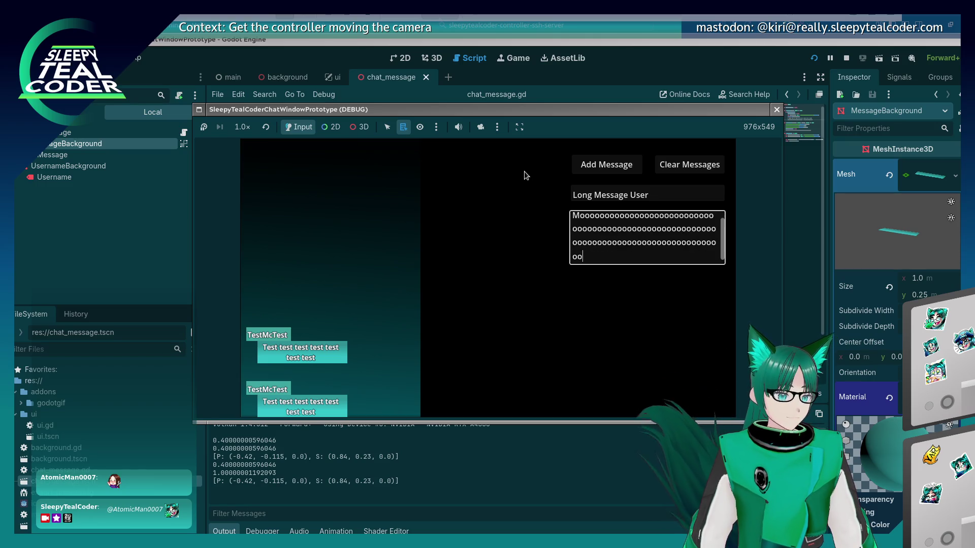
click(607, 165)
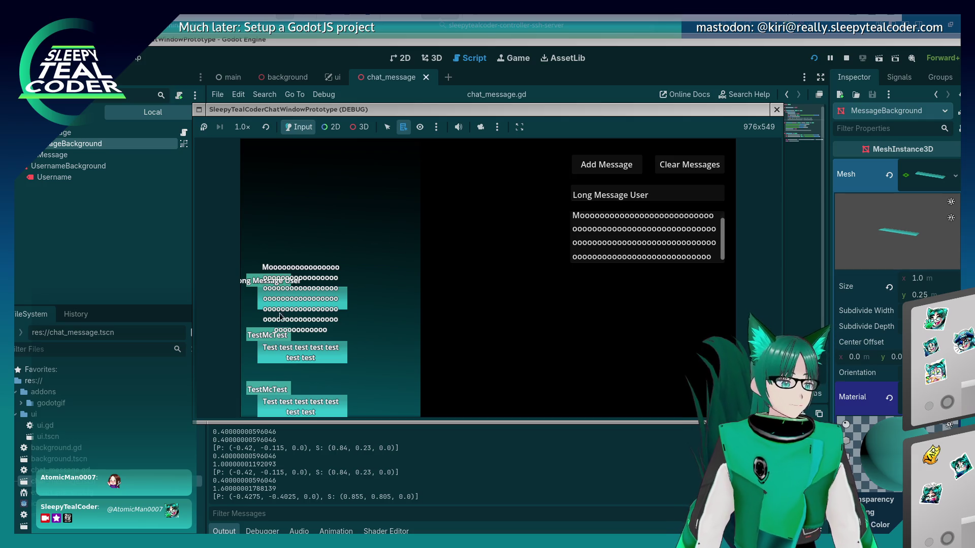
key(F8)
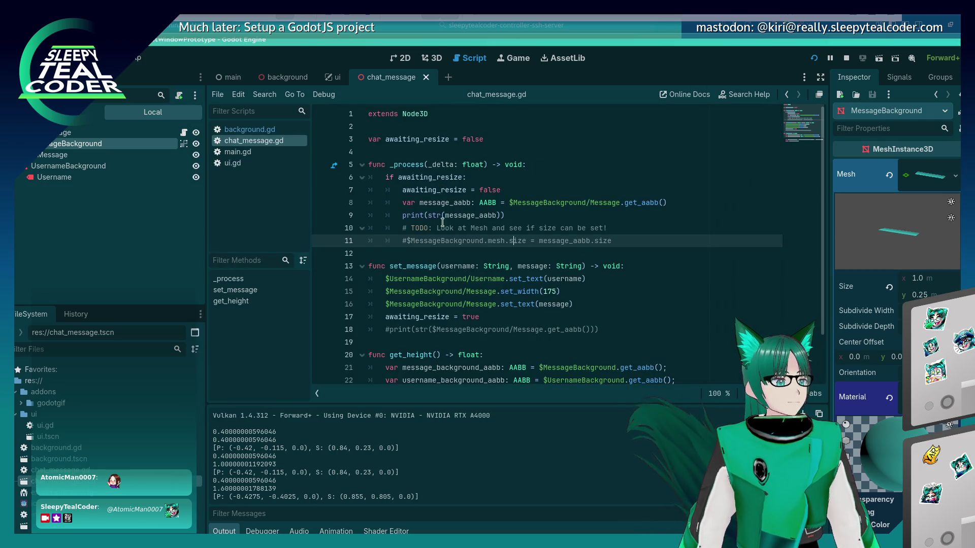
click(443, 224)
click(463, 215)
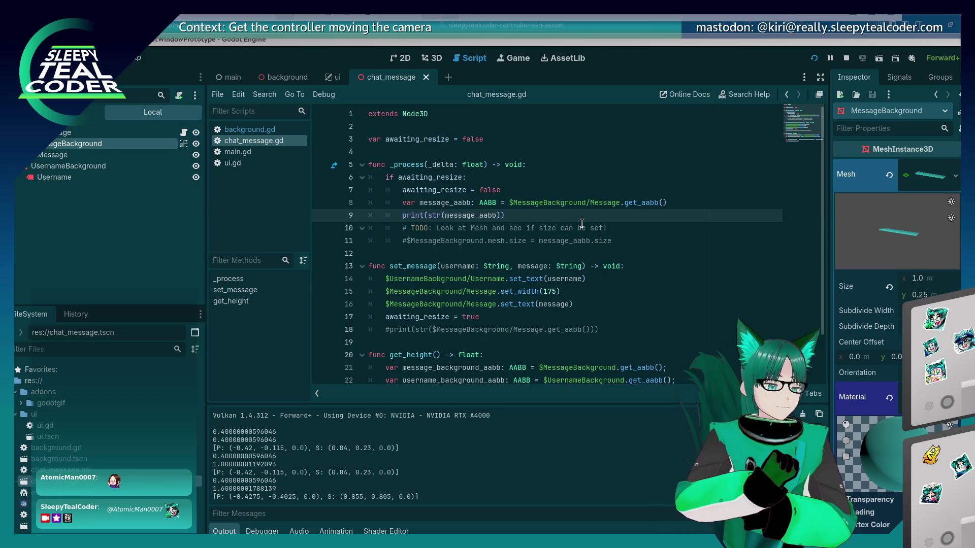
click(506, 215)
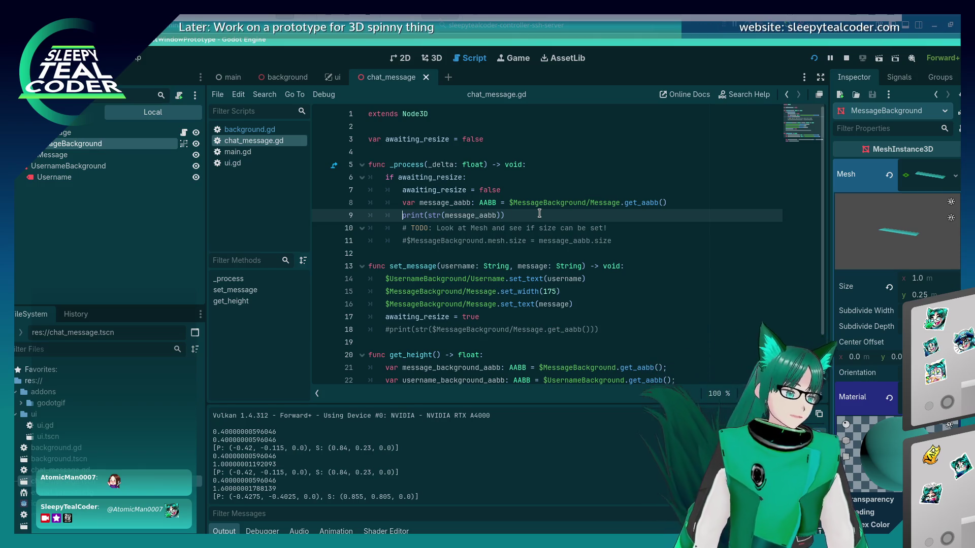
scroll(379, 480, up, 1)
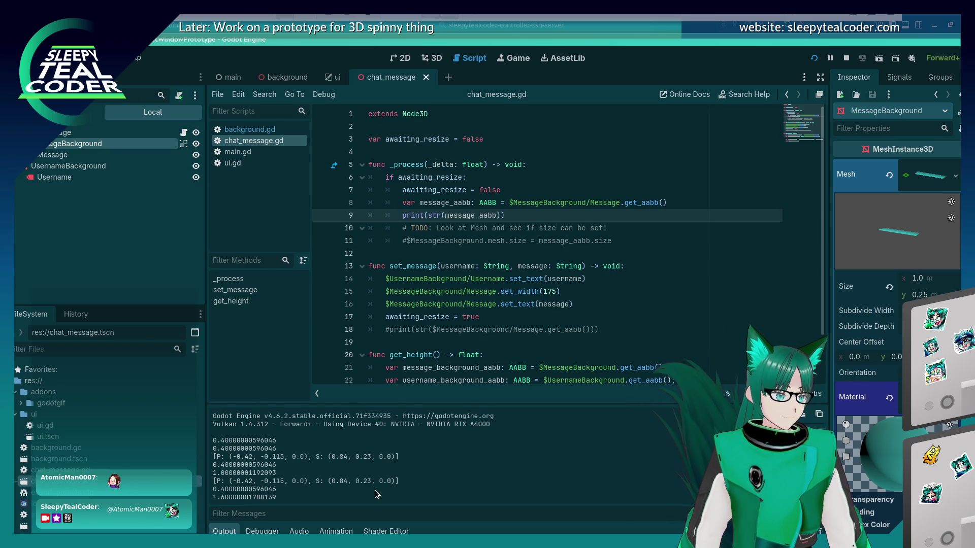
scroll(375, 490, down, 1)
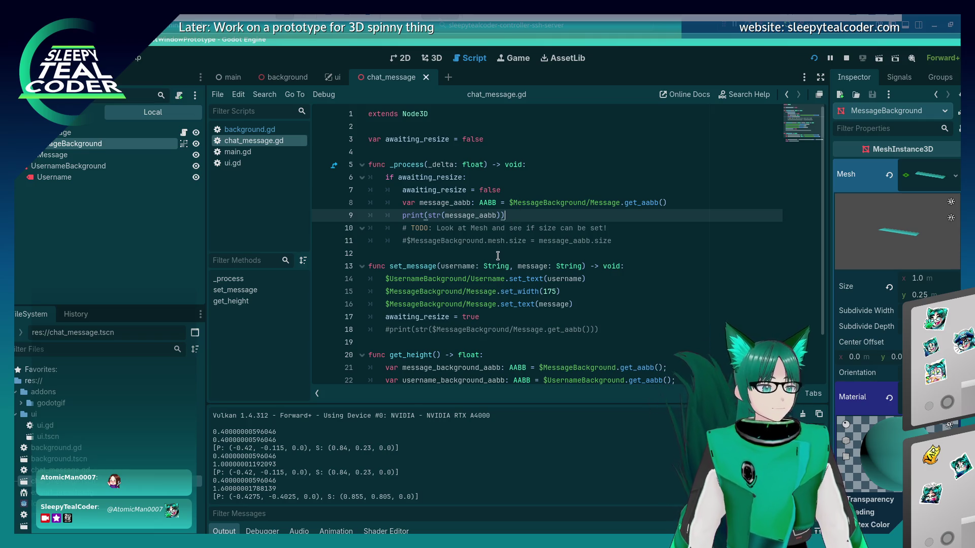
scroll(521, 217, down, 2)
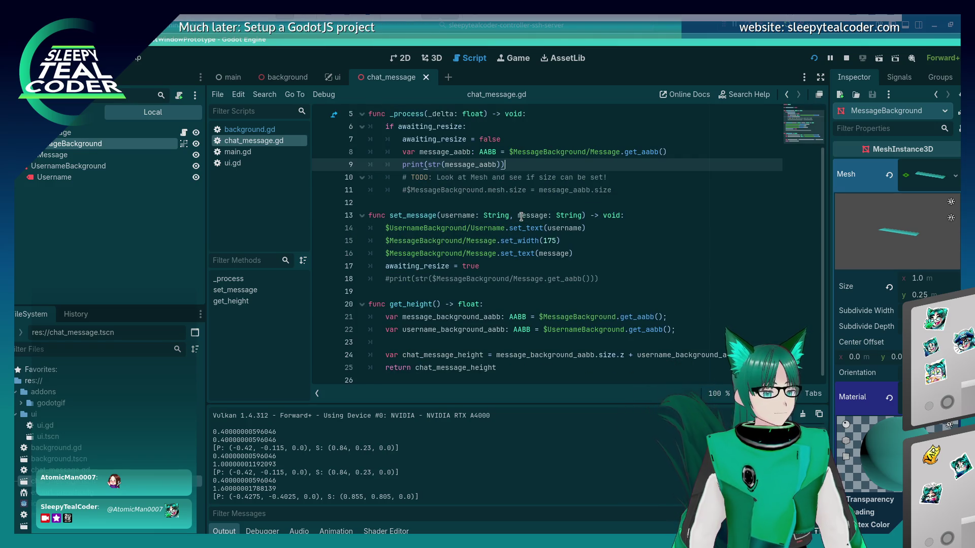
scroll(521, 217, up, 2)
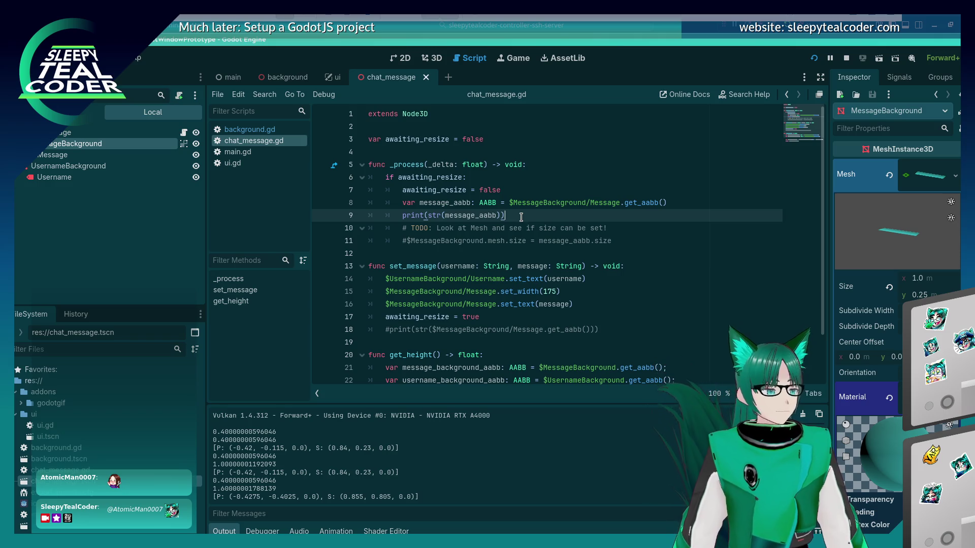
scroll(520, 218, down, 2)
scroll(521, 220, up, 2)
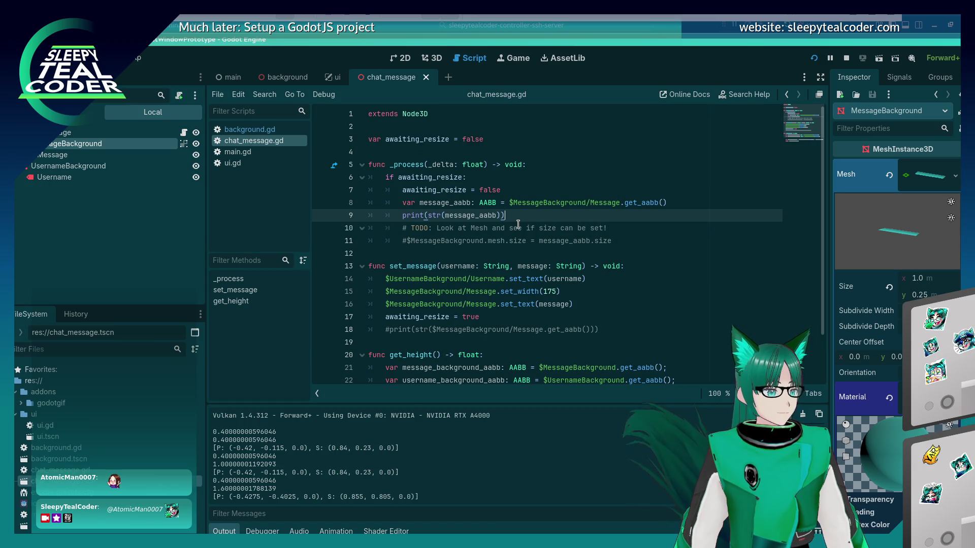
Begin a new line with $MessageBackground and browse its members in autocomplete
key(Return)
text(4)
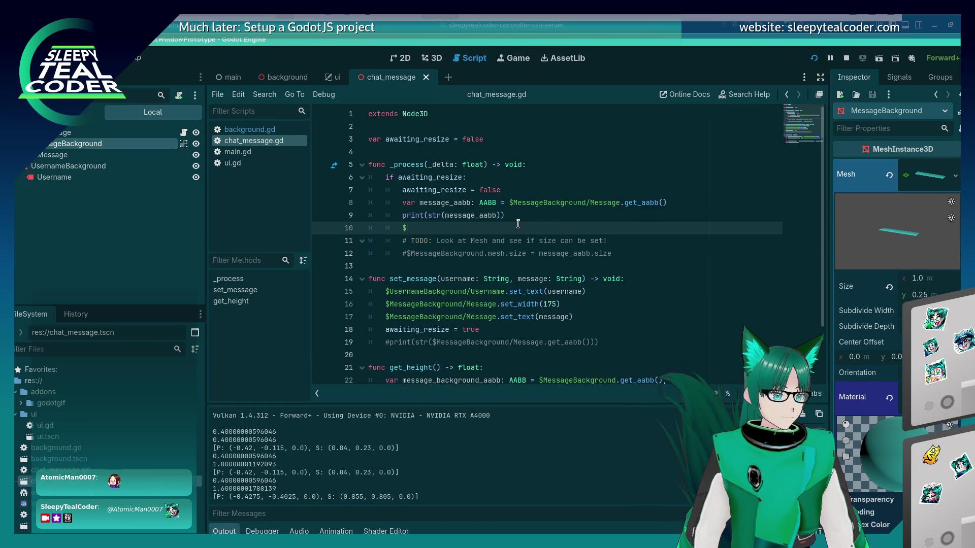
text(Message)
key(Return)
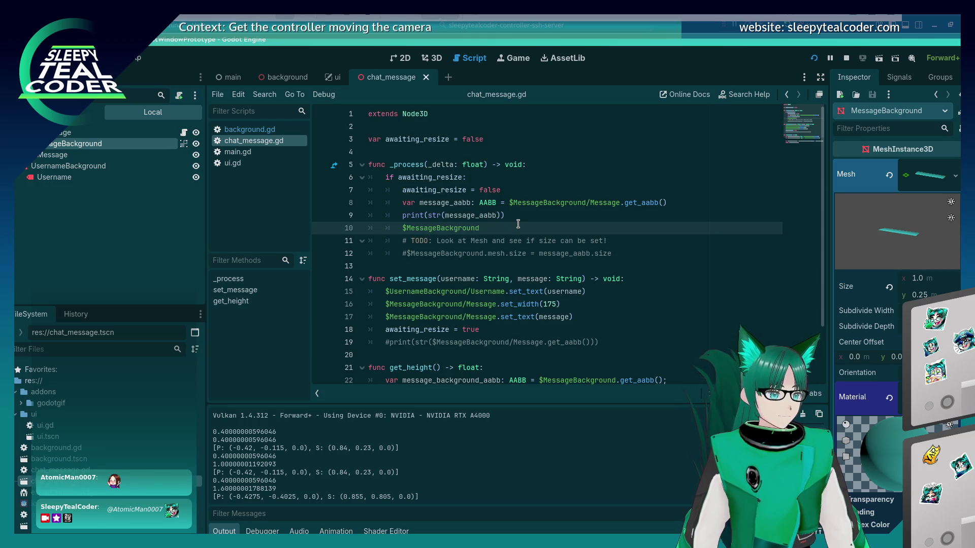
text(s)
key(BackSpace)
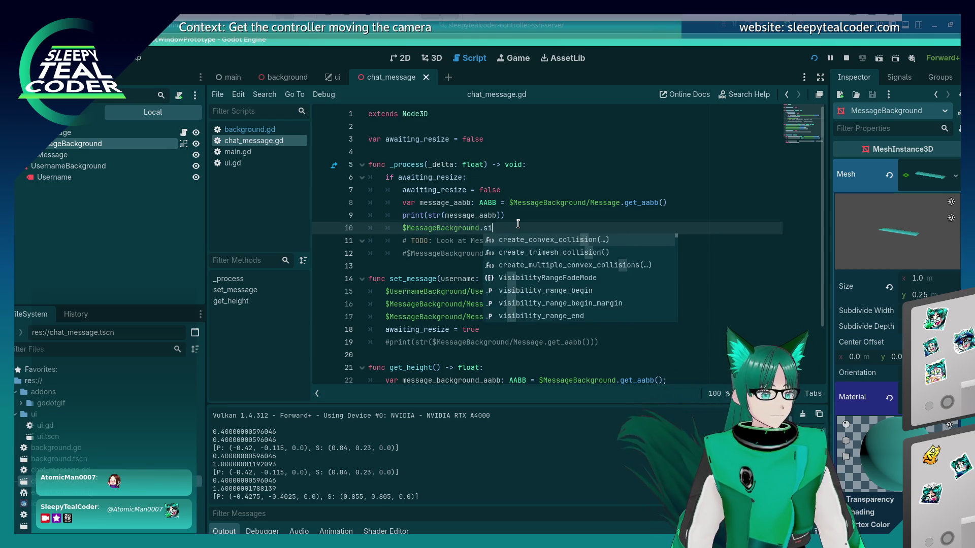
text(po)
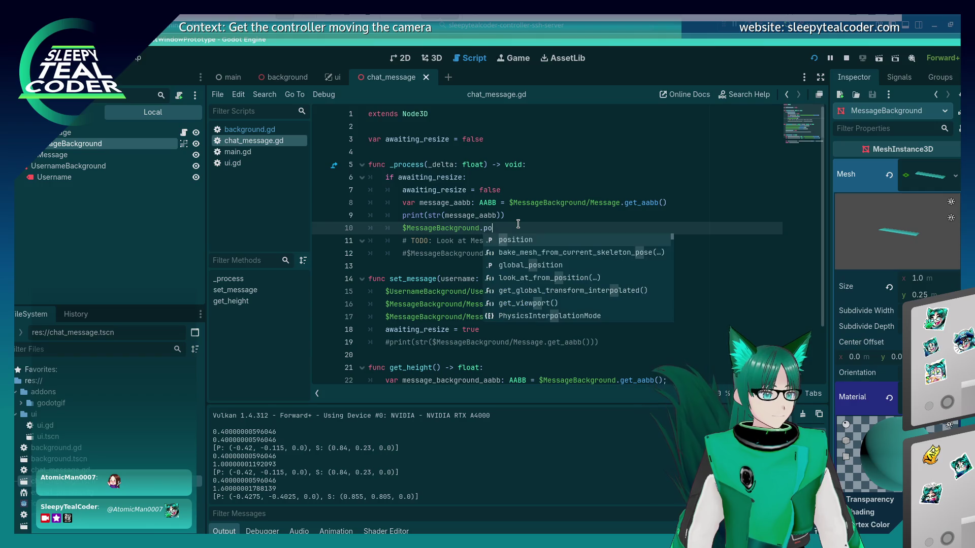
key(BackSpace)
key(BackSpace)
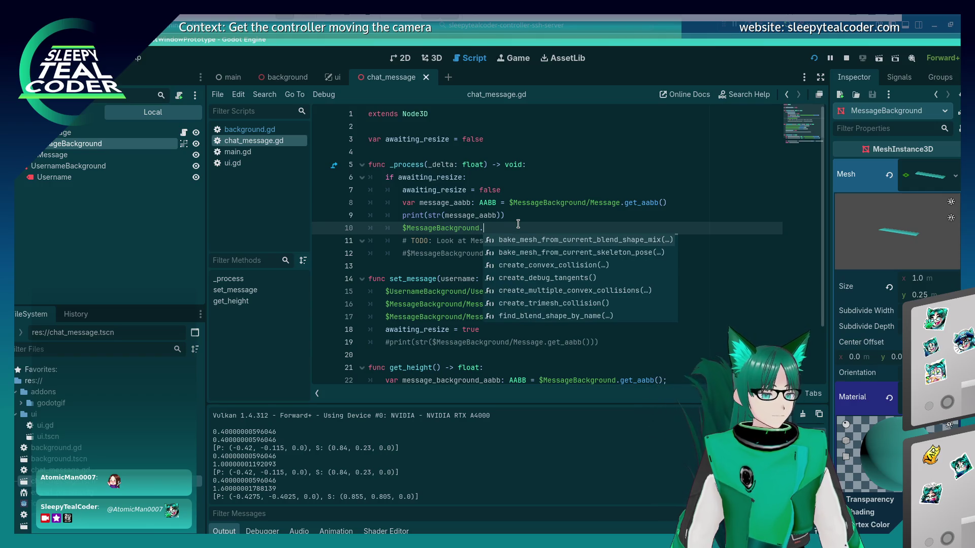
text(aa)
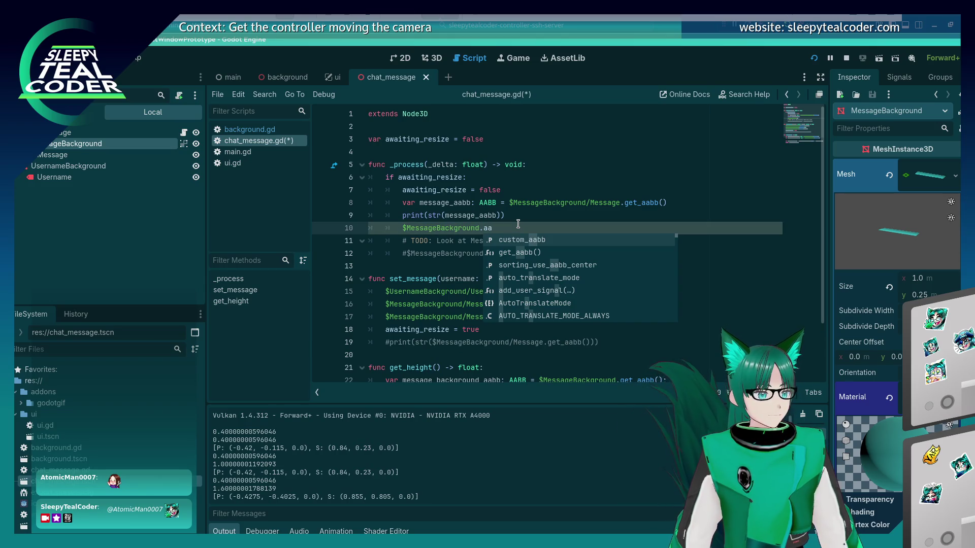
key(BackSpace)
key(BackSpace)
Complete the member as $MessageBackground.custom_aabb on line 10
text(set_)
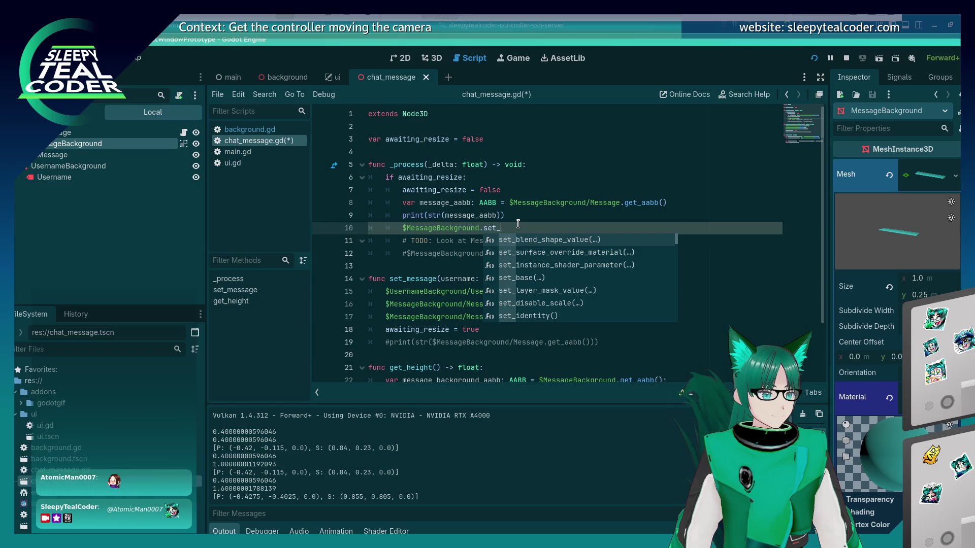
key(BackSpace)
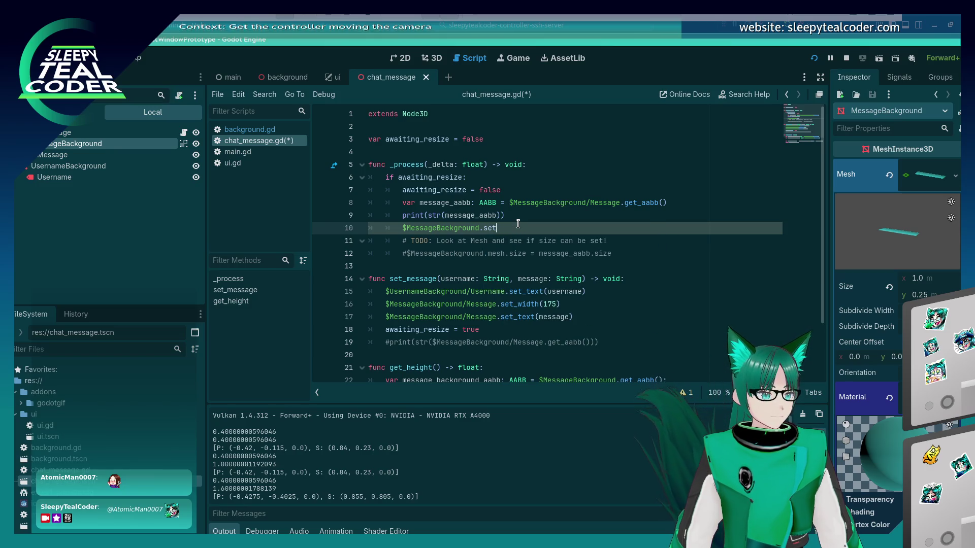
key(BackSpace)
key(BackSpace)
key(BackSpace)
text(cus)
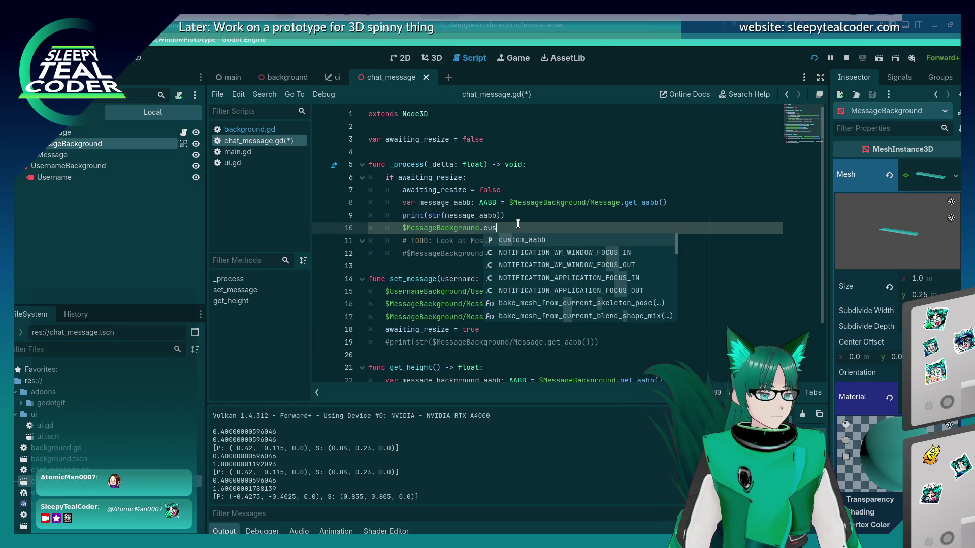
key(Return)
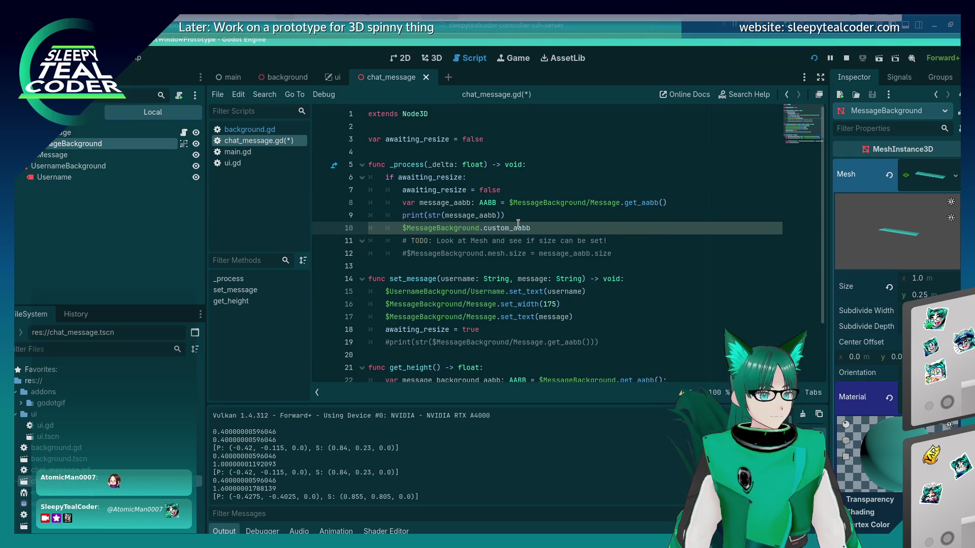
key(ctrl+space)
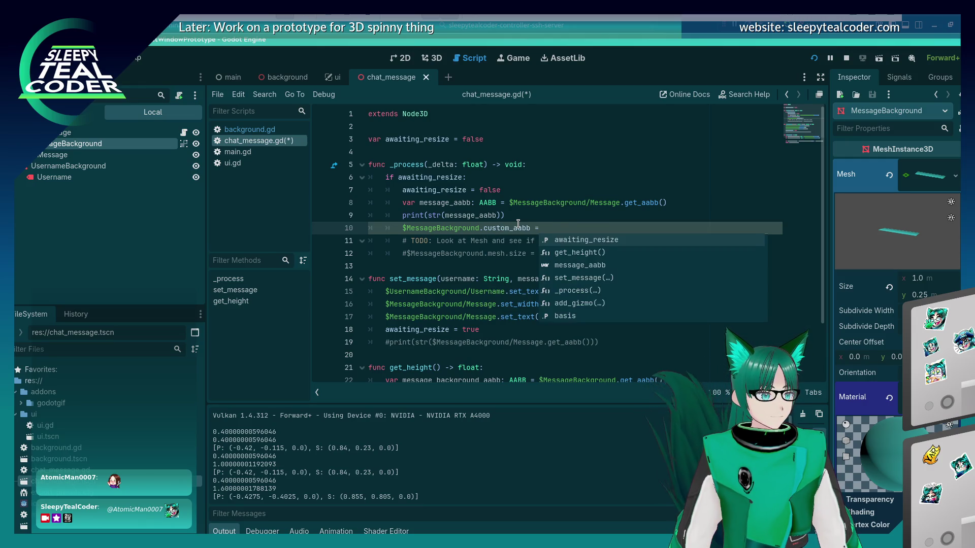
key(BackSpace)
key(BackSpace)
key(BackSpace)
text(.)
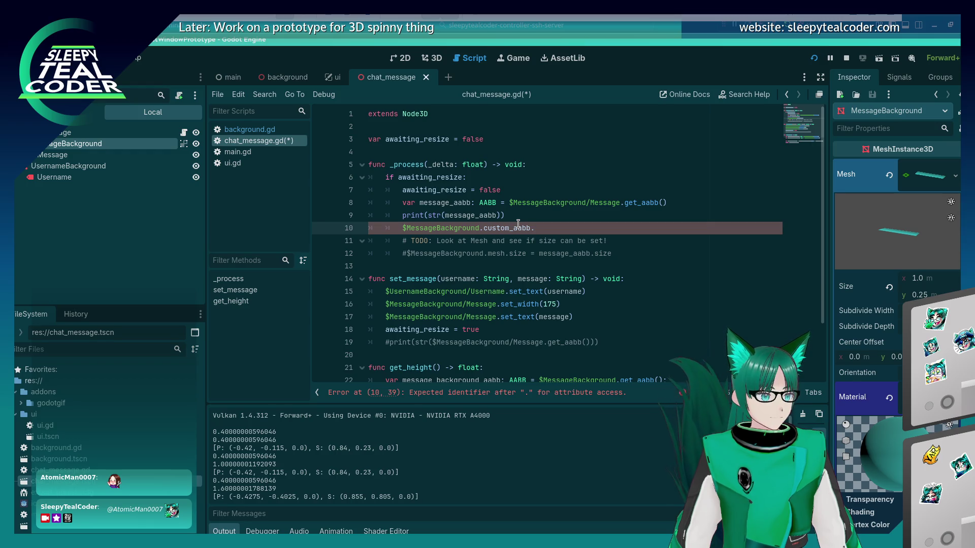
key(BackSpace)
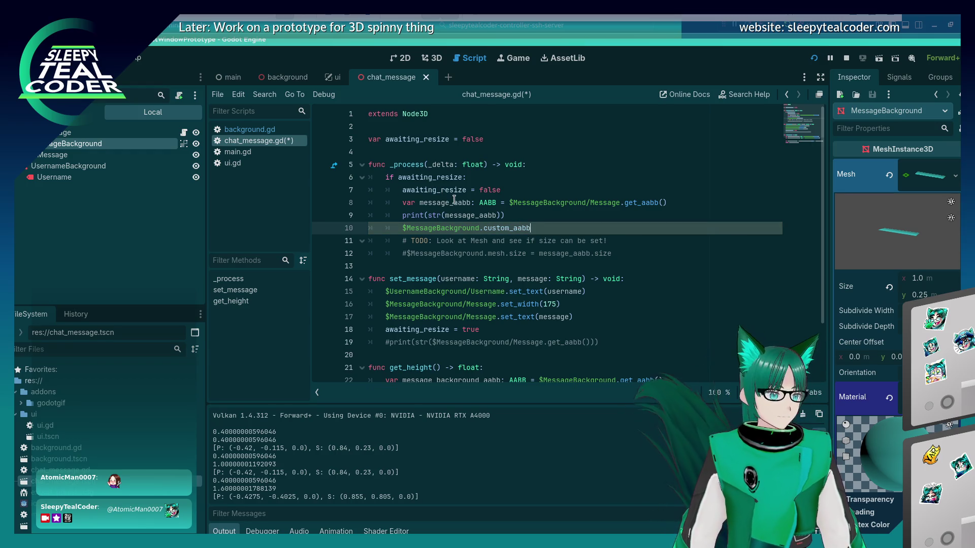
Try a scratch message_aabb.size line below the print statement, then remove it
click(588, 214)
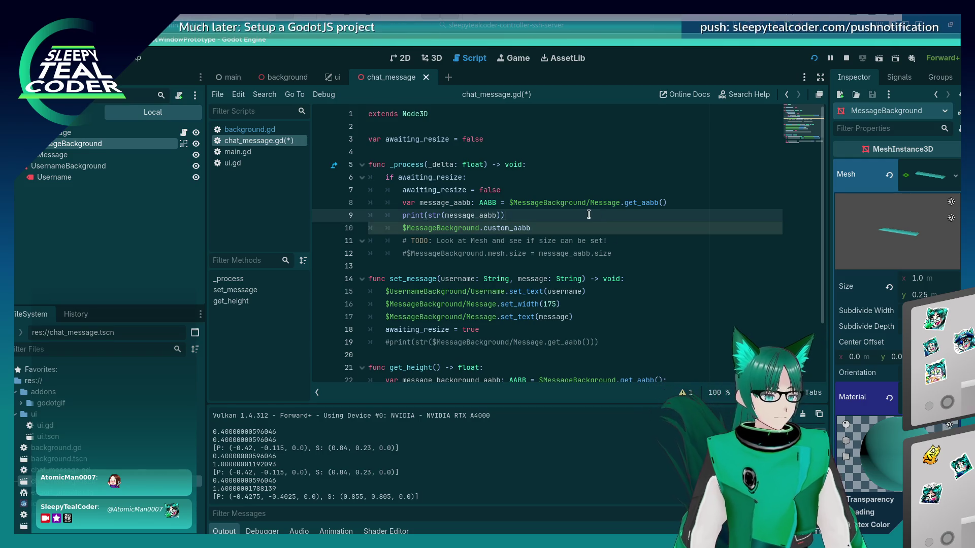
key(Return)
text(message_aa)
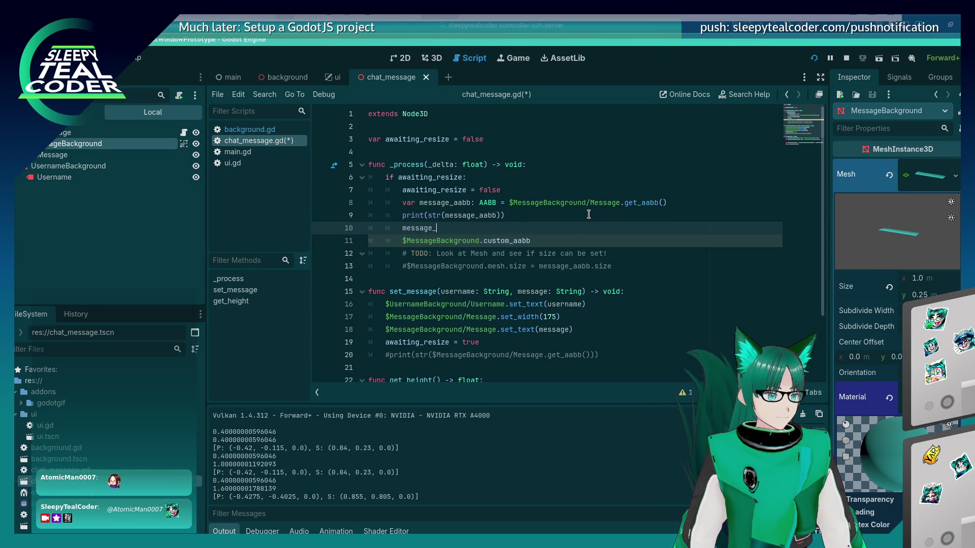
key(Return)
text(.)
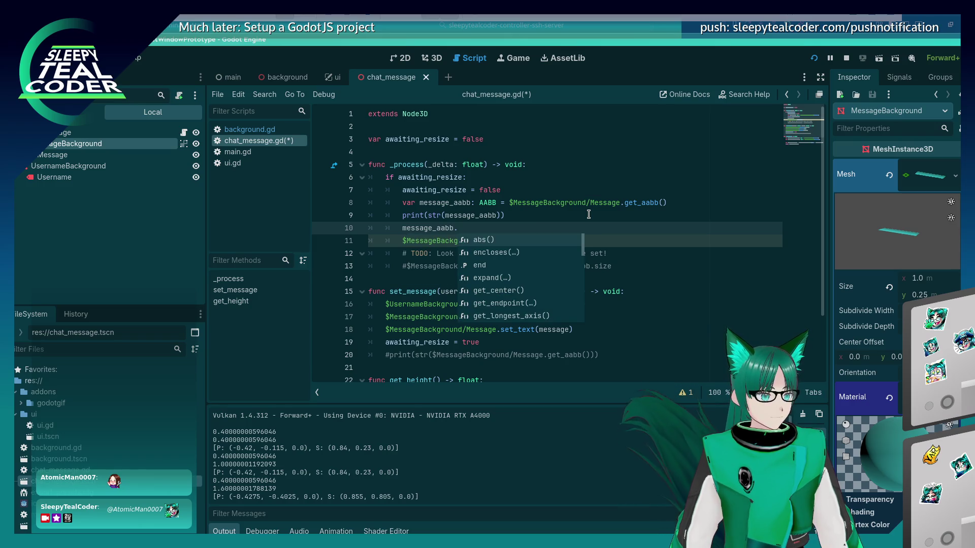
text(size)
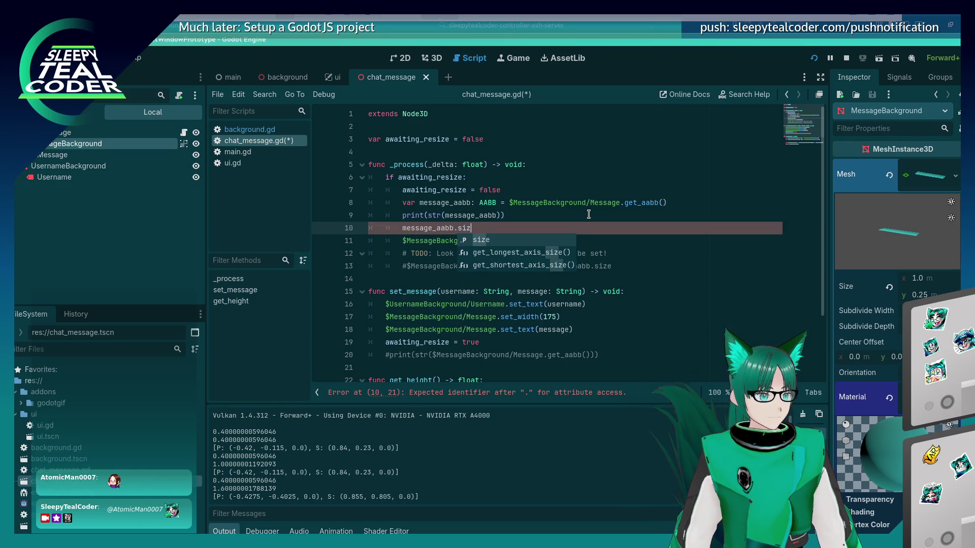
key(BackSpace)
key(BackSpace)
key(BackSpace)
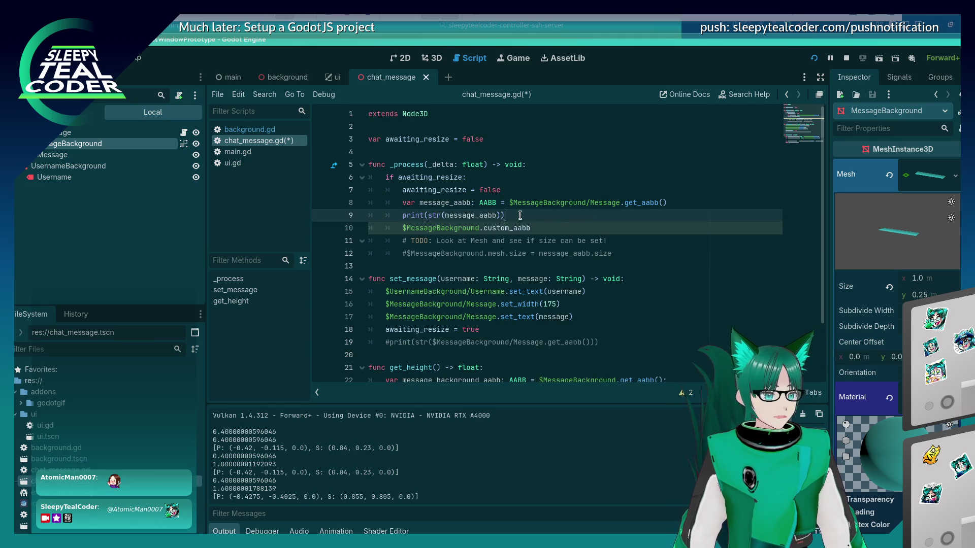
Finish line 10 as custom_aabb.size = message_aabb.size and save chat_message.gd
mouse_move(519, 227)
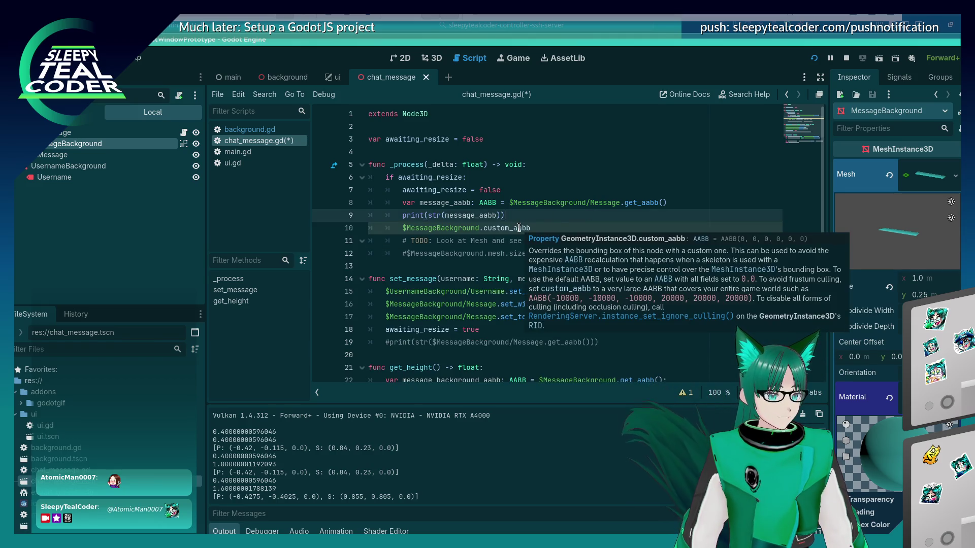
click(553, 225)
text(.s)
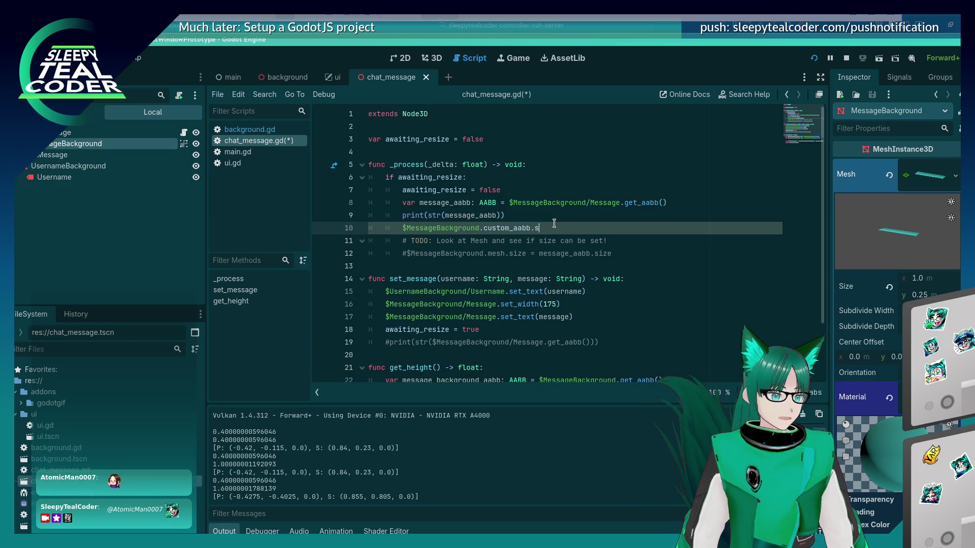
text(ize = message_)
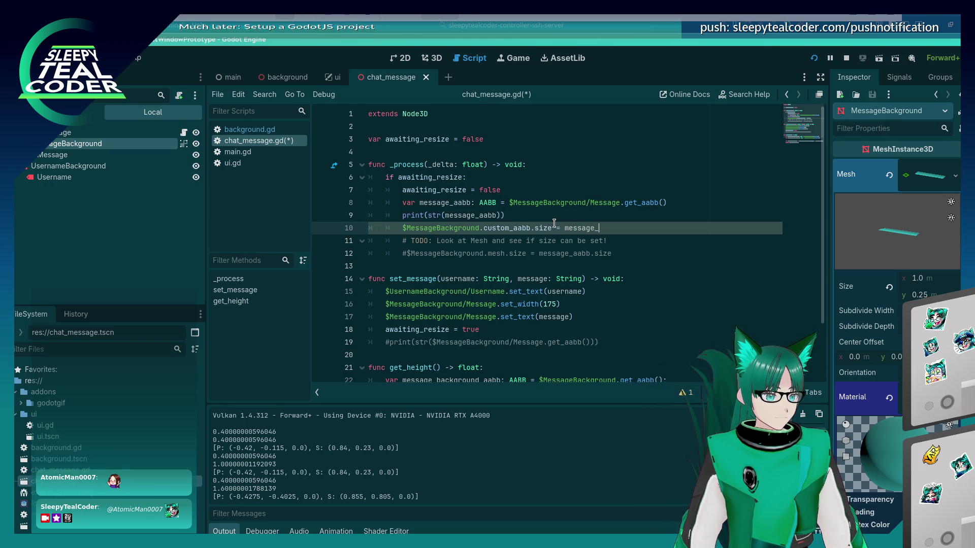
text(aabb.size)
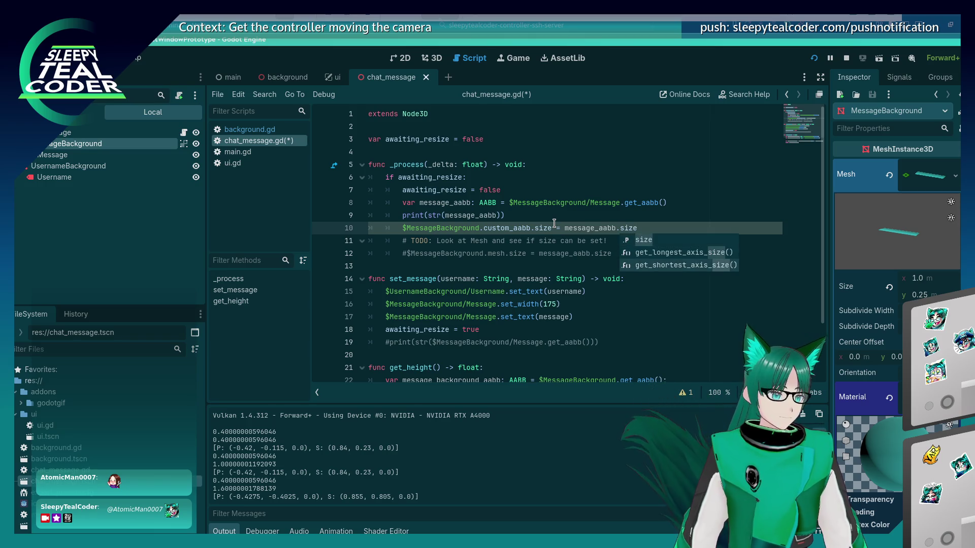
click(554, 216)
key(ctrl+s)
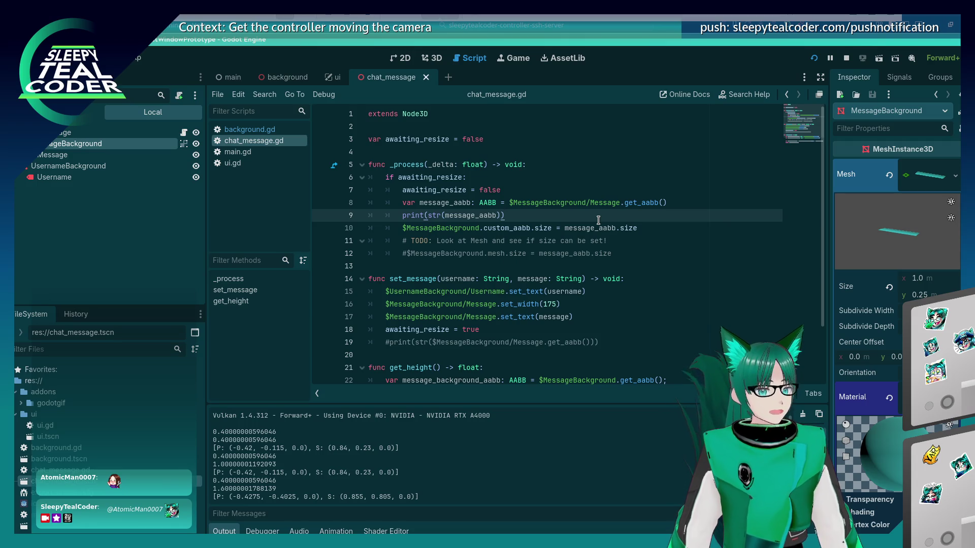
Run the prototype, post a TestMcTest message and a long 'LongMessage' Moooo message, then stop
click(813, 58)
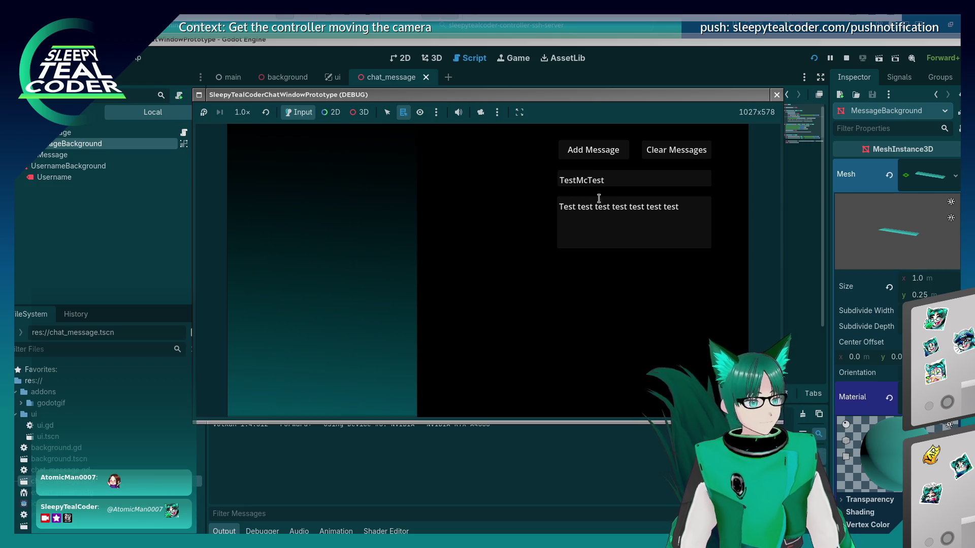
click(614, 149)
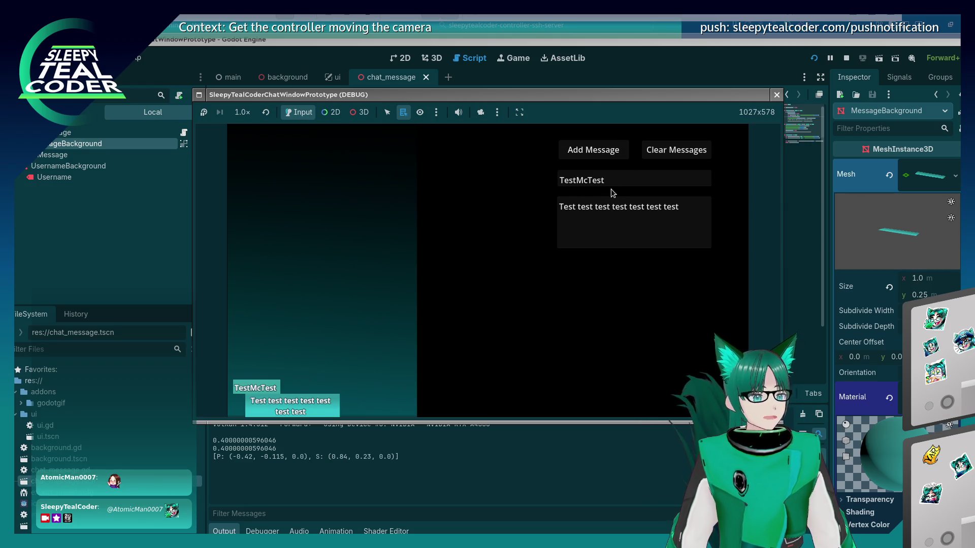
drag(620, 179, 533, 186)
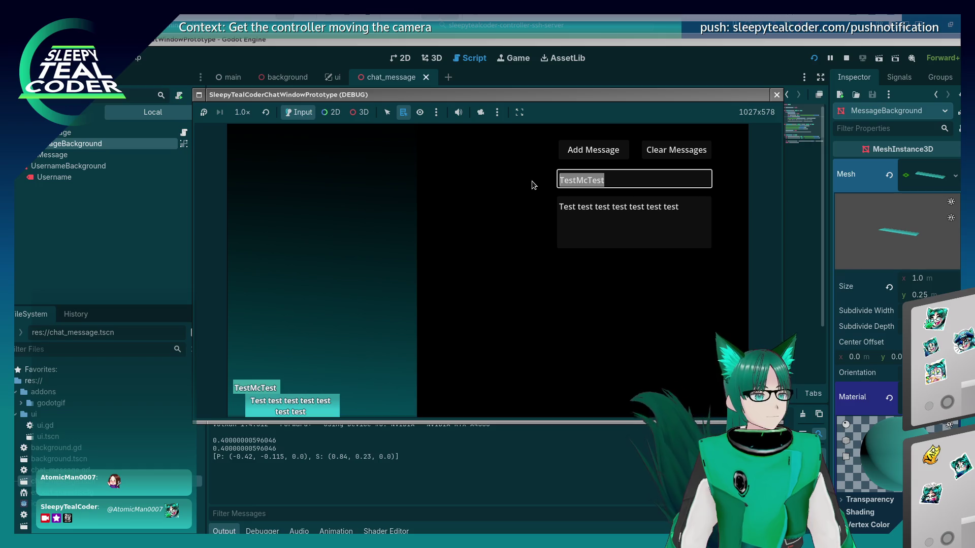
text(L)
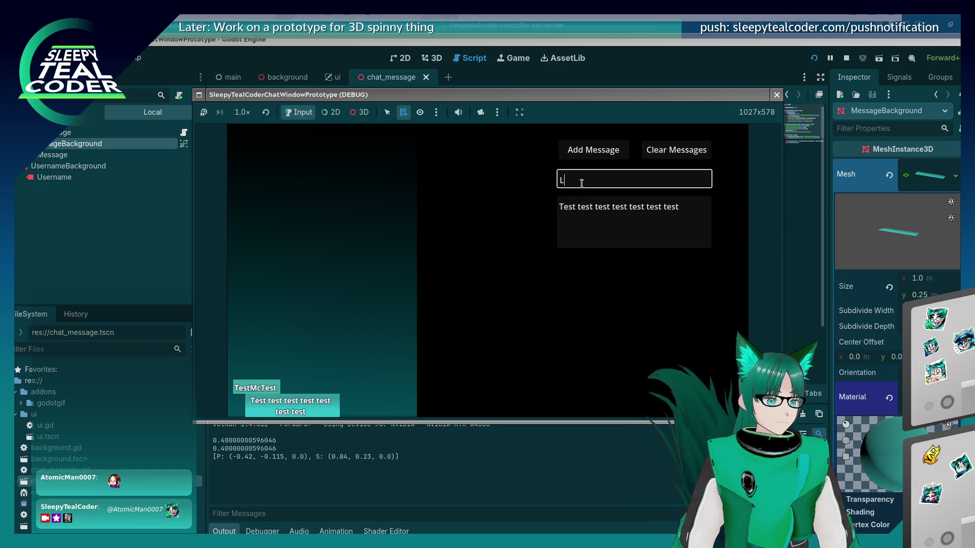
text(ongMessage)
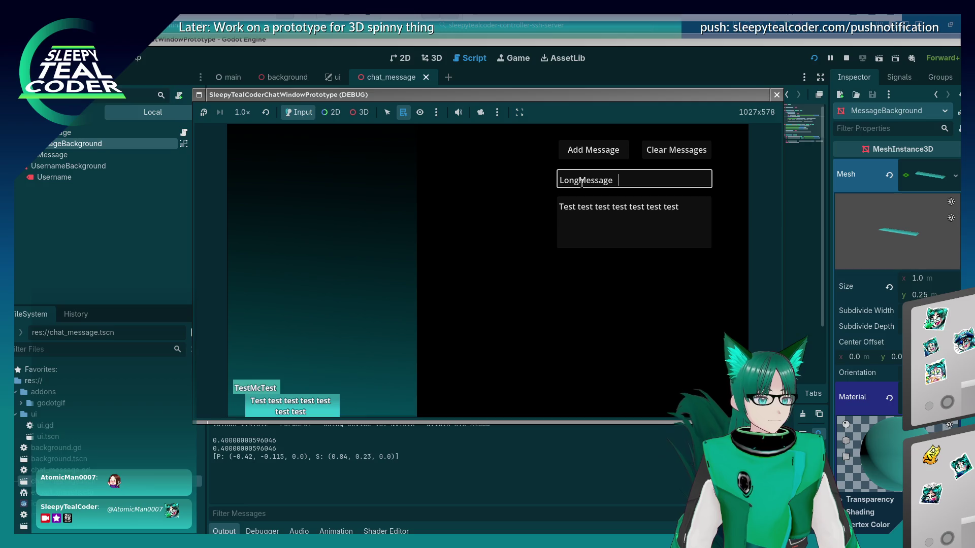
click(620, 212)
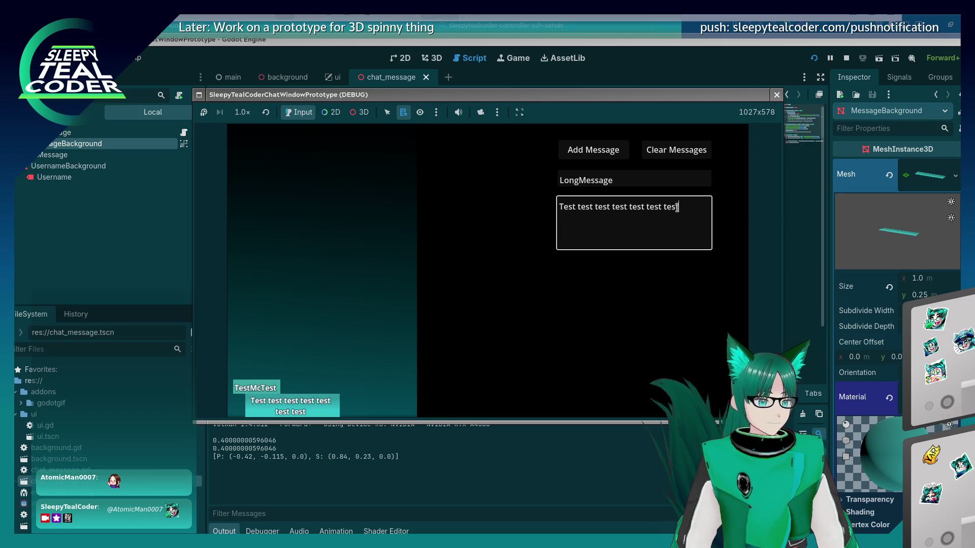
drag(677, 208, 549, 203)
text(Mo)
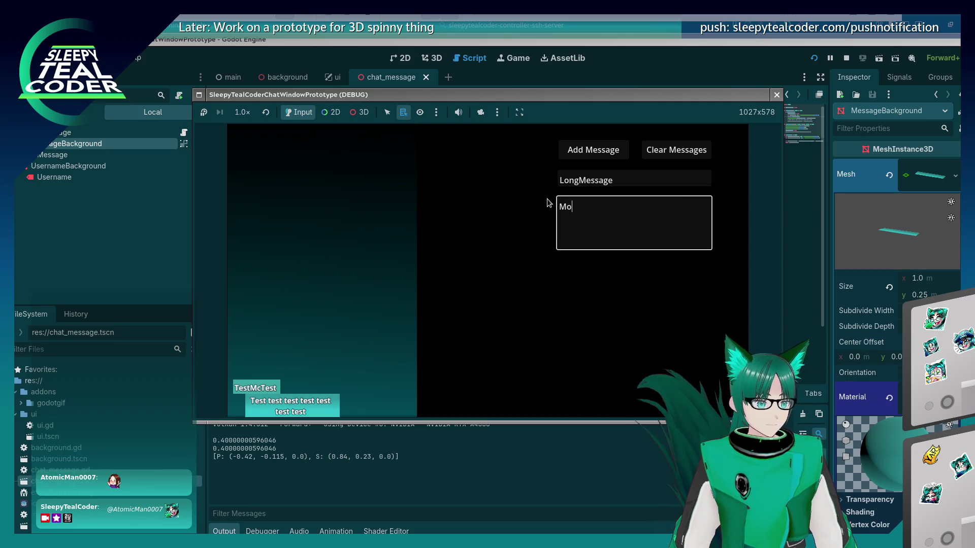
text(ooooooooooooooooooooooooooooooooooooooooooooo)
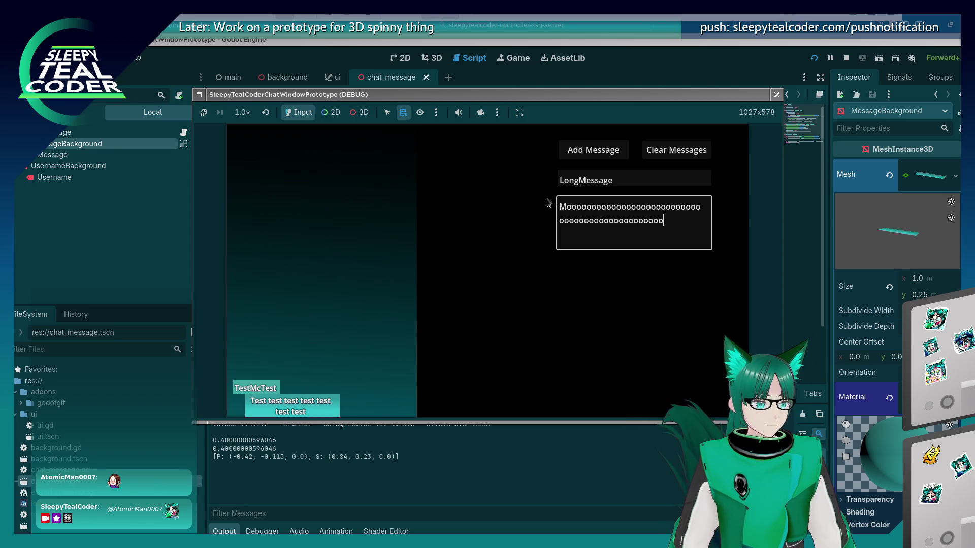
text(oooooooooooooooooooooooooooooooooooo)
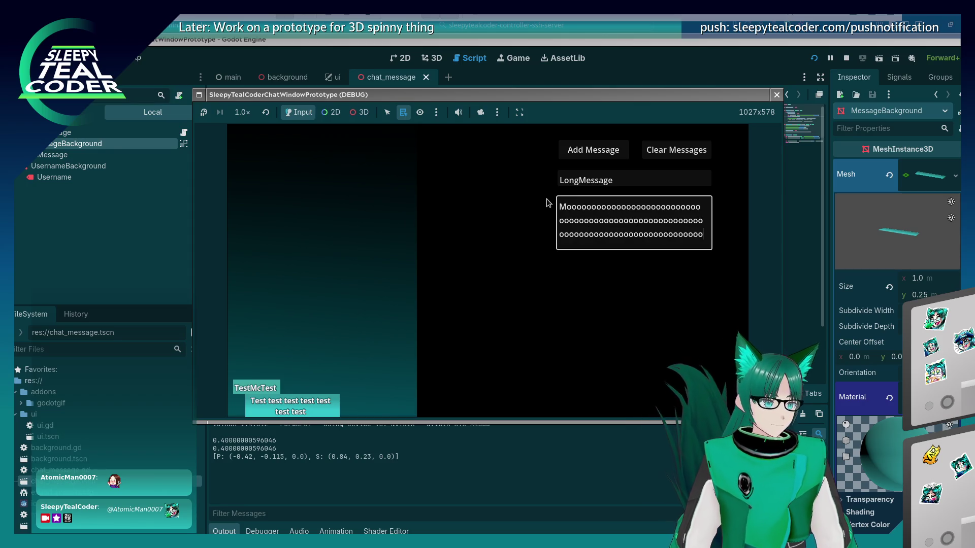
click(593, 149)
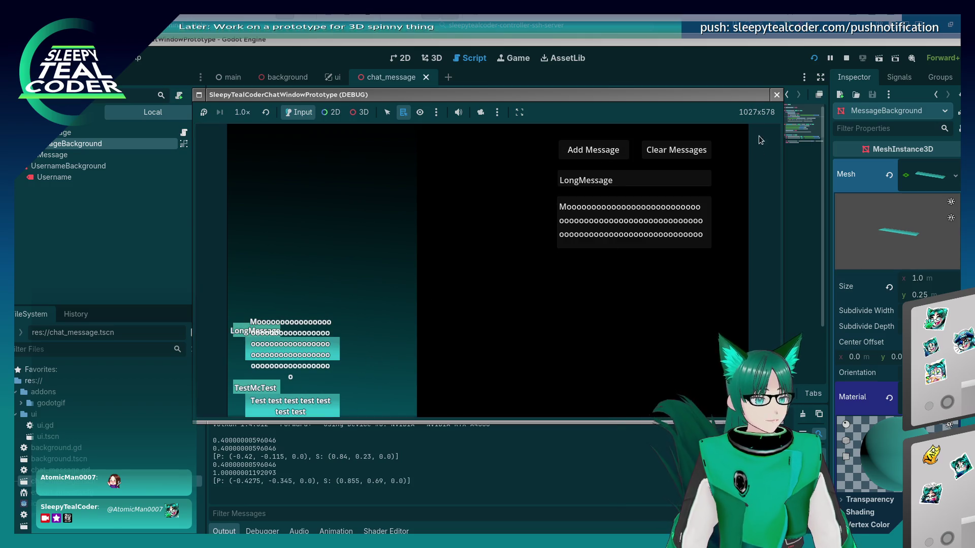
click(776, 95)
click(513, 230)
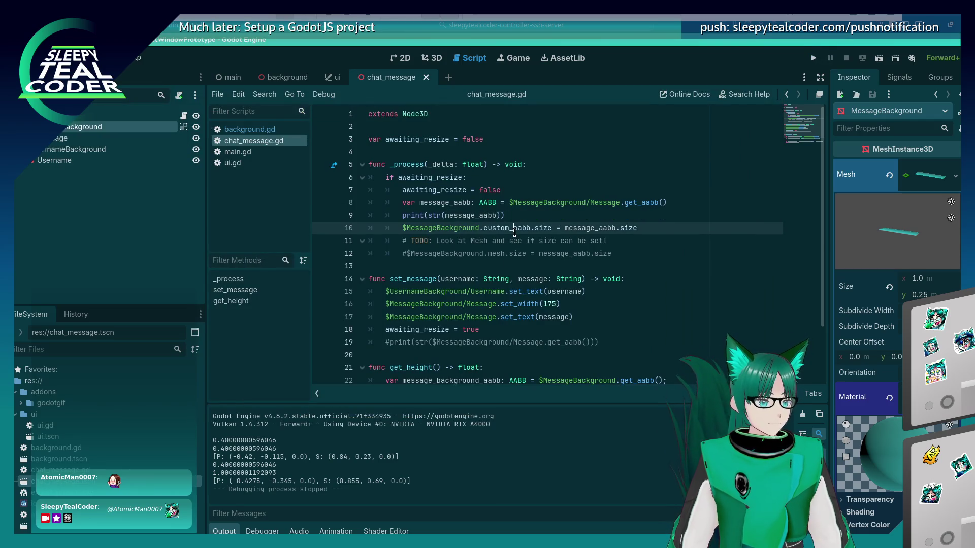
Remove custom_aabb from line 10 so it assigns to $MessageBackground.size
double_click(505, 228)
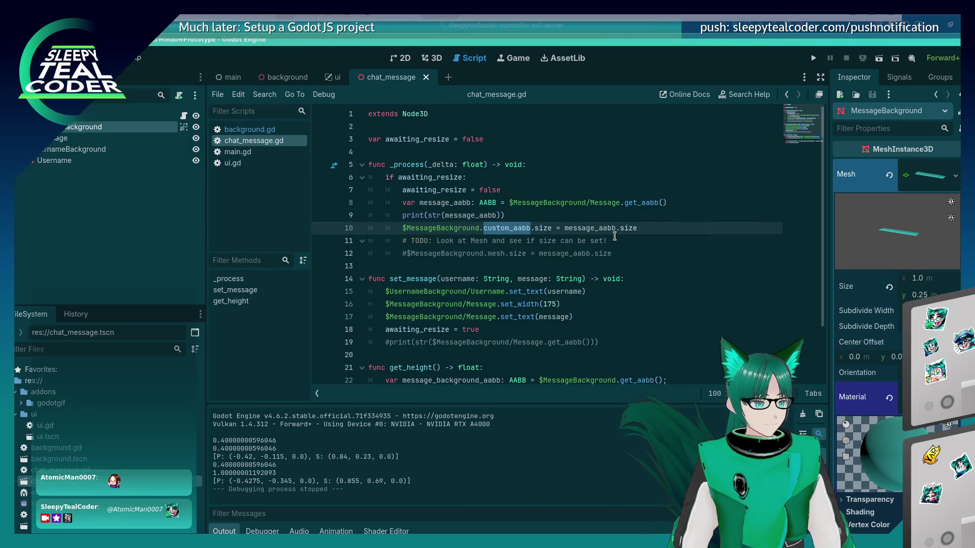
key(BackSpace)
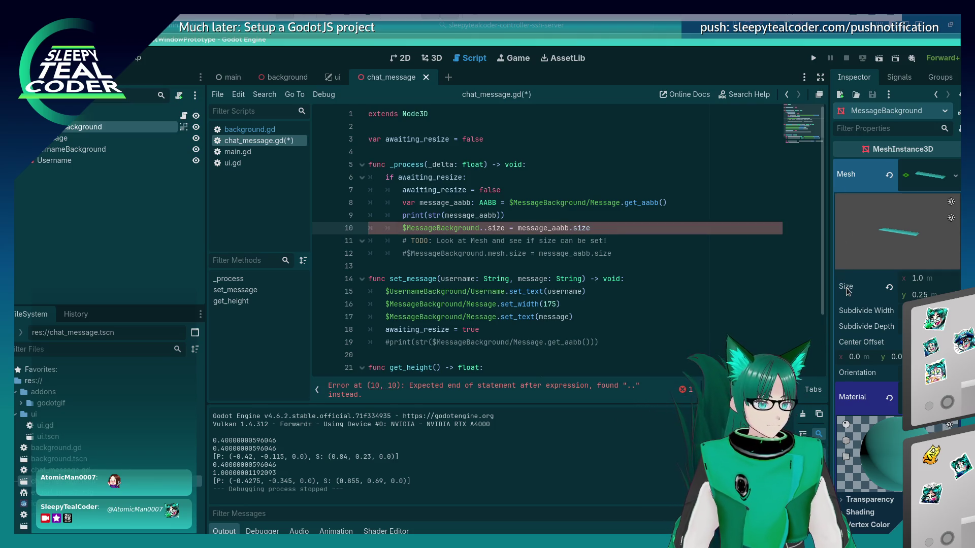
mouse_move(847, 290)
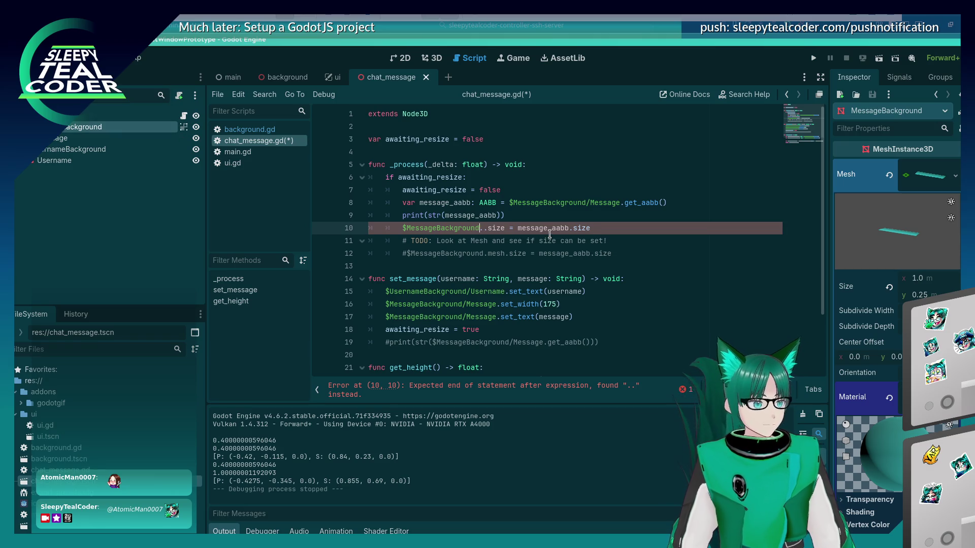
key(Delete)
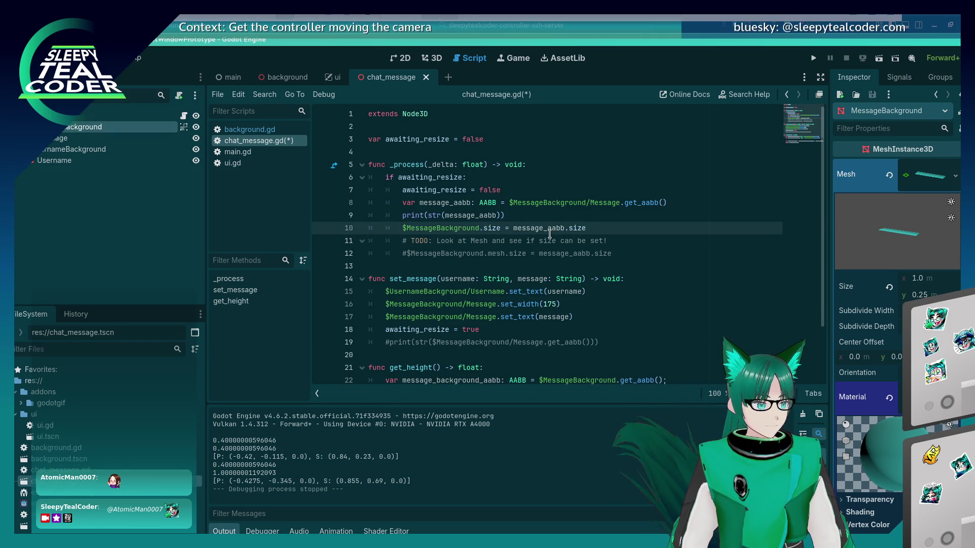
key(End)
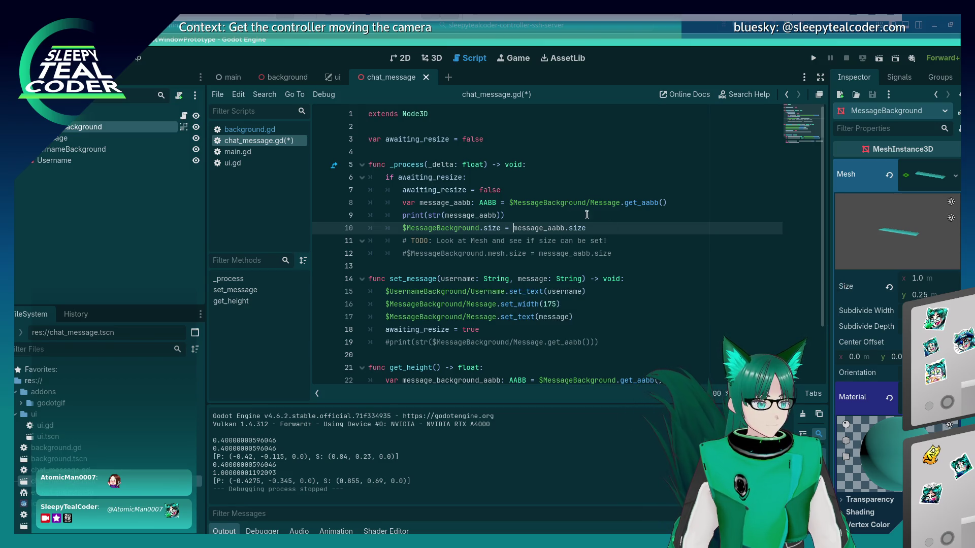
Wrap the value as Vector2(message_aabb.size.x, message_aabb.size.y) and run the project
click(511, 228)
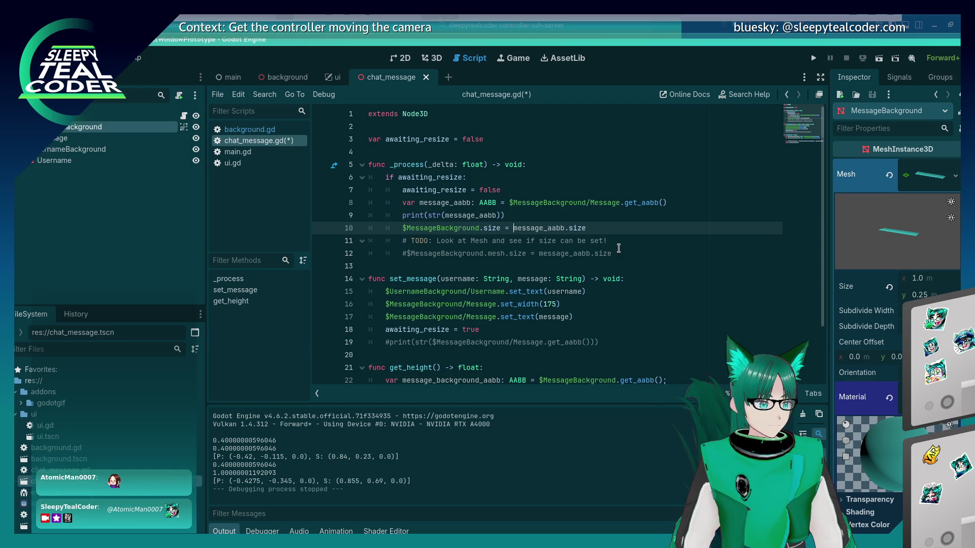
text(Vector2)
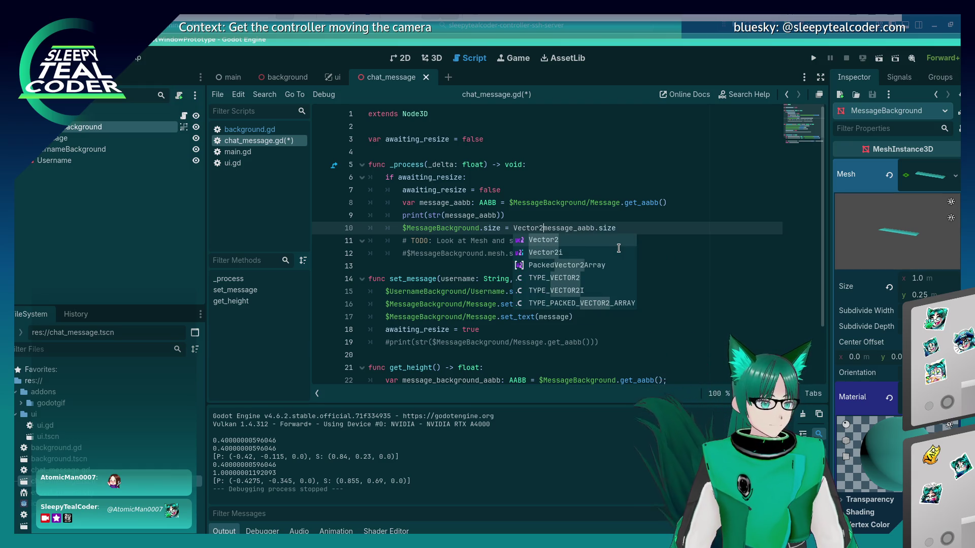
text(()
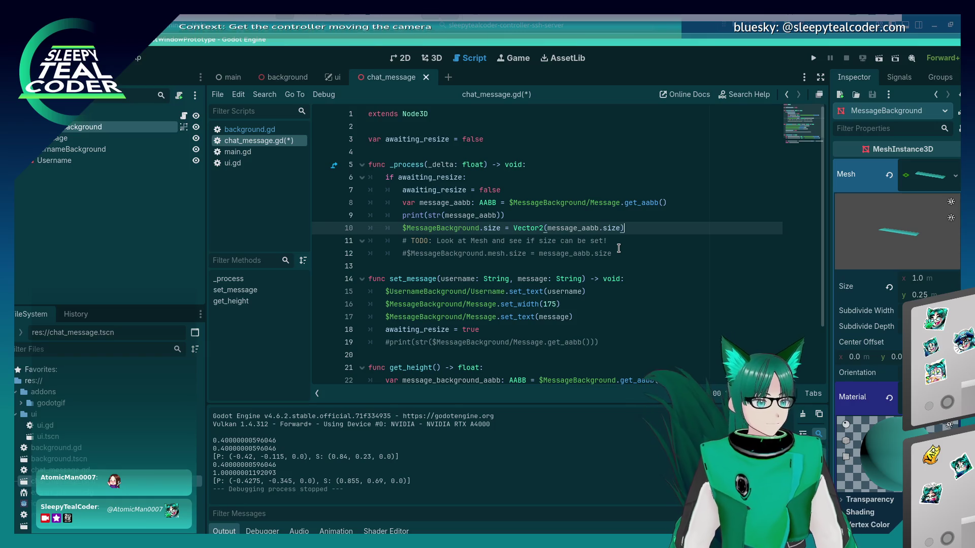
text())
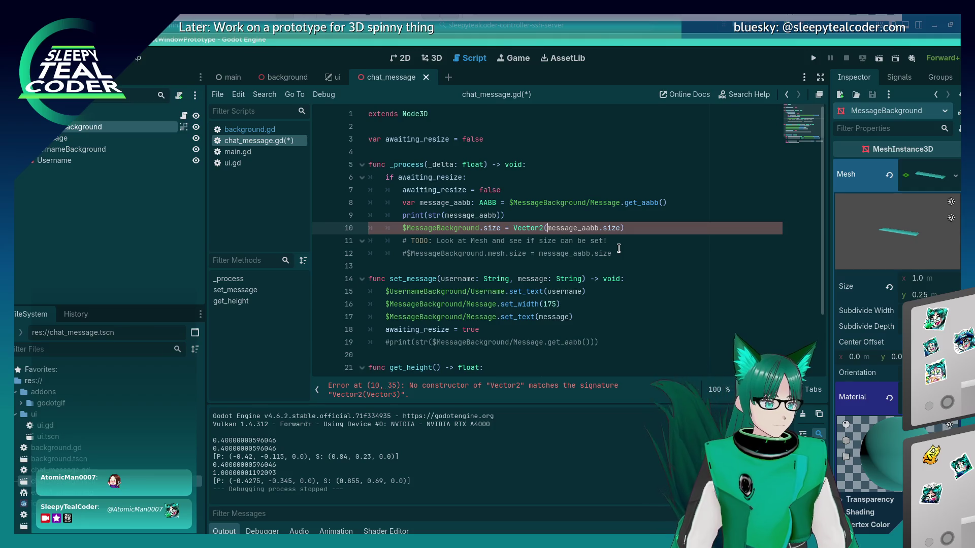
key(shift+End)
key(shift+Left)
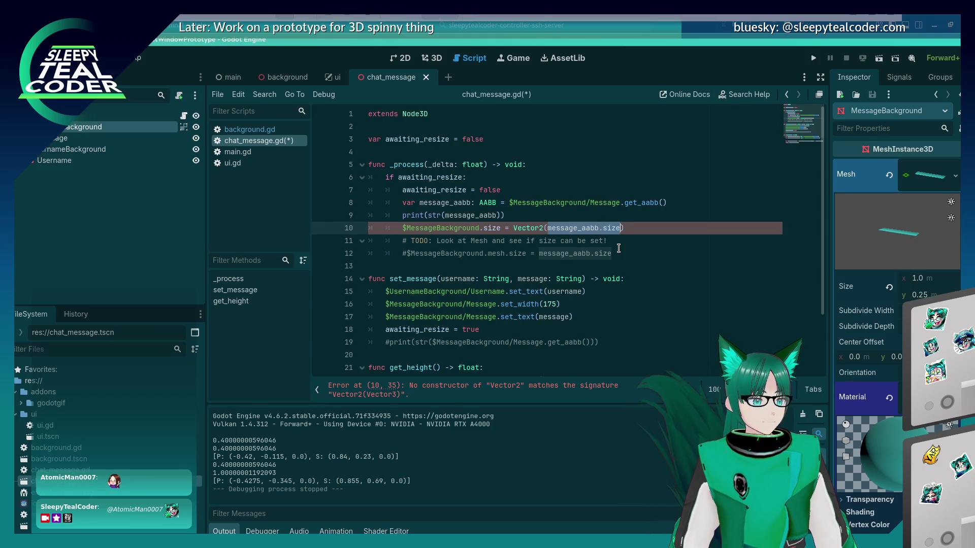
key(Right)
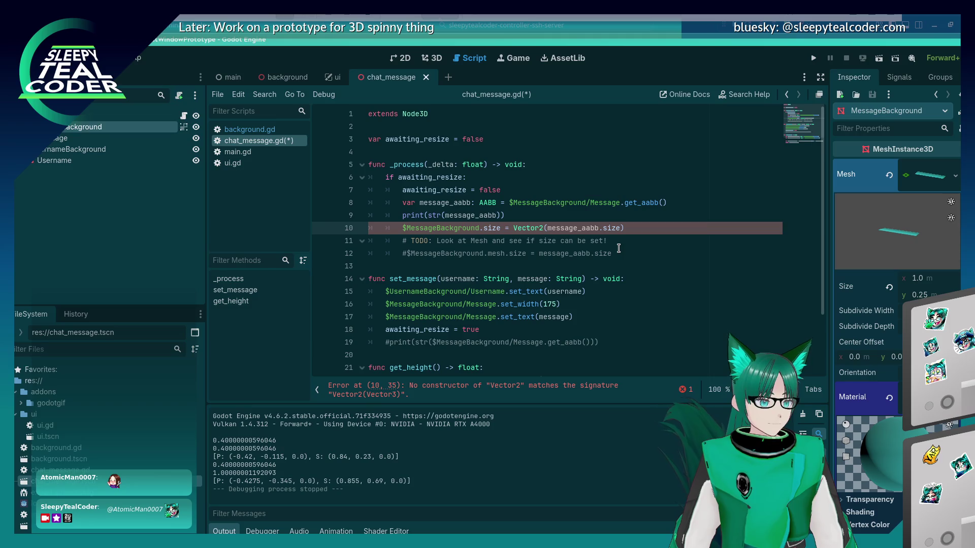
text(.x,)
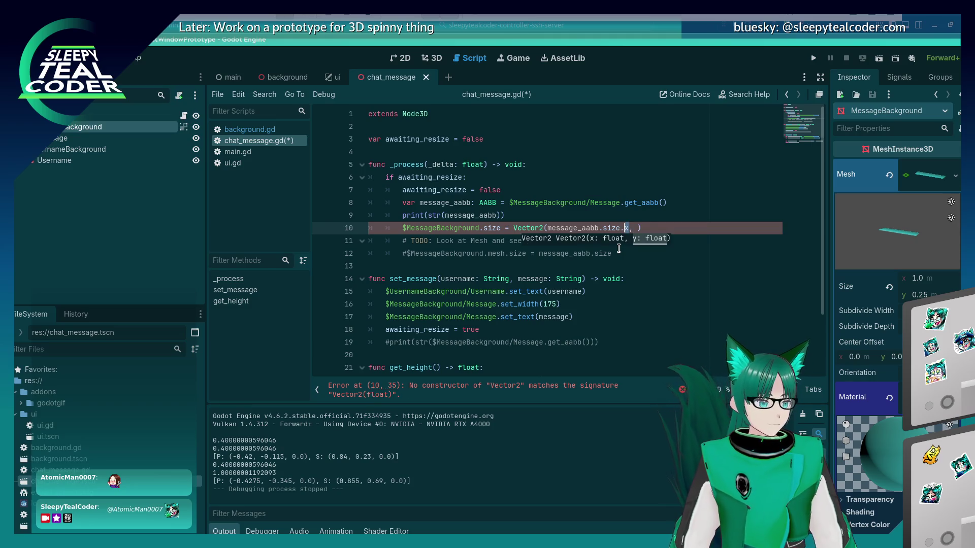
key(shift+Left)
key(shift+Left)
key(shift+Left)
key(ctrl+c)
key(Right)
key(Right)
key(Right)
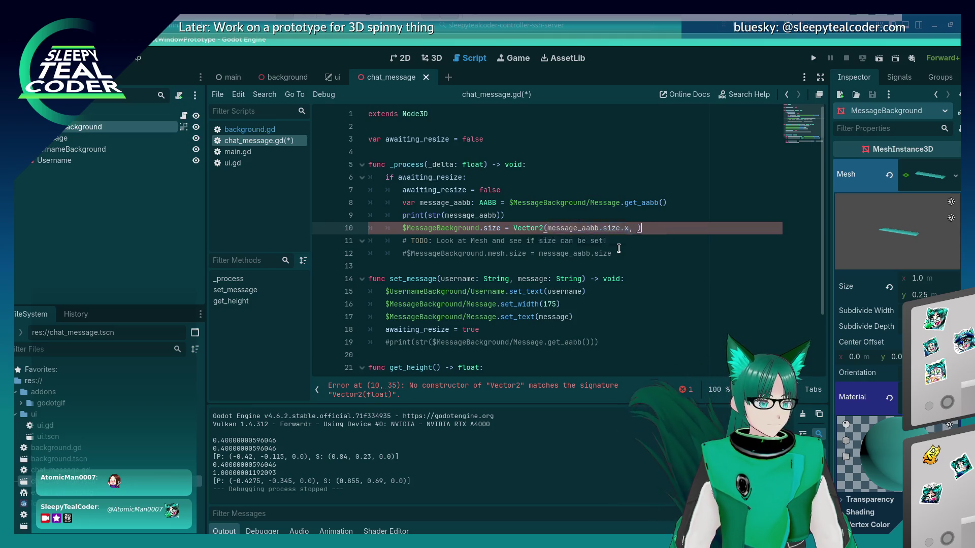
key(ctrl+v)
key(Up)
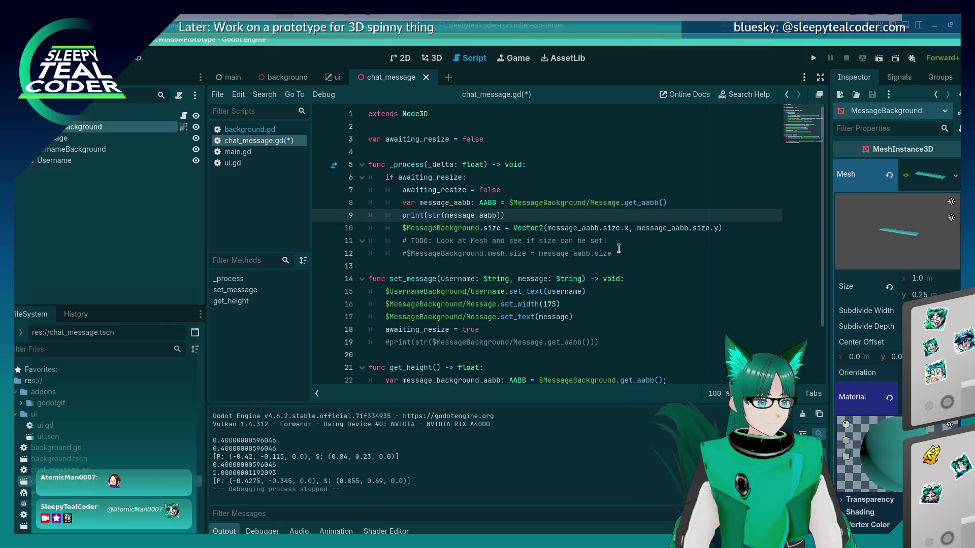
key(F5)
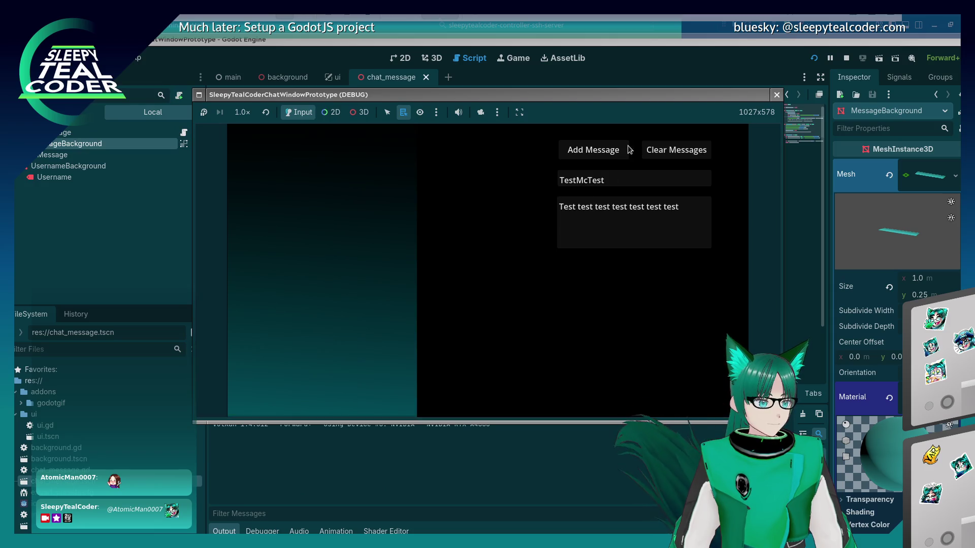
Add a test message, check the size-assignment error in the debugger, and stop the game
click(617, 150)
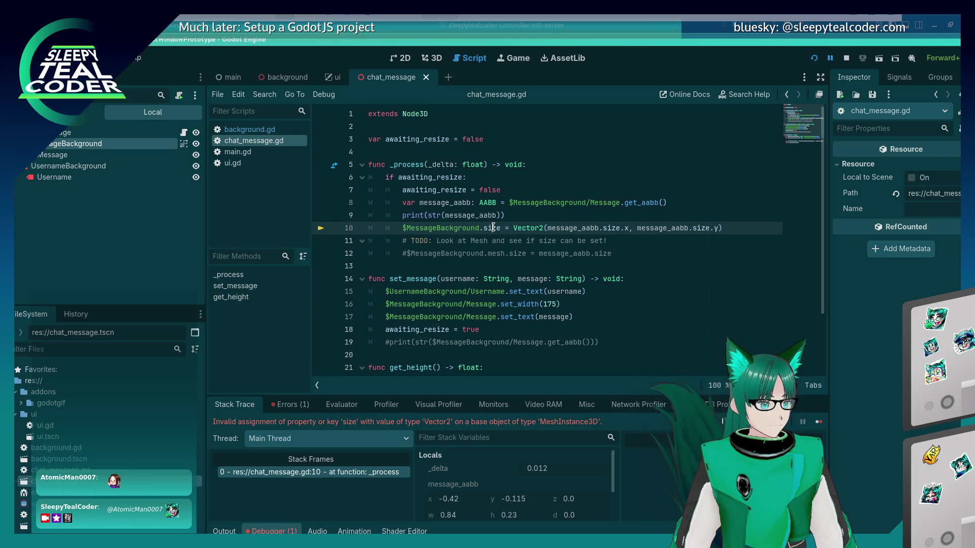
mouse_move(865, 154)
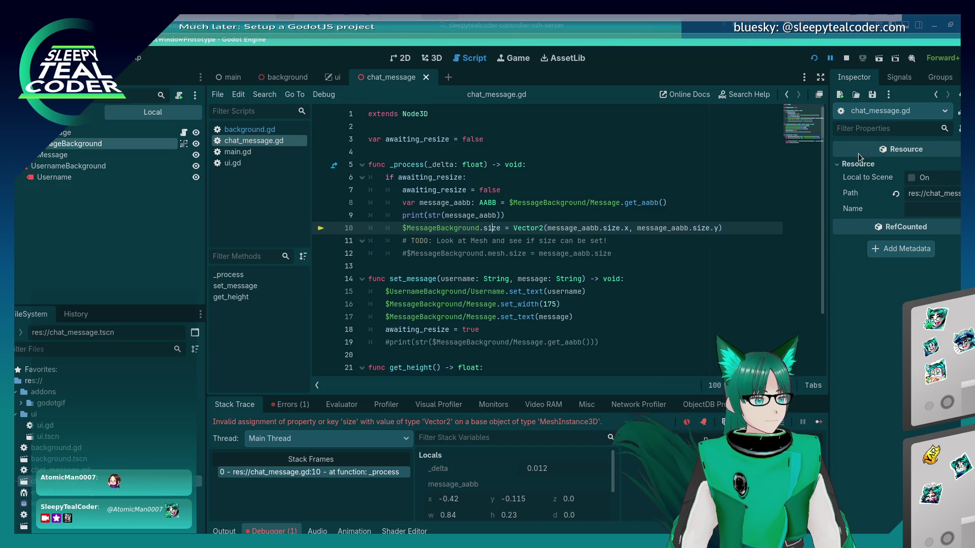
key(F8)
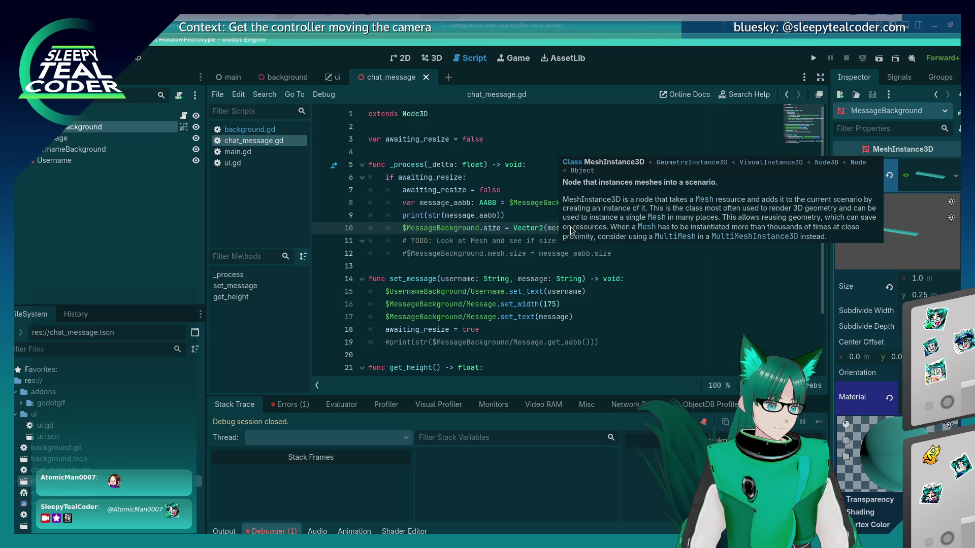
Change the target on line 10 to $MessageBackground.mesh.size and run the project again
click(521, 213)
double_click(502, 228)
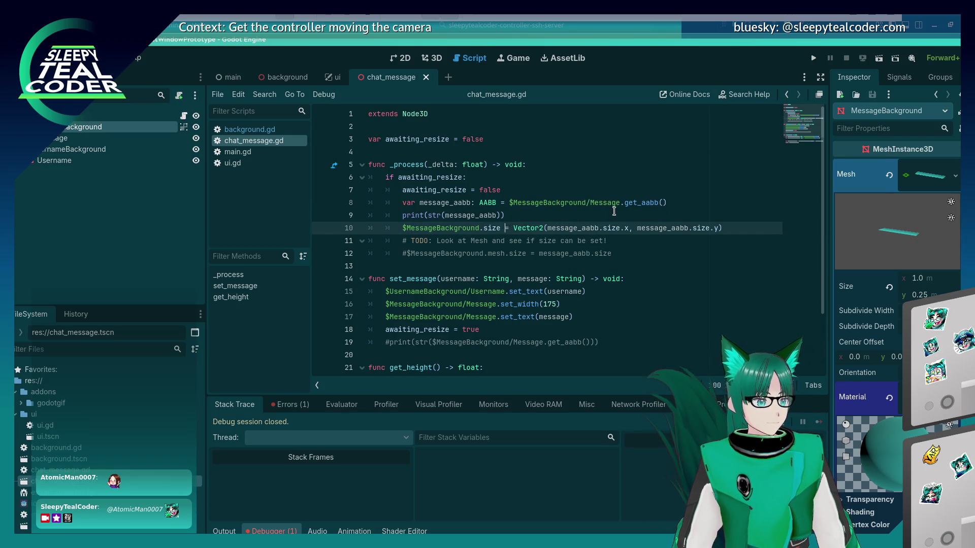
key(BackSpace)
text(mesh)
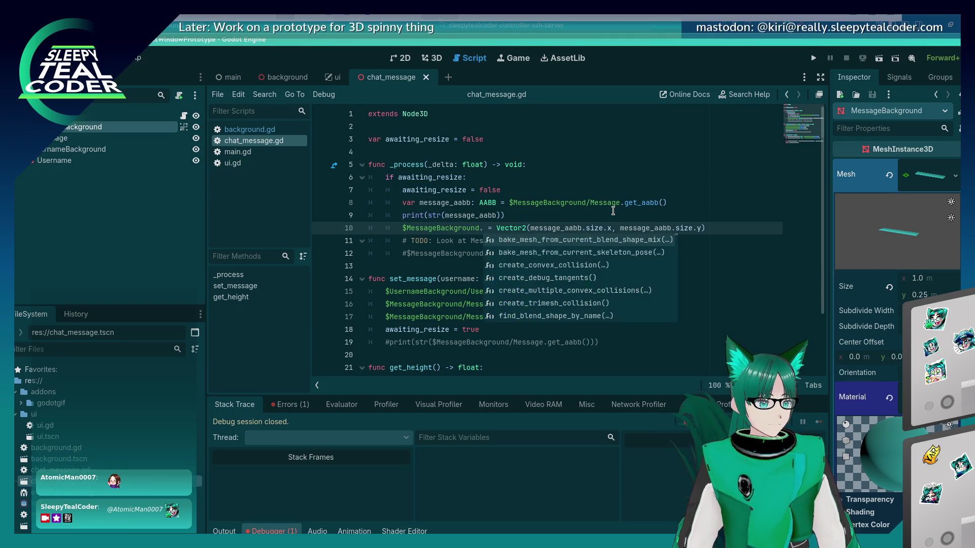
text(.mesh)
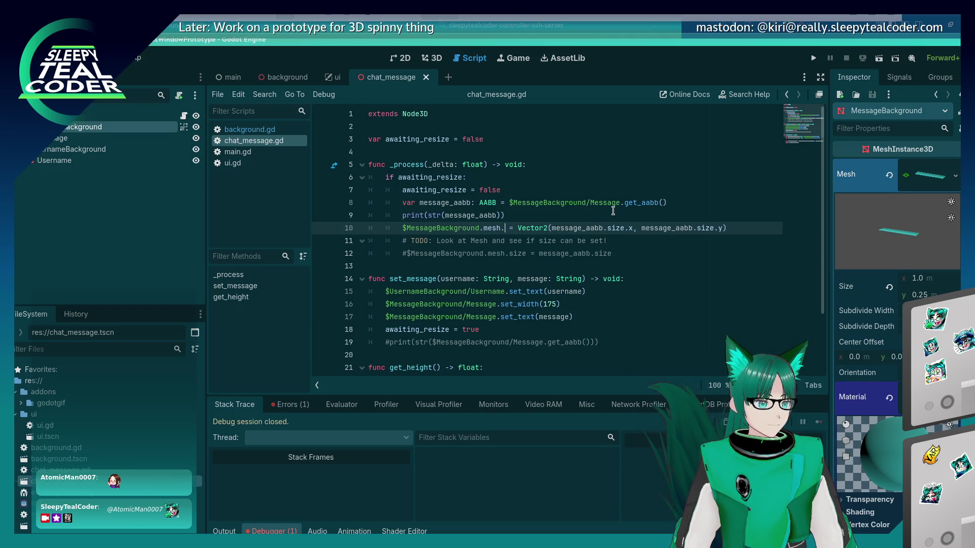
text(size)
key(Up)
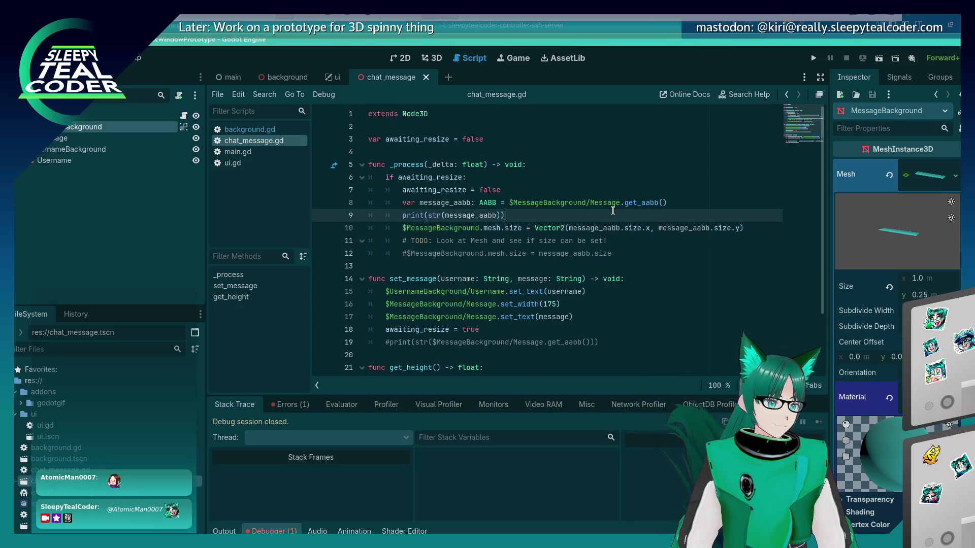
click(814, 57)
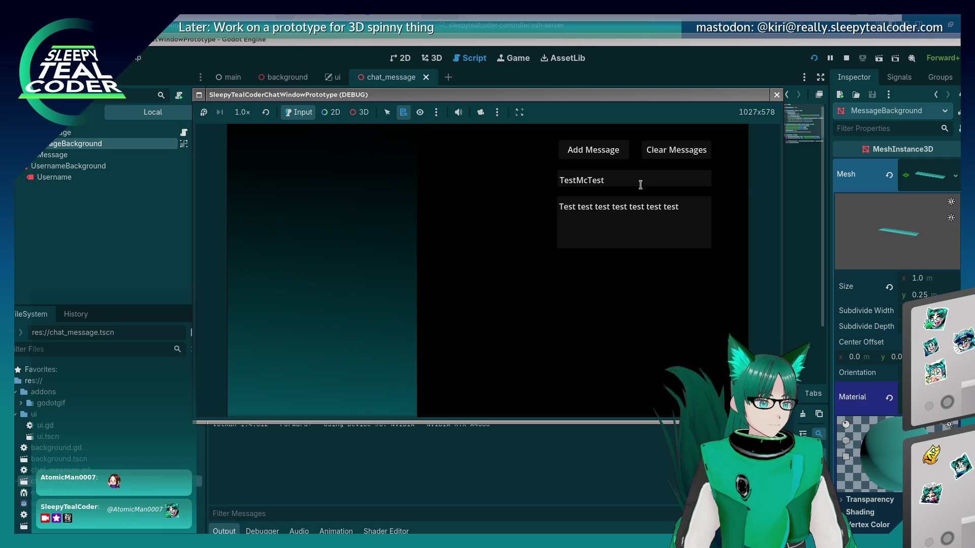
Add three test chat messages in the running game
click(608, 156)
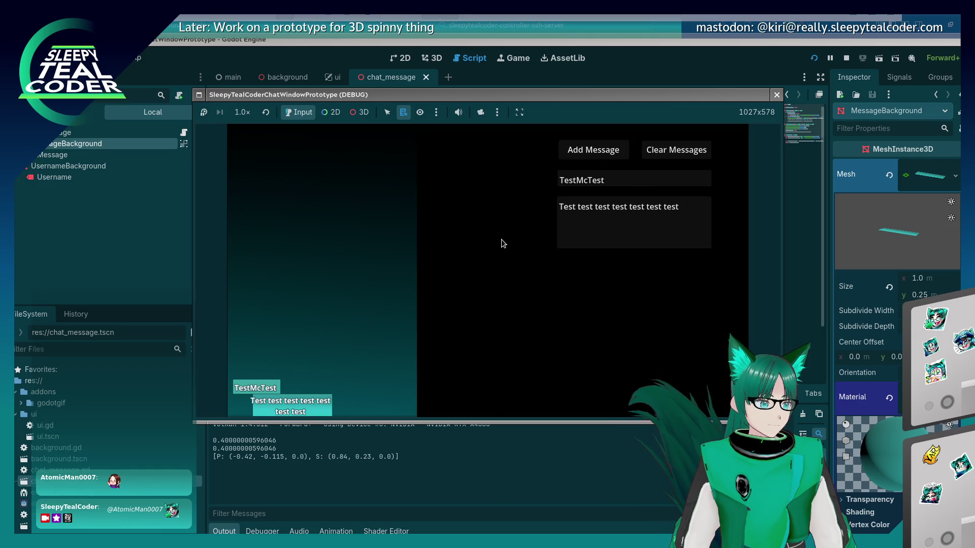
click(609, 155)
click(607, 152)
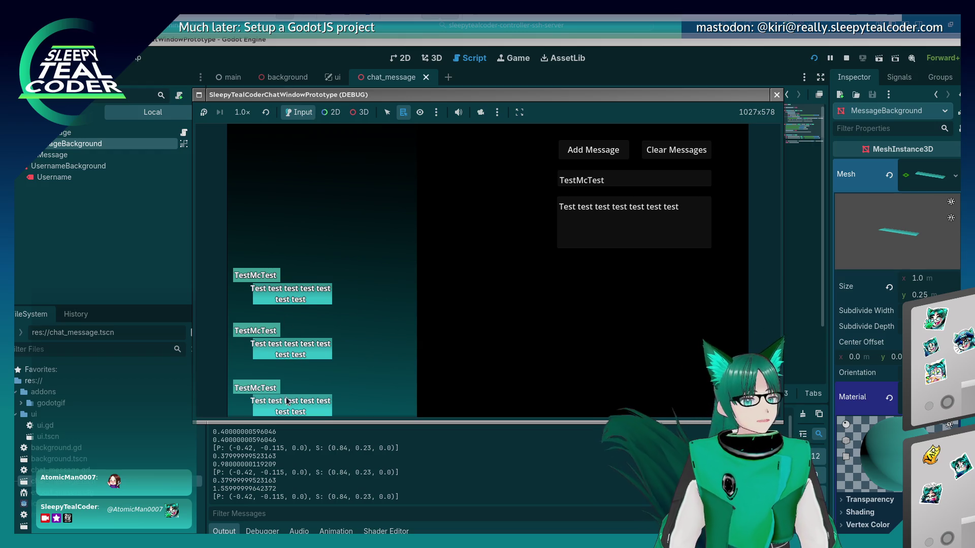
Post a long 'Mooo…' message, clear the chat, then post it again on its own
click(680, 216)
key(ctrl+a)
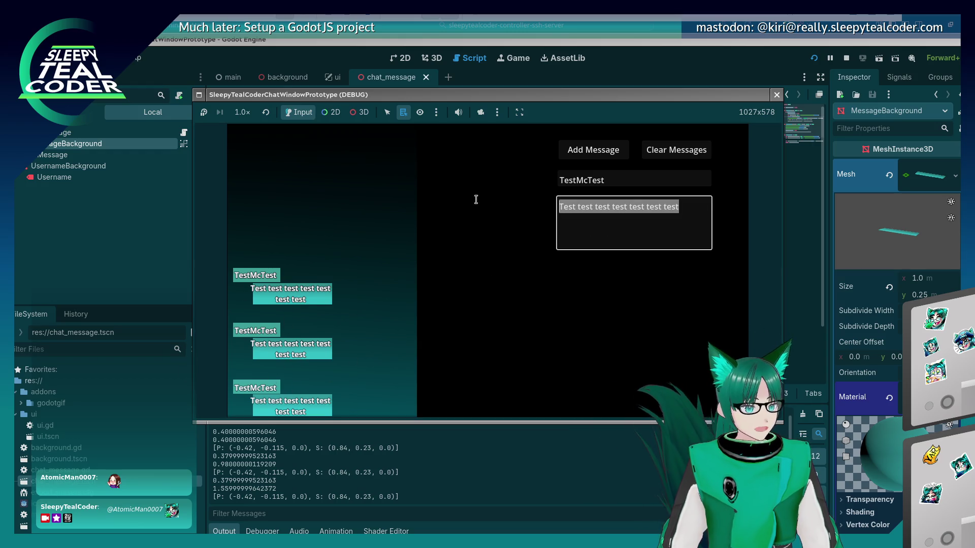
text(Moooooooooooooooooooooooooooooooooooooo)
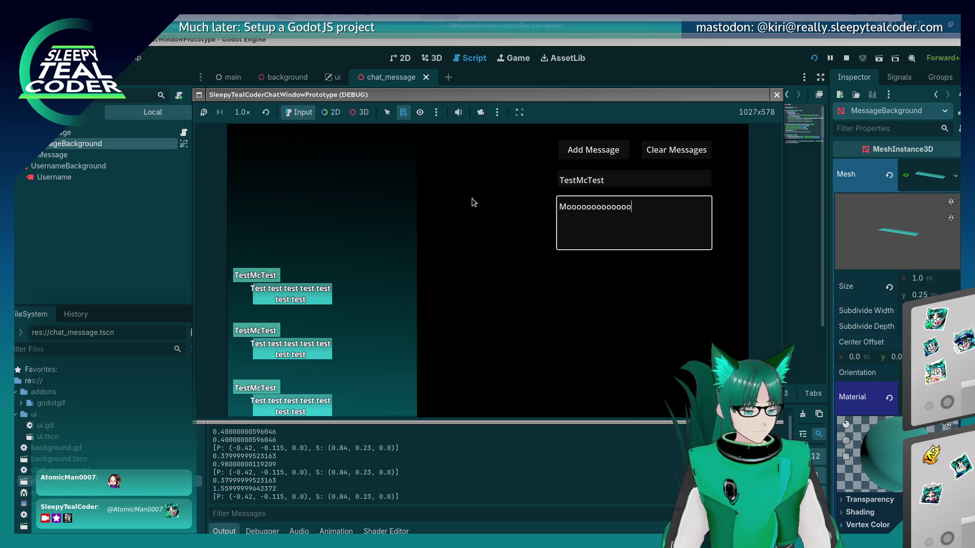
text(ooooooooooooooooooooooooooooooooooooooooooooo)
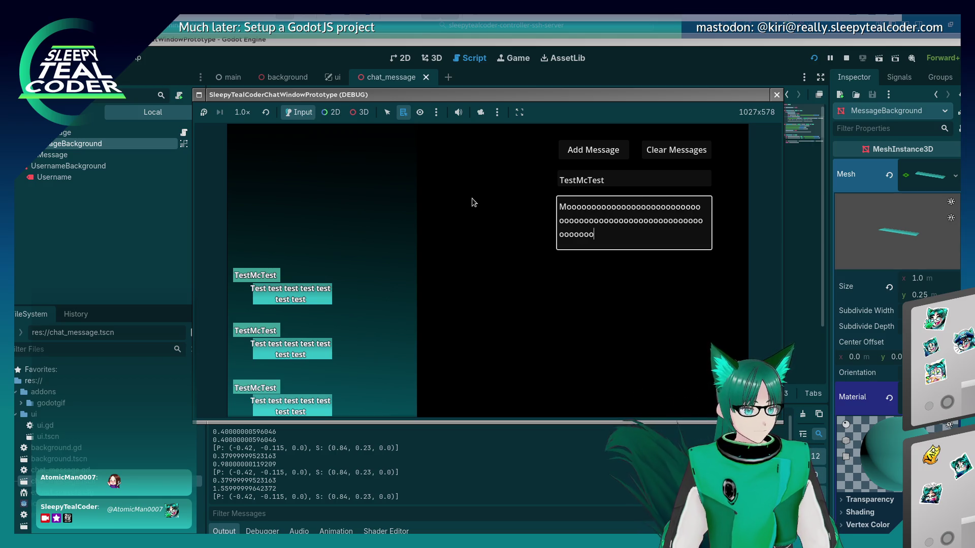
click(572, 151)
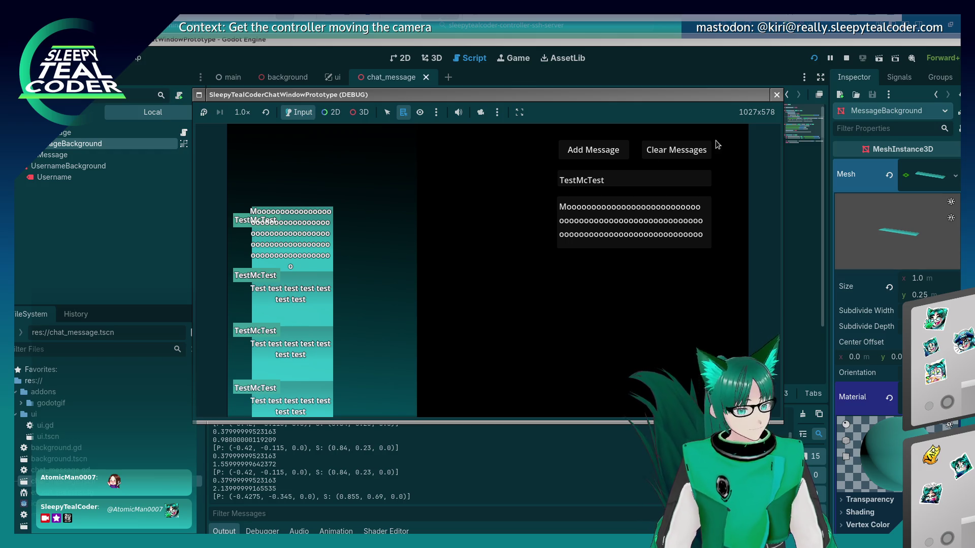
click(675, 150)
click(616, 182)
click(608, 155)
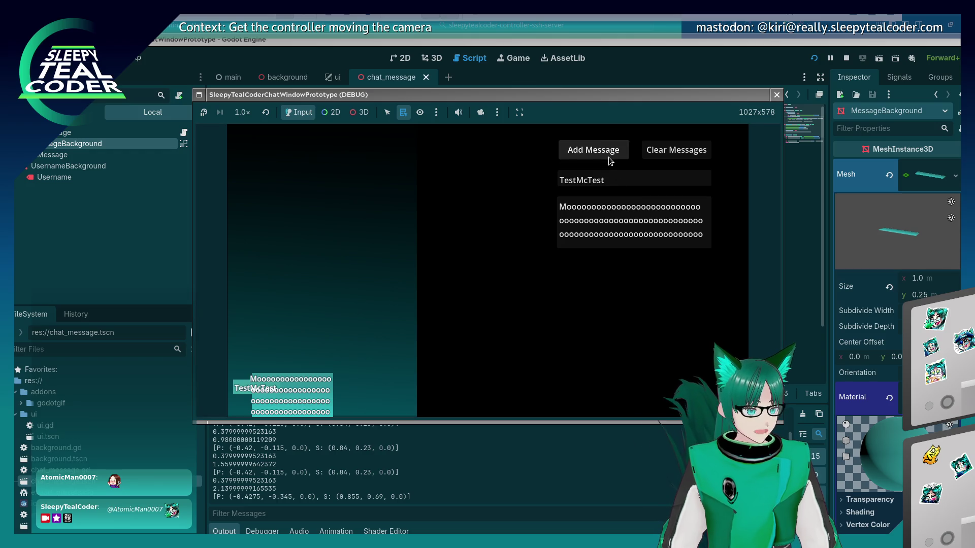
Switch the game view to 3D and enable the free camera override
click(362, 113)
click(481, 113)
scroll(364, 303, down, 5)
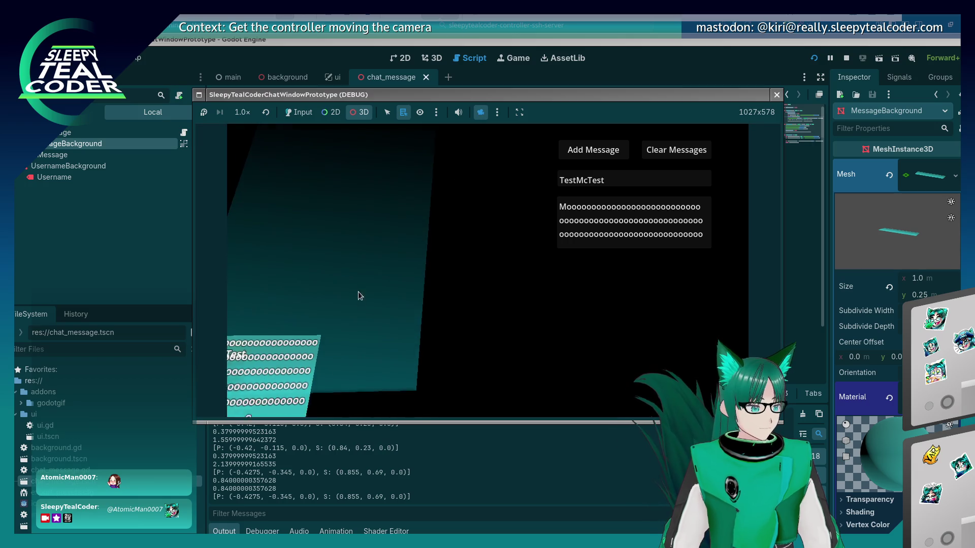
Orbit the override camera around the resized message panel from several angles, then stop the game
scroll(376, 317, up, 4)
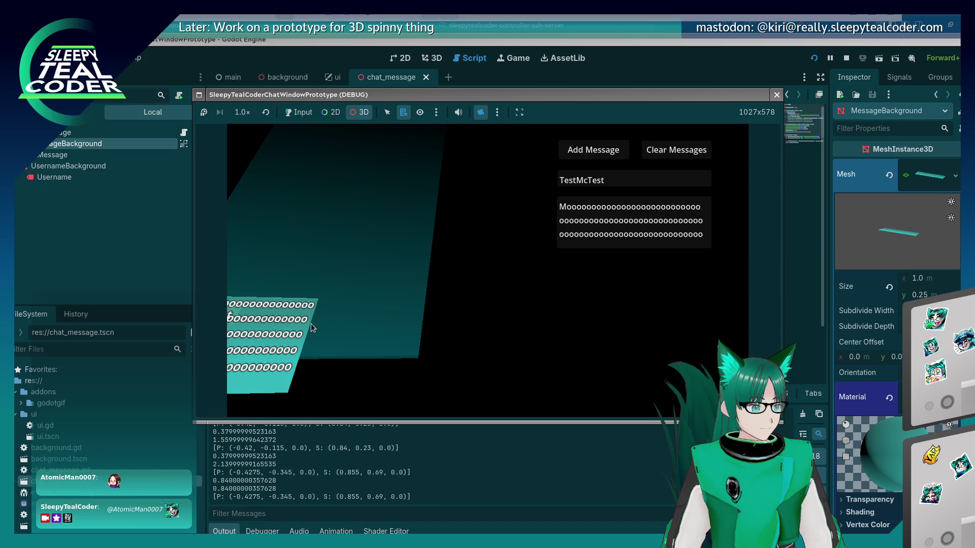
mouse_move(311, 323)
mouse_down()
mouse_move(373, 301)
mouse_move(368, 307)
mouse_move(388, 279)
mouse_up()
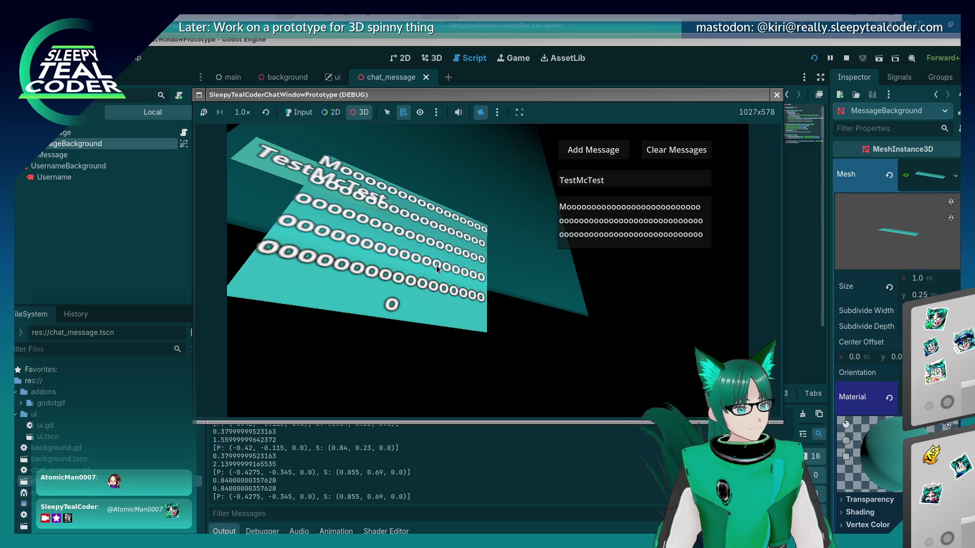
mouse_move(439, 270)
mouse_down()
mouse_move(377, 299)
mouse_move(369, 337)
mouse_up()
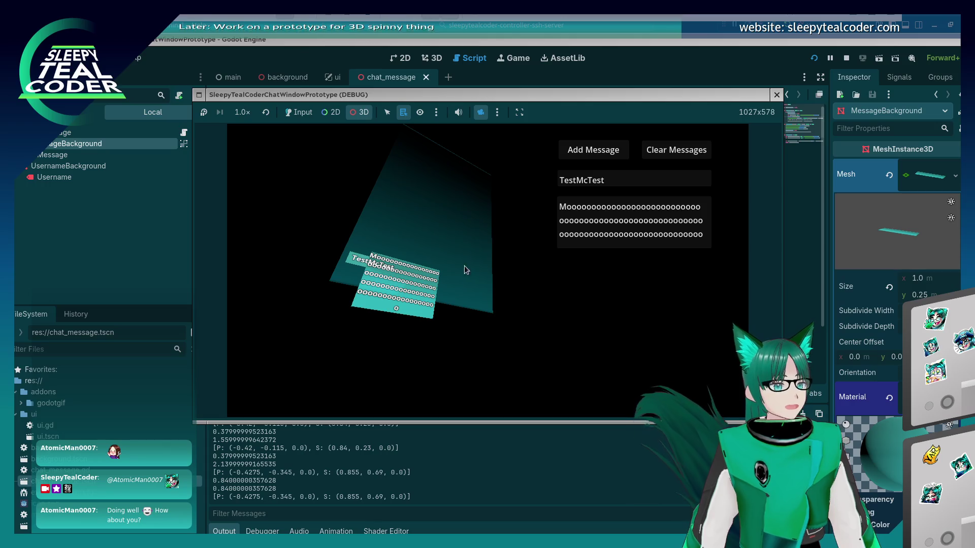
click(448, 223)
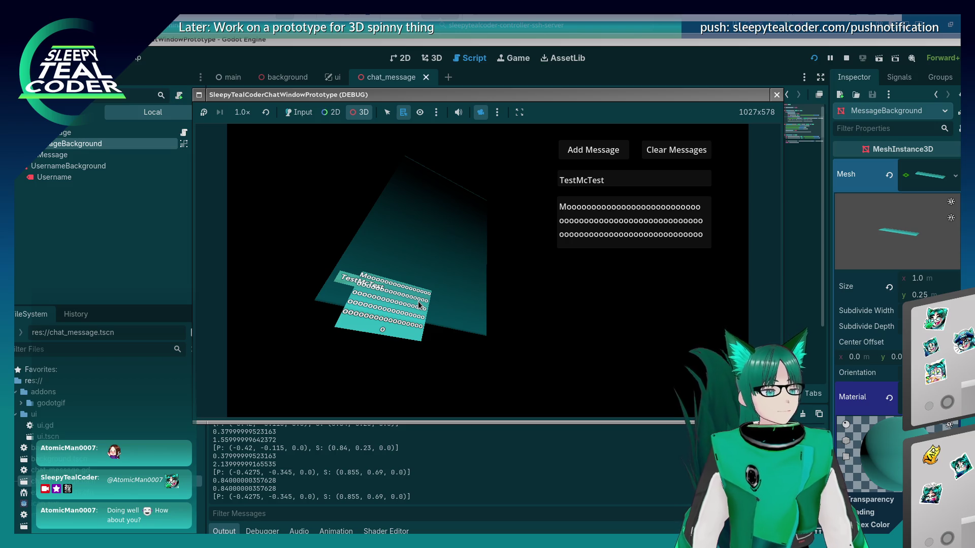
mouse_move(447, 279)
mouse_down()
mouse_move(426, 287)
mouse_move(452, 273)
mouse_up()
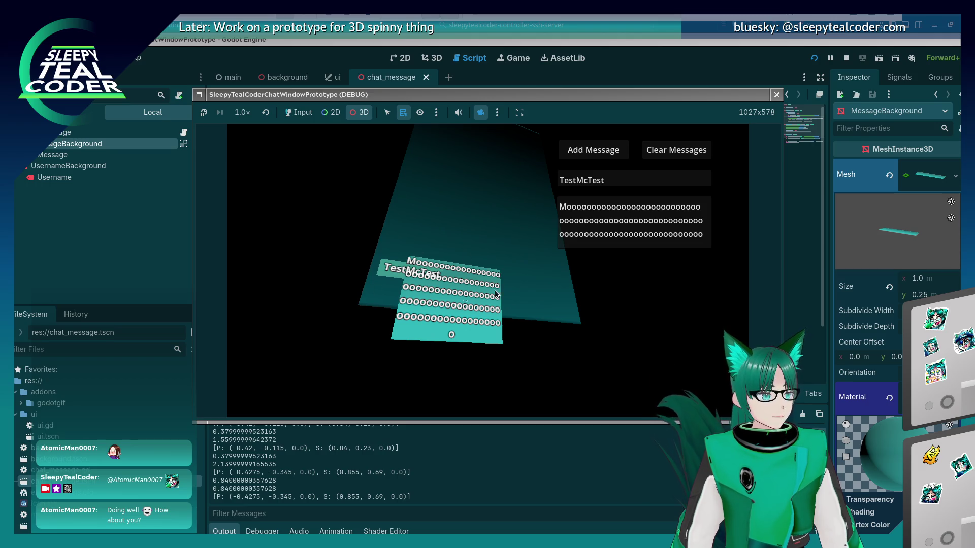
click(776, 95)
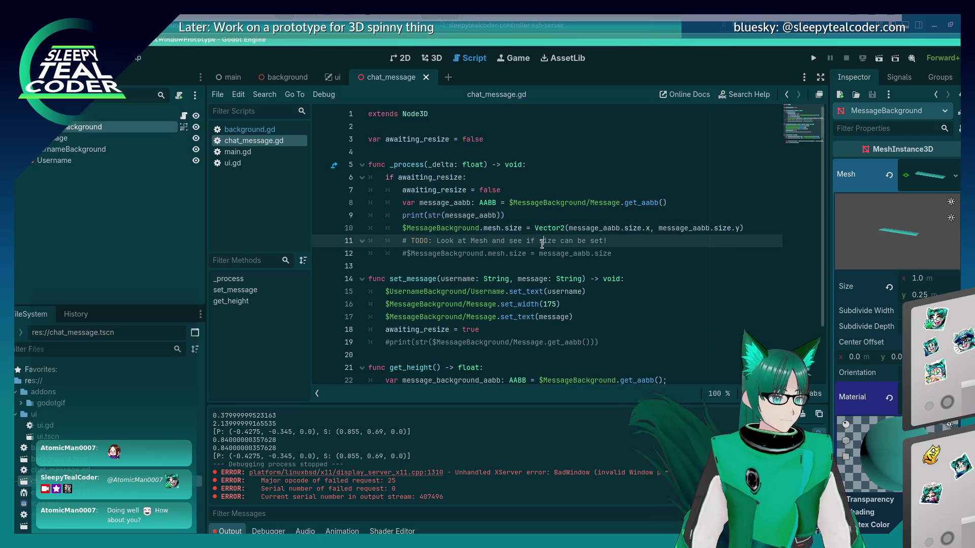
Add an empty line 11 below the $MessageBackground.mesh.size assignment
click(748, 229)
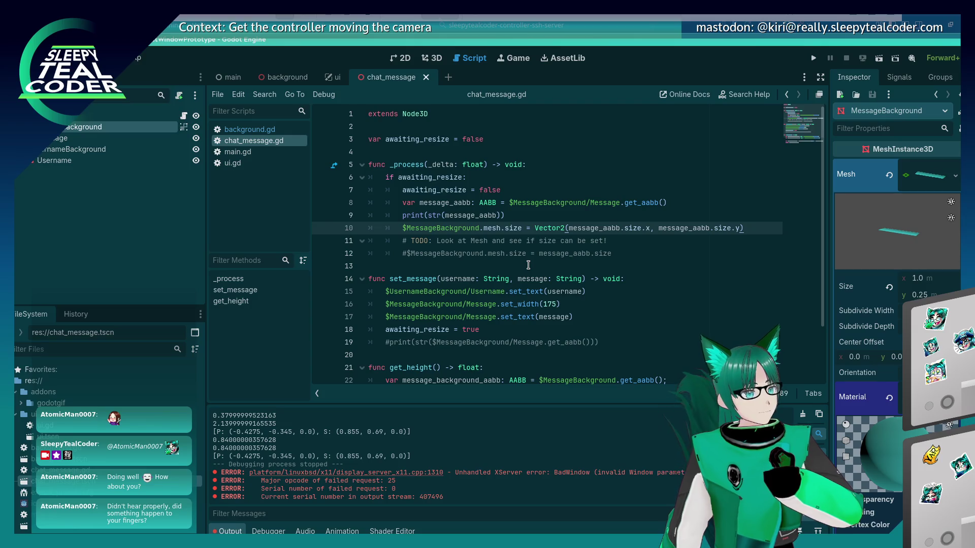
key(Return)
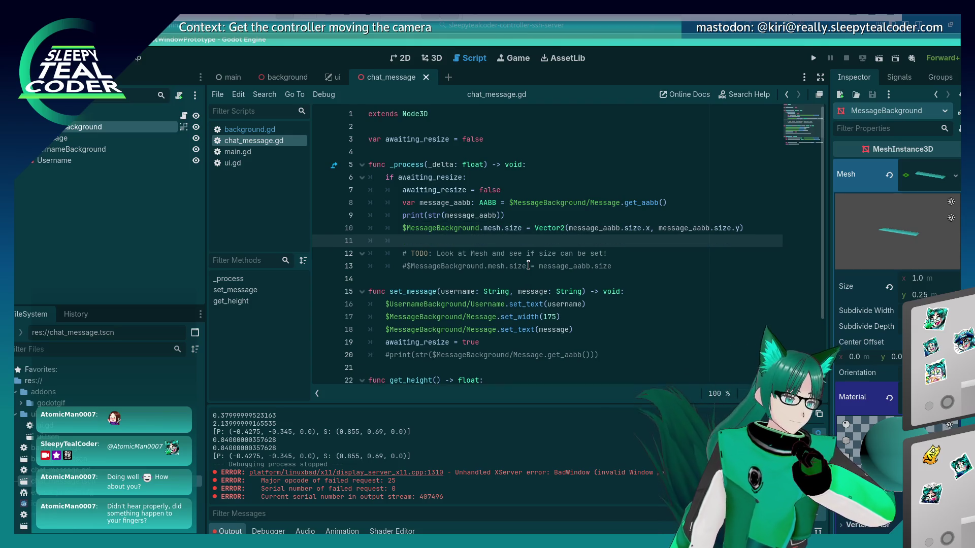
Type $UsernameBackground.mesh. on line 11 and collapse the Mesh resource in the Inspector
text($Me)
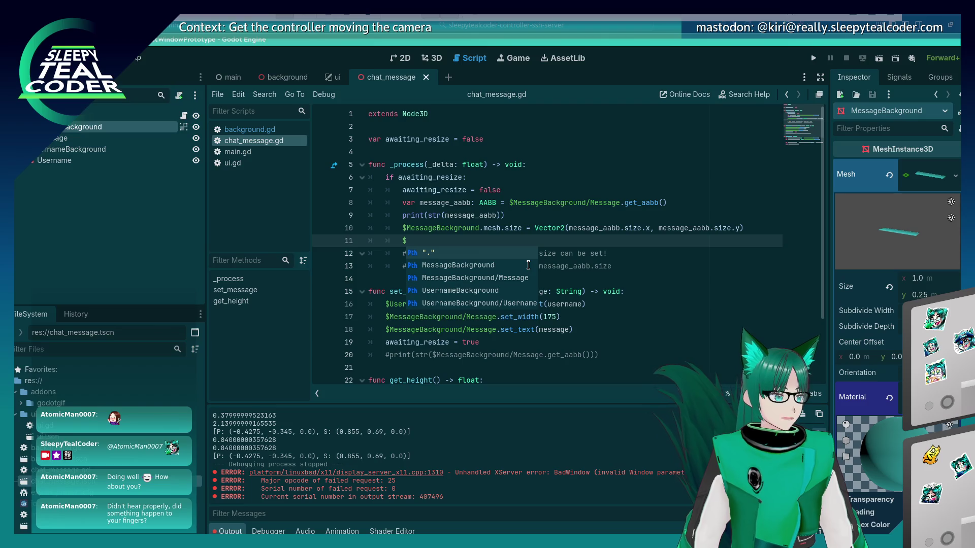
key(BackSpace)
key(BackSpace)
text(UserBac)
key(Return)
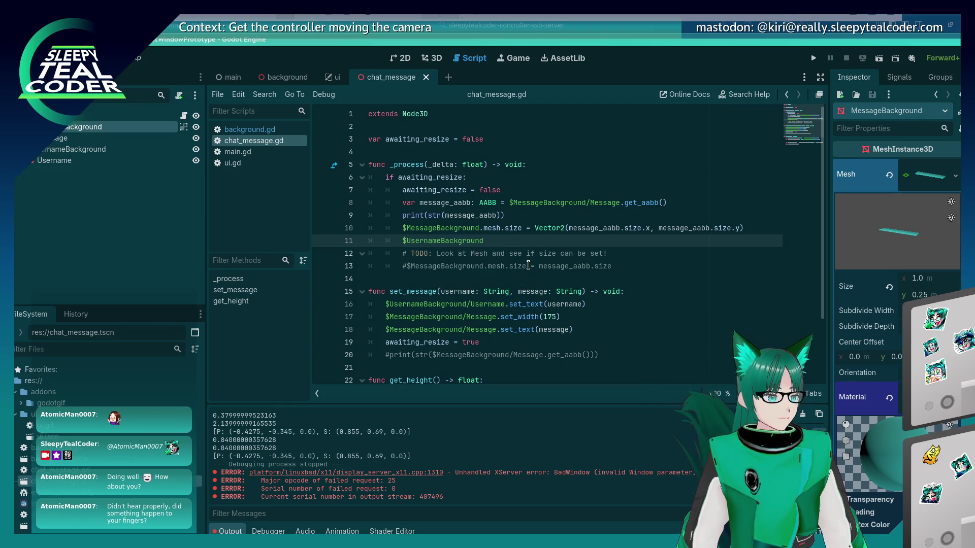
text(.)
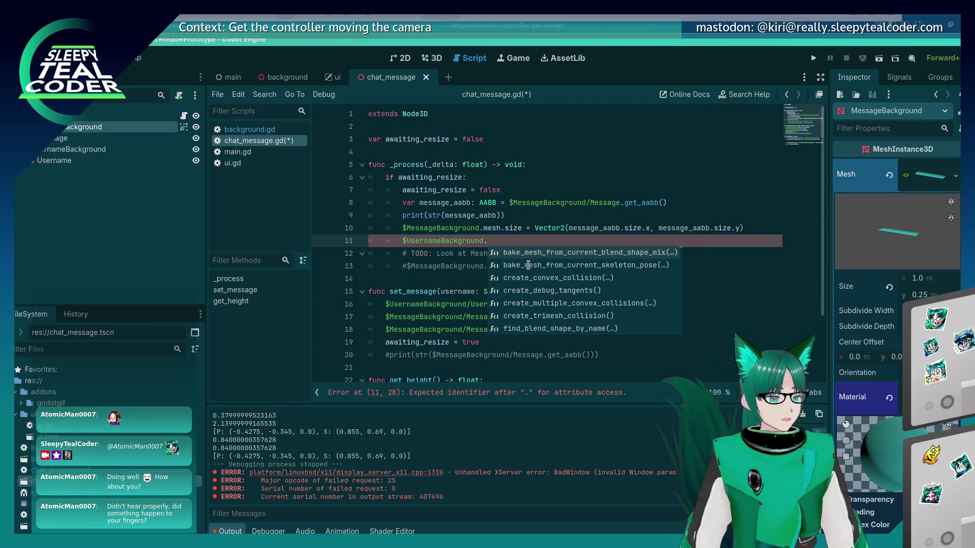
text(mesg.)
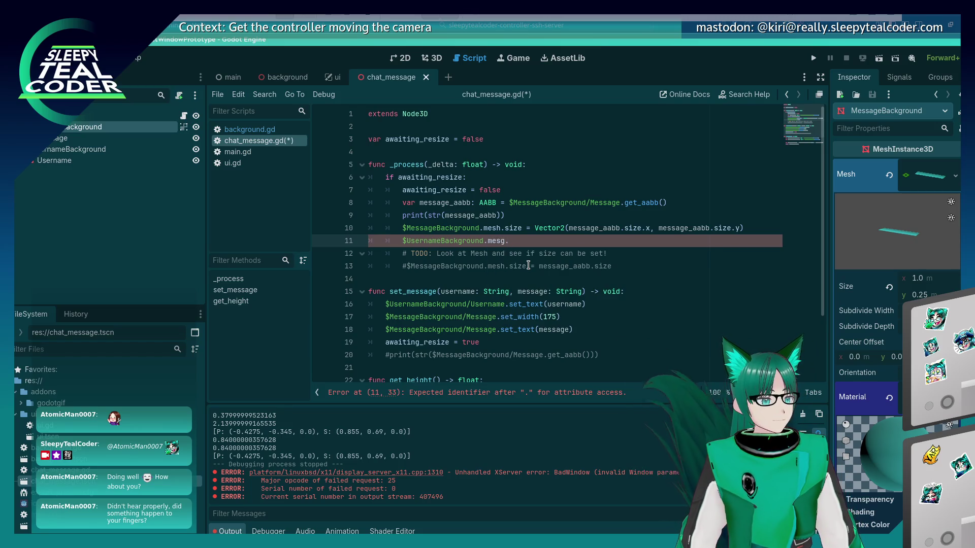
text(pos)
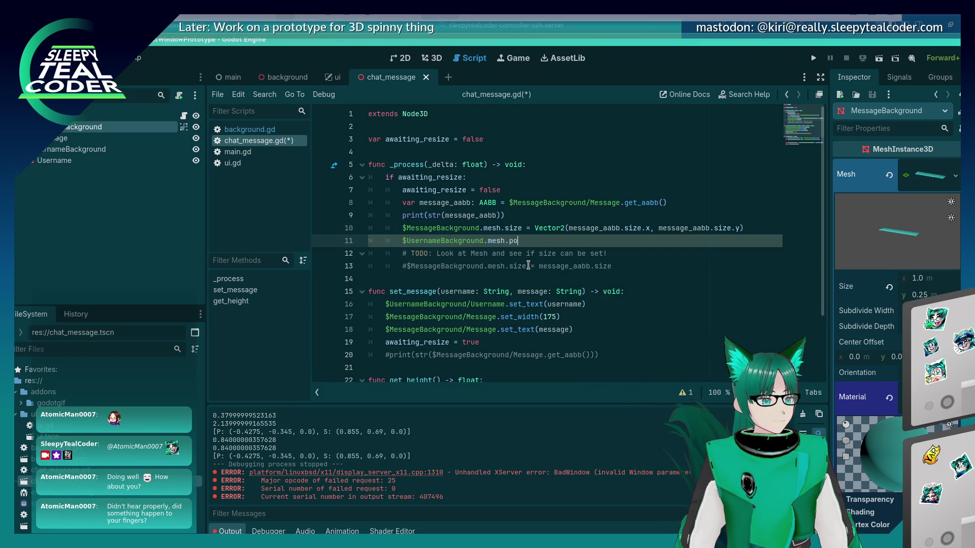
key(BackSpace)
key(BackSpace)
key(BackSpace)
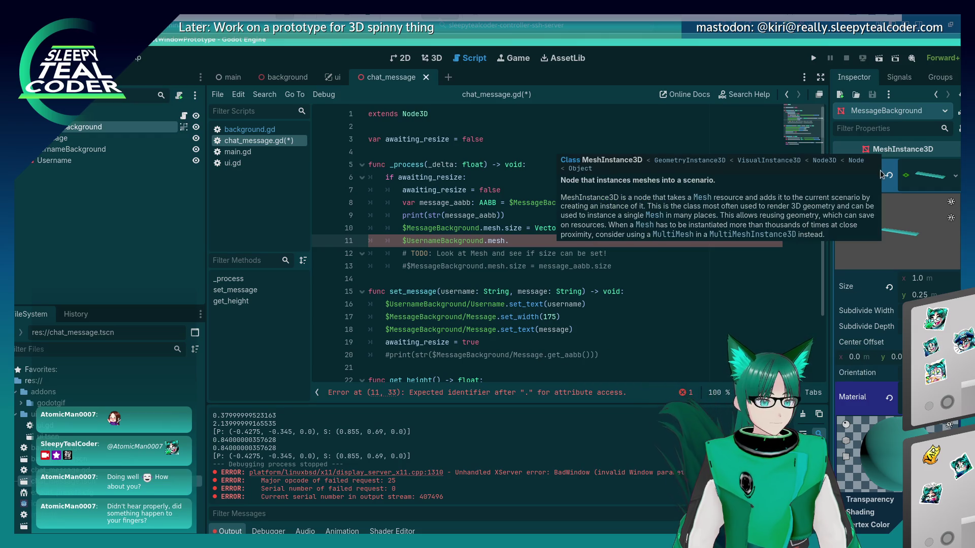
click(918, 183)
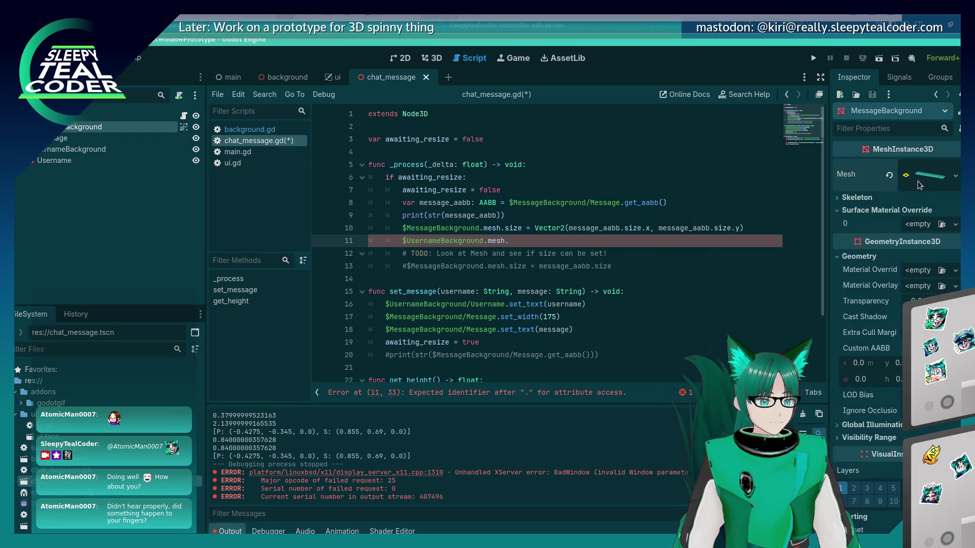
Check MessageBackground's Transform Position in the Inspector, then trim line 11 to $UsernameBackground.m
scroll(857, 318, down, 5)
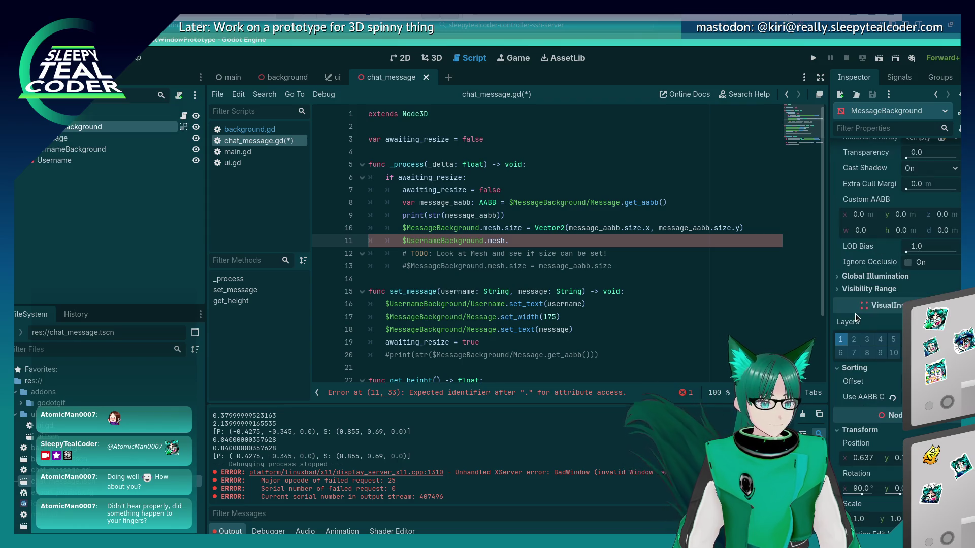
scroll(857, 317, down, 3)
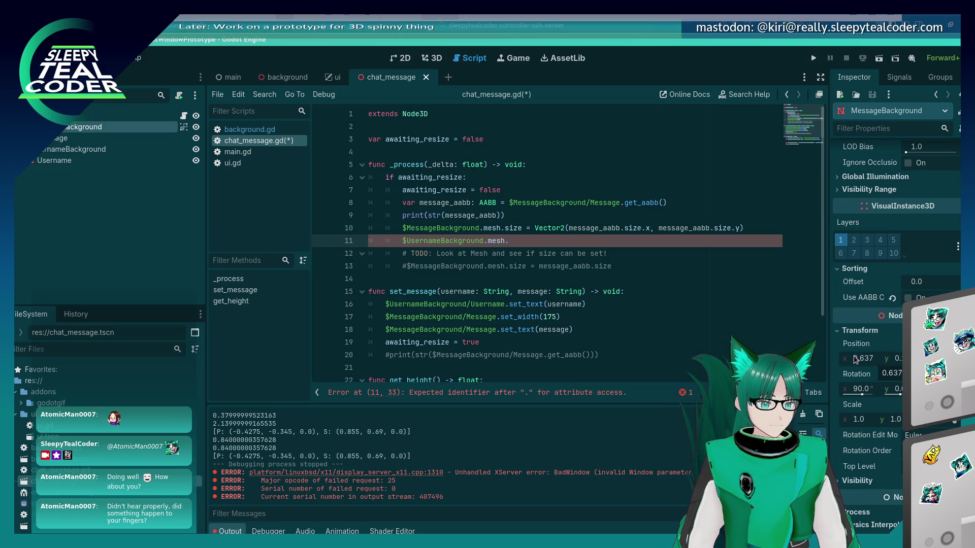
mouse_move(857, 350)
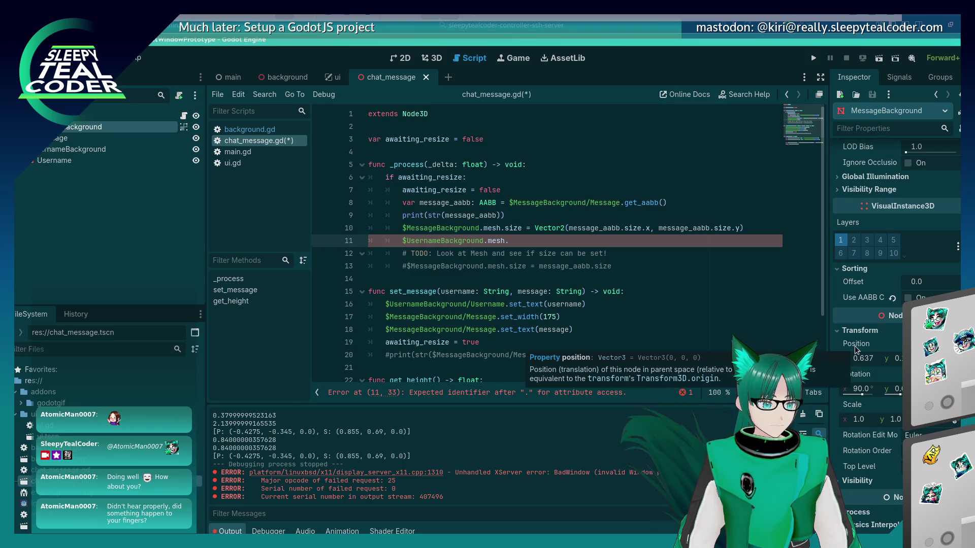
key(BackSpace)
key(BackSpace)
key(BackSpace)
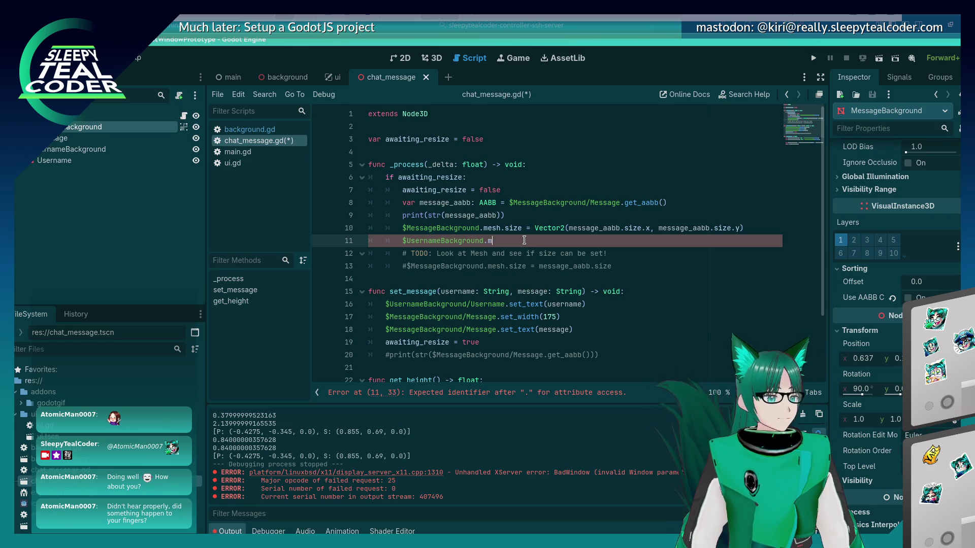
Set line 11 to position = Vector3(message_aabb.position.x, message_aabb.position.y) and save
text(position)
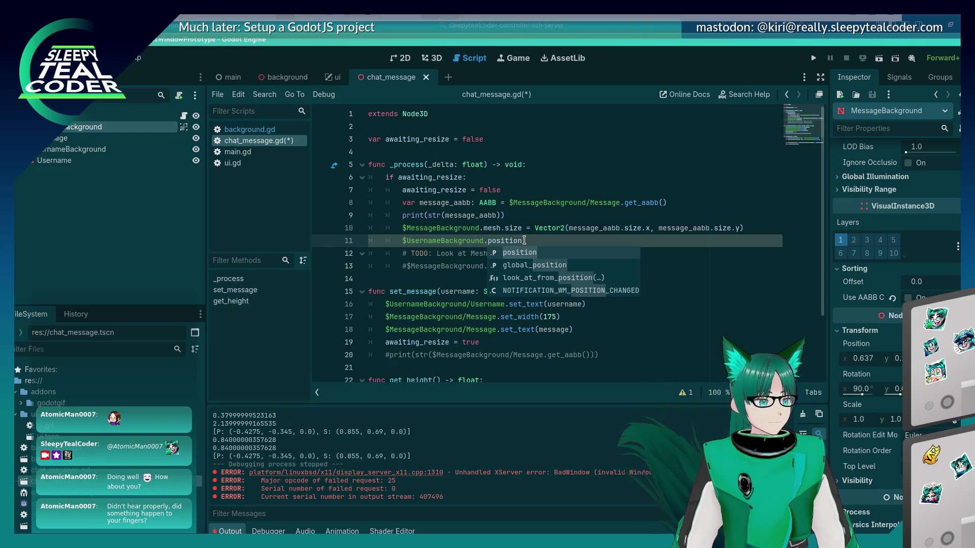
key(Escape)
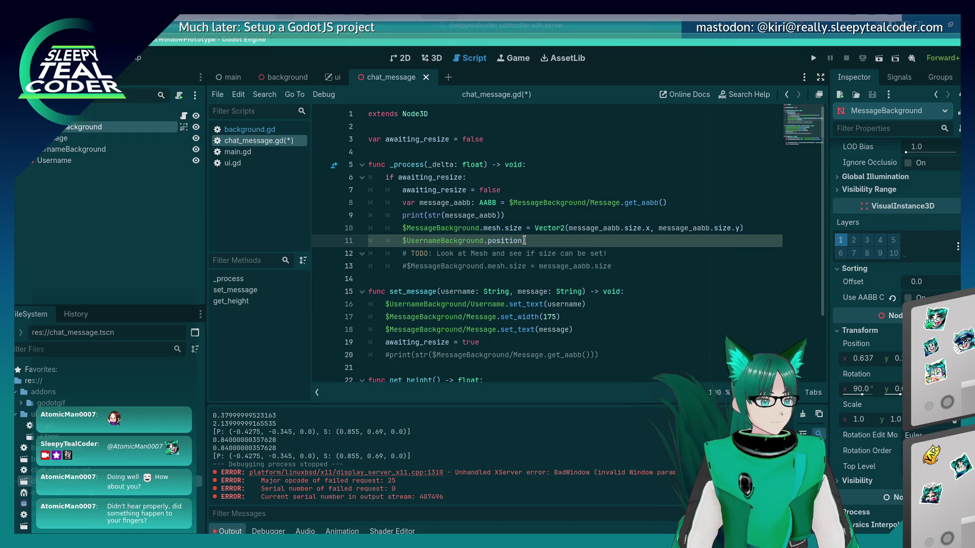
text( = Vector3)
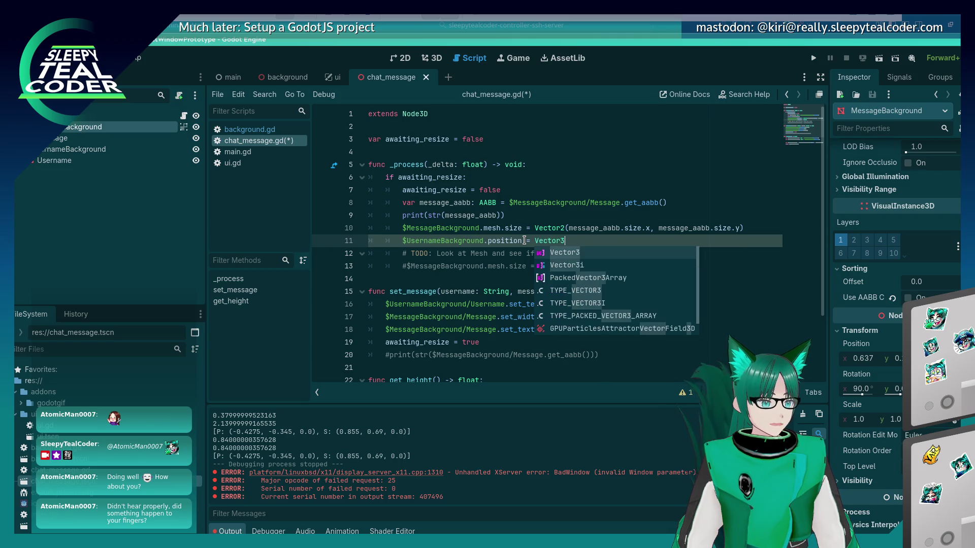
text((message_aa)
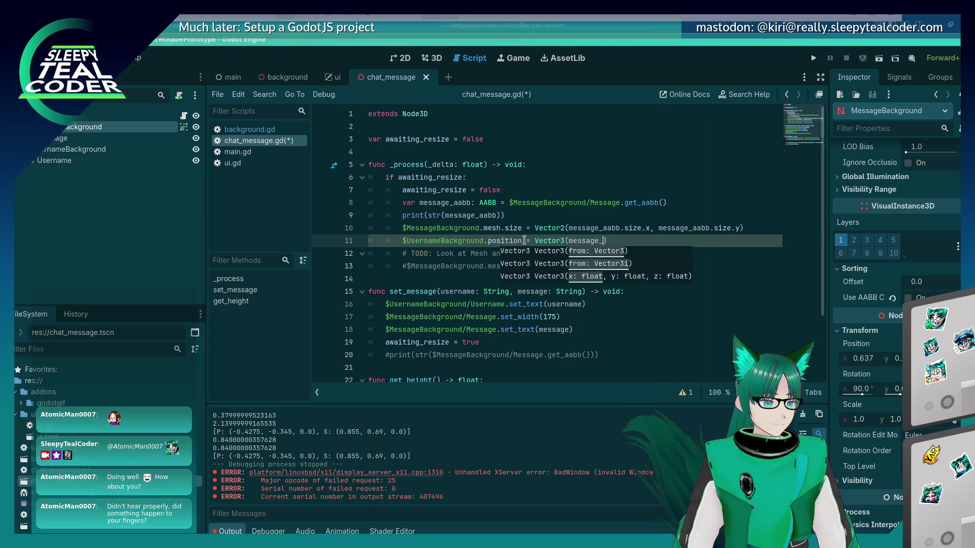
key(BackSpace)
text(bb.)
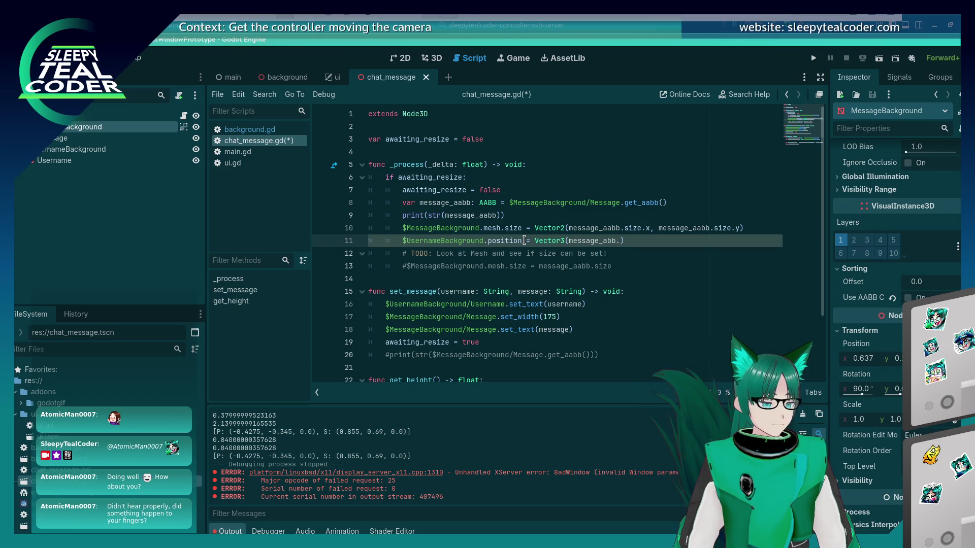
text(pos)
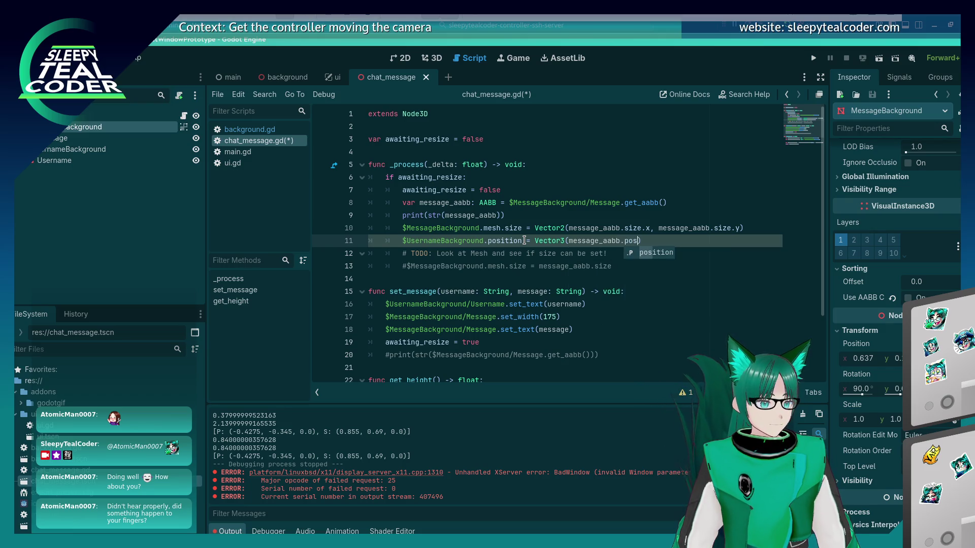
key(Return)
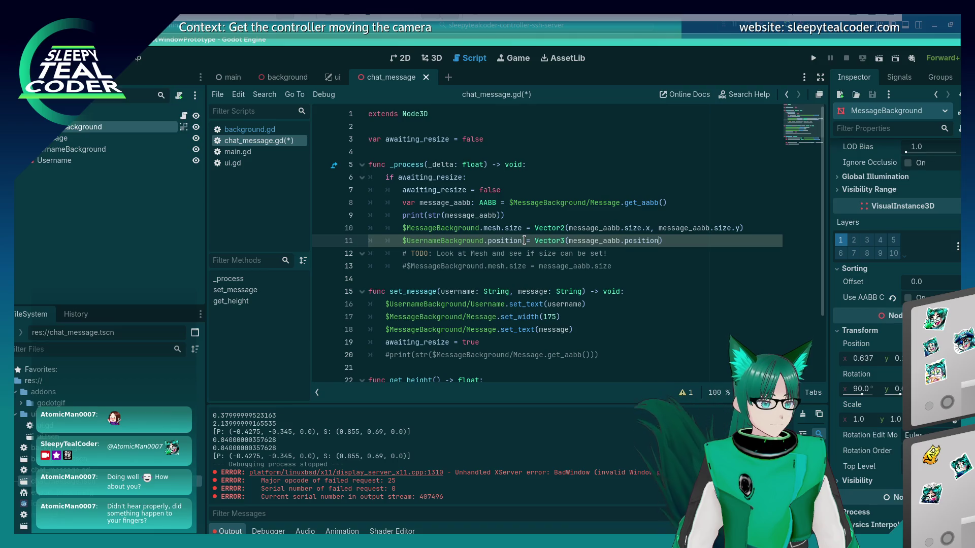
text(.x, )
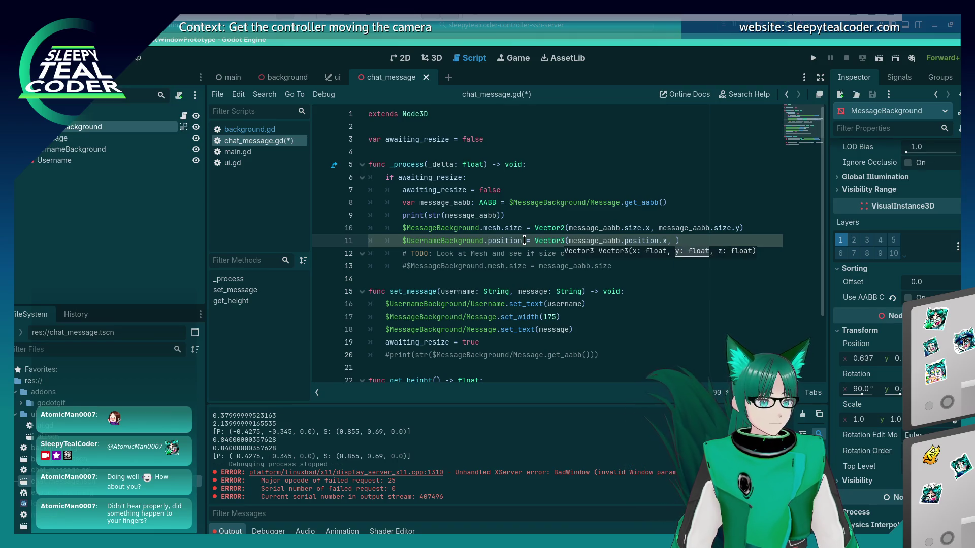
text(message_add)
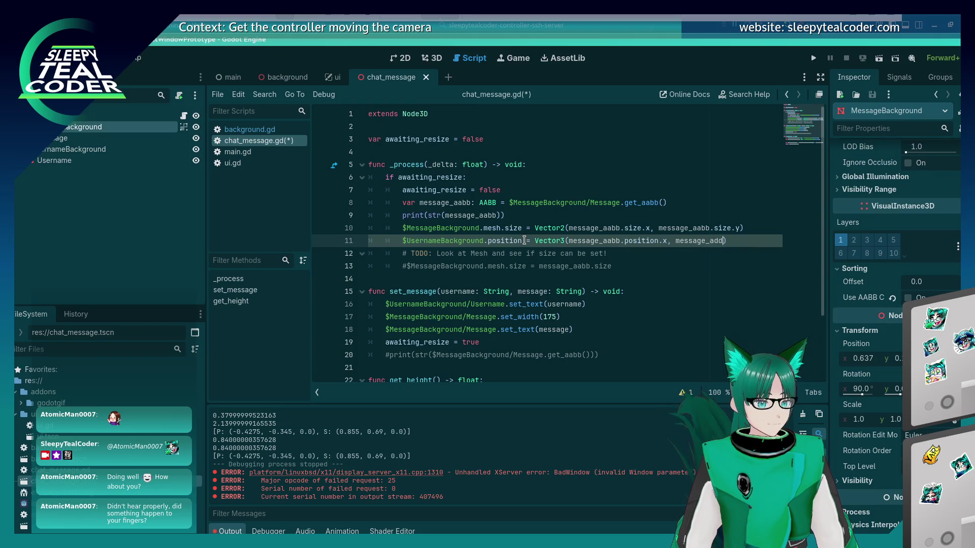
key(BackSpace)
key(BackSpace)
text(abb.positi)
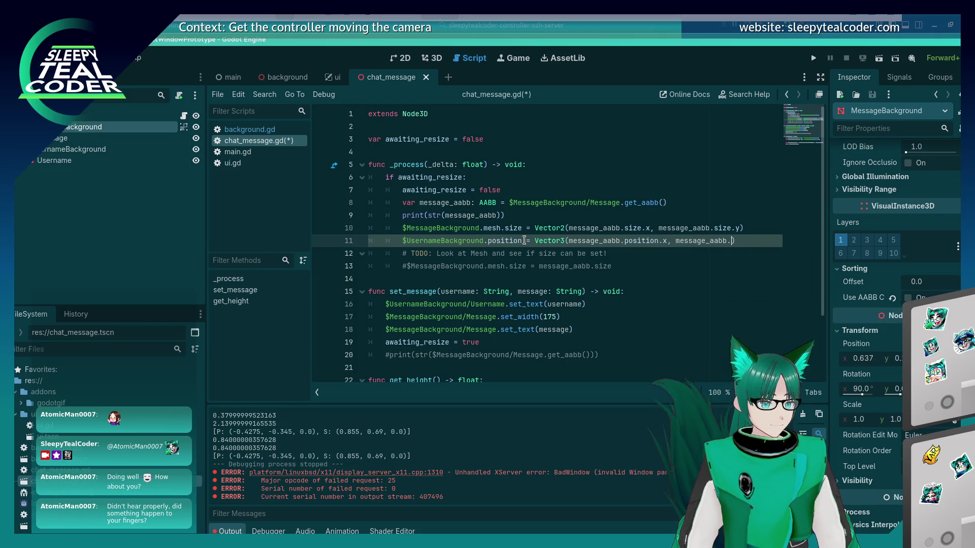
text(on.y)
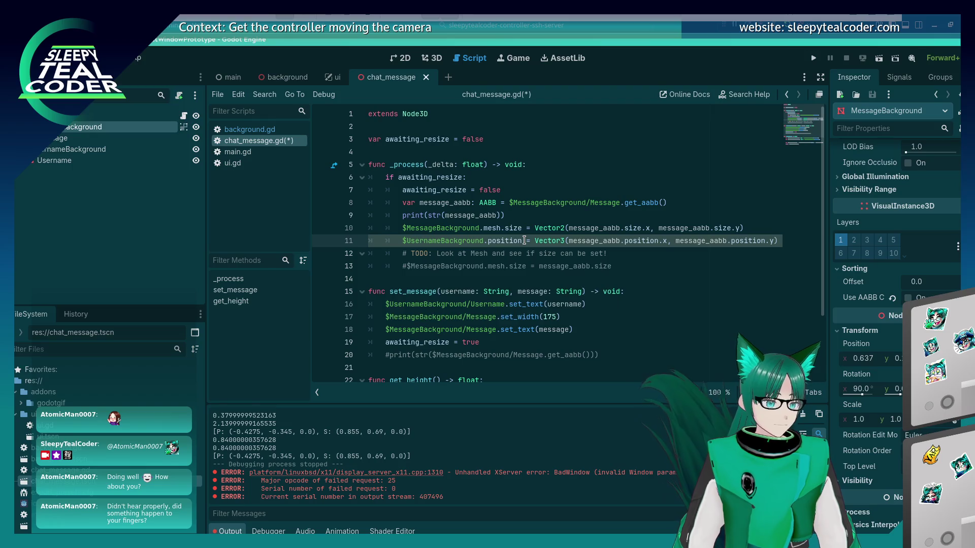
key(ctrl+s)
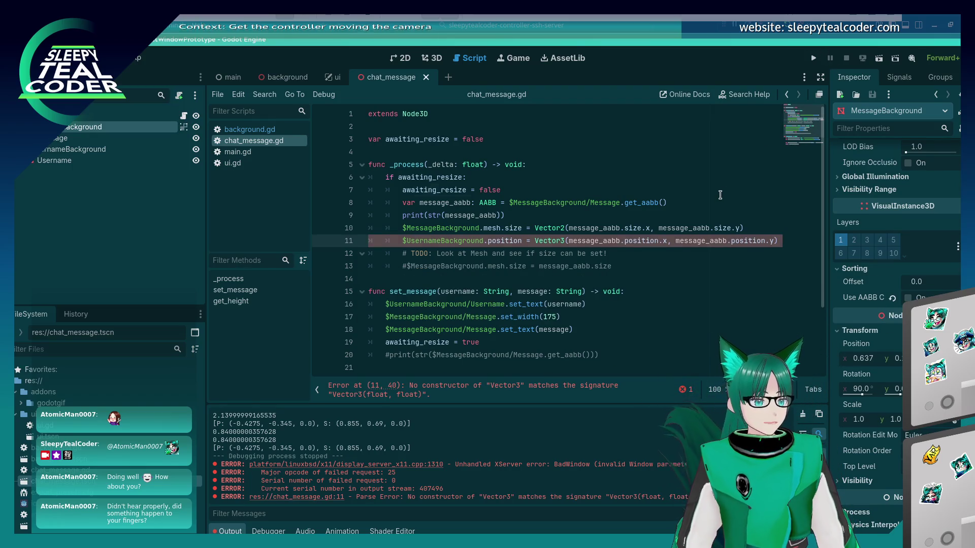
Drop the Vector3 wrapper so line 11 uses message_aabb.position directly, save, and run the prototype
click(720, 195)
click(795, 240)
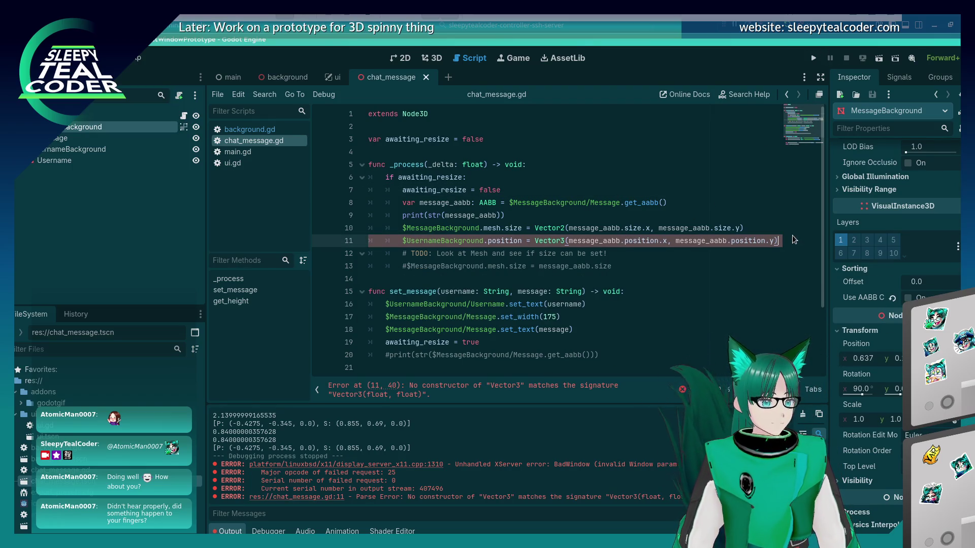
key(BackSpace)
key(BackSpace)
key(BackSpace)
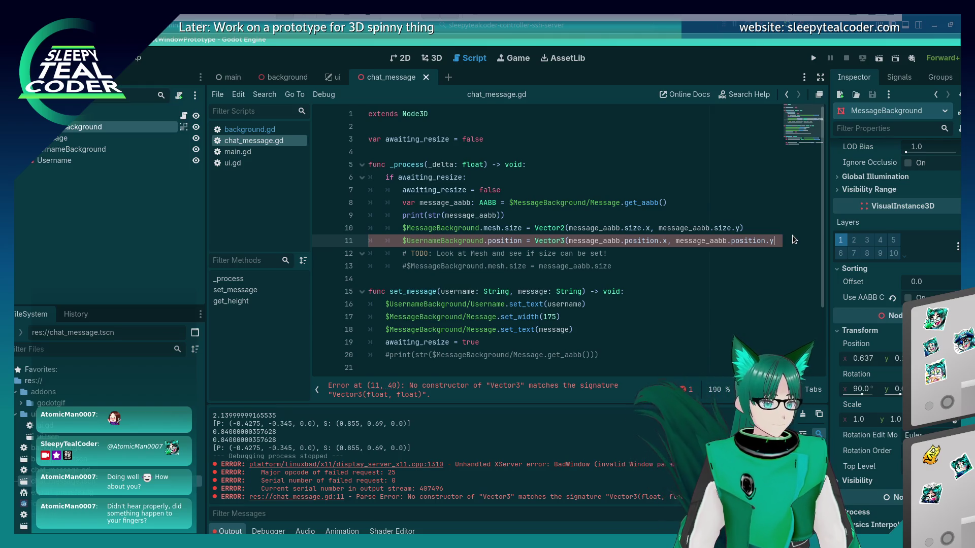
key(BackSpace)
key(BackSpace)
key(BackSpace)
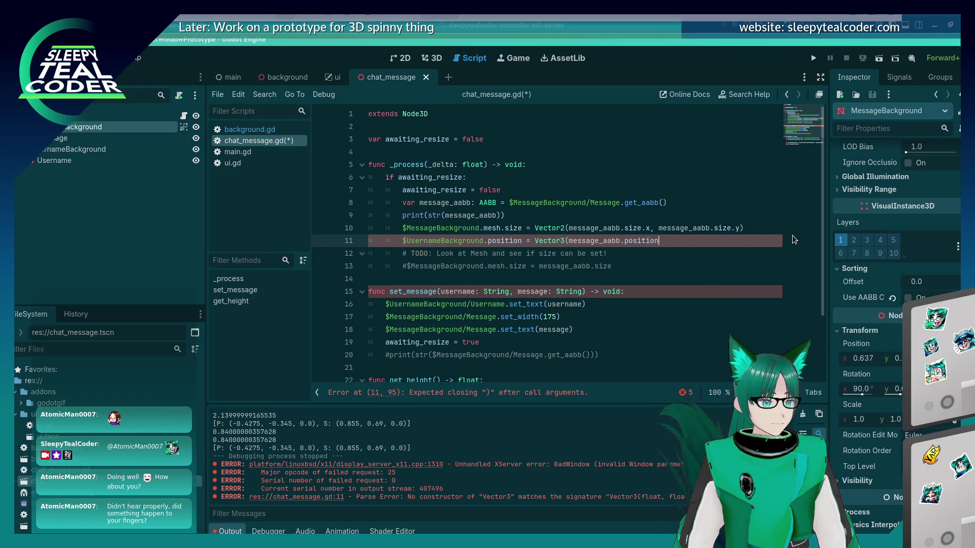
key(BackSpace)
key(BackSpace)
key(BackSpace)
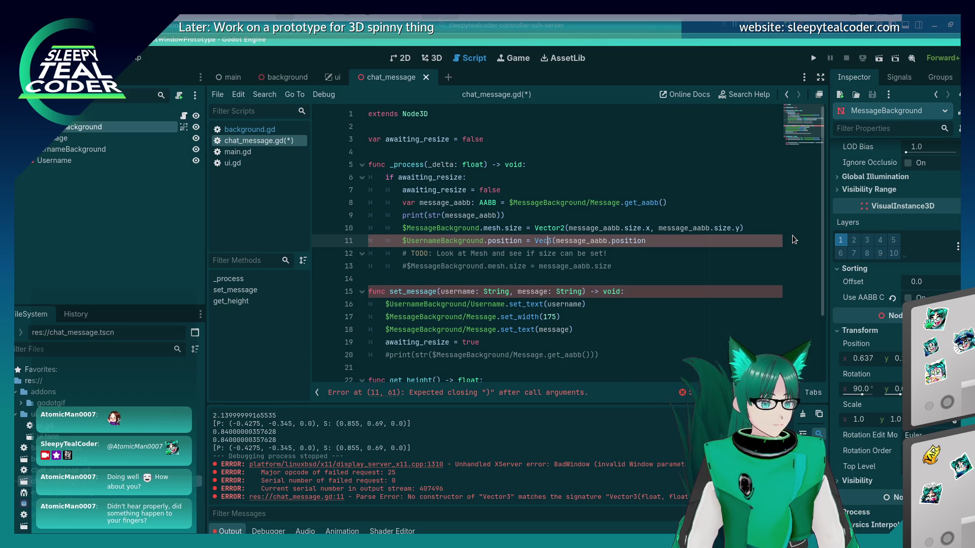
key(ctrl+s)
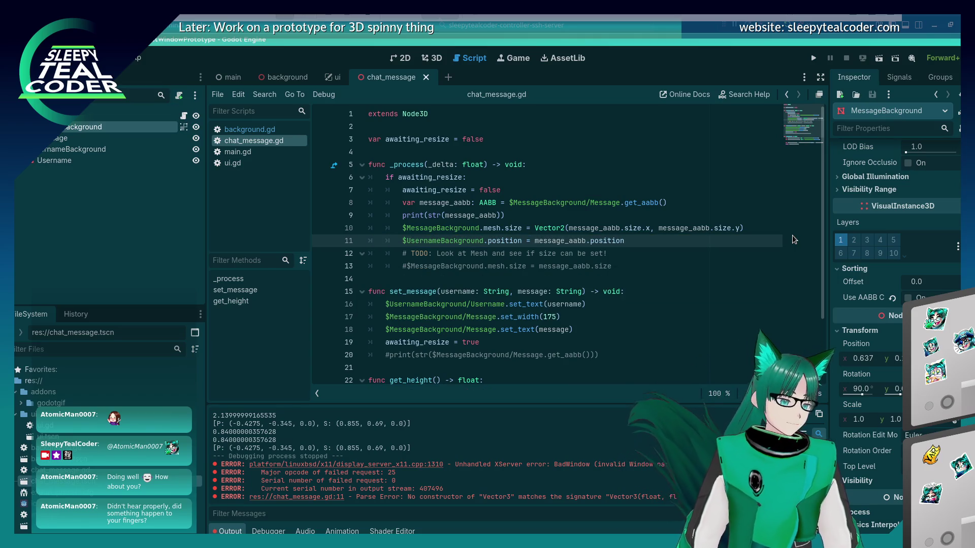
click(814, 58)
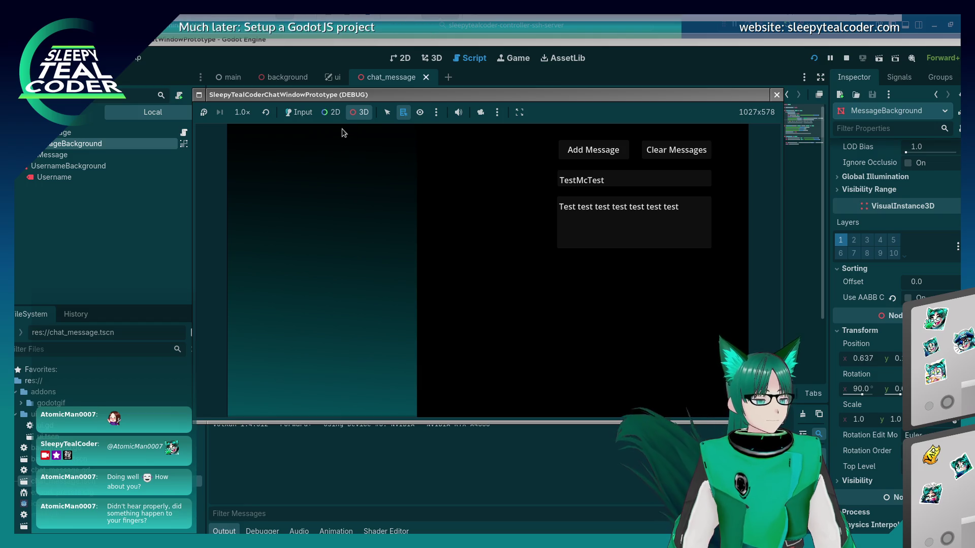
Post a TestMcTest message, orbit and zoom the overridden 3D camera to inspect it, then stop
click(301, 112)
click(570, 160)
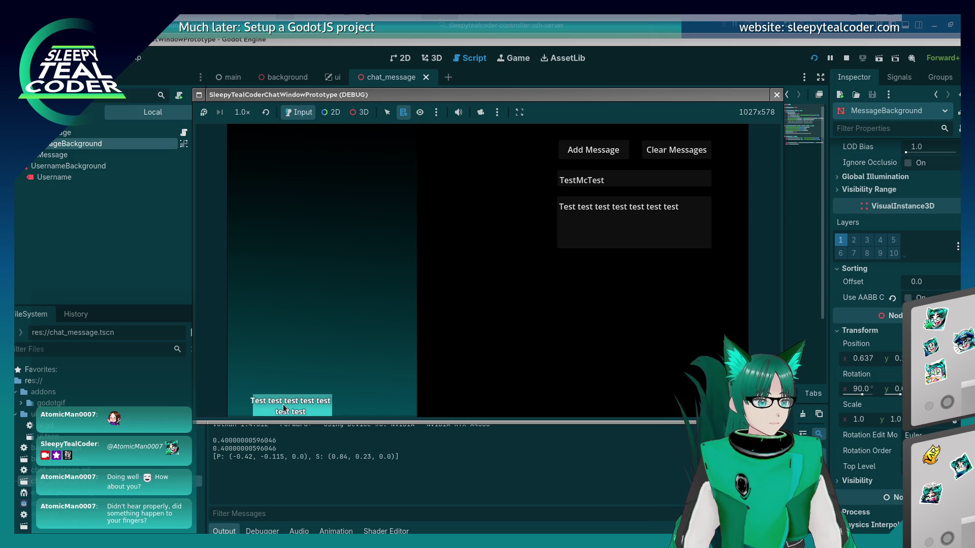
click(359, 112)
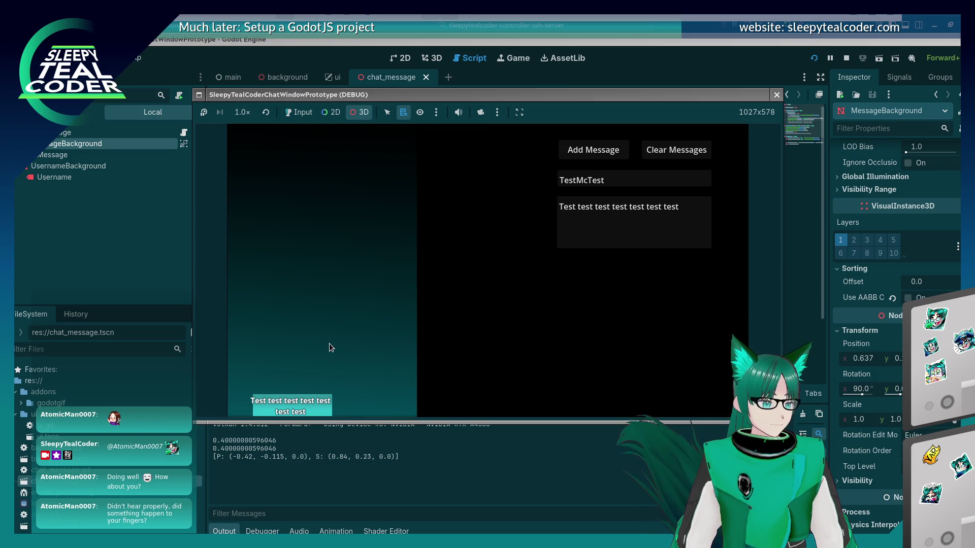
click(481, 112)
mouse_move(347, 289)
mouse_down()
mouse_move(395, 250)
mouse_move(300, 372)
mouse_move(342, 335)
mouse_move(337, 341)
mouse_up()
scroll(337, 341, down, 3)
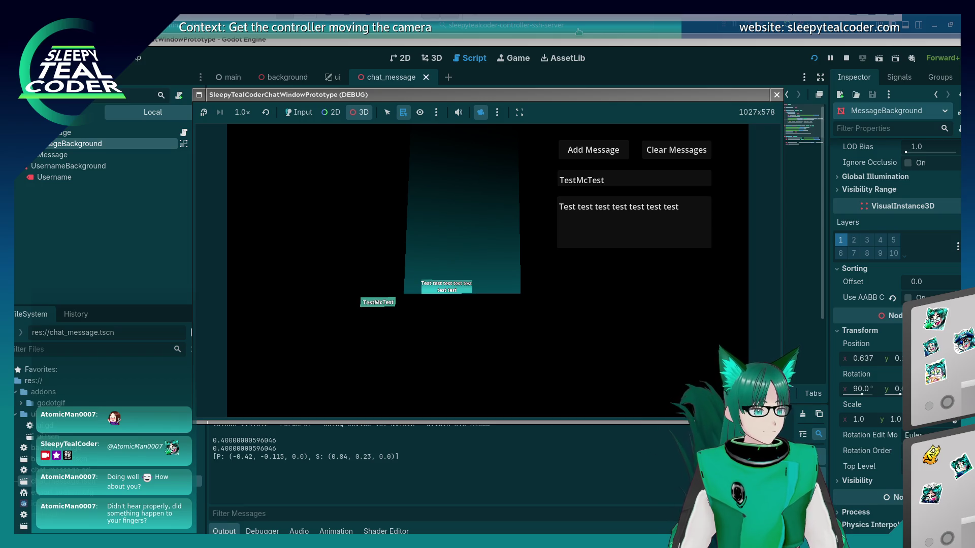
key(F8)
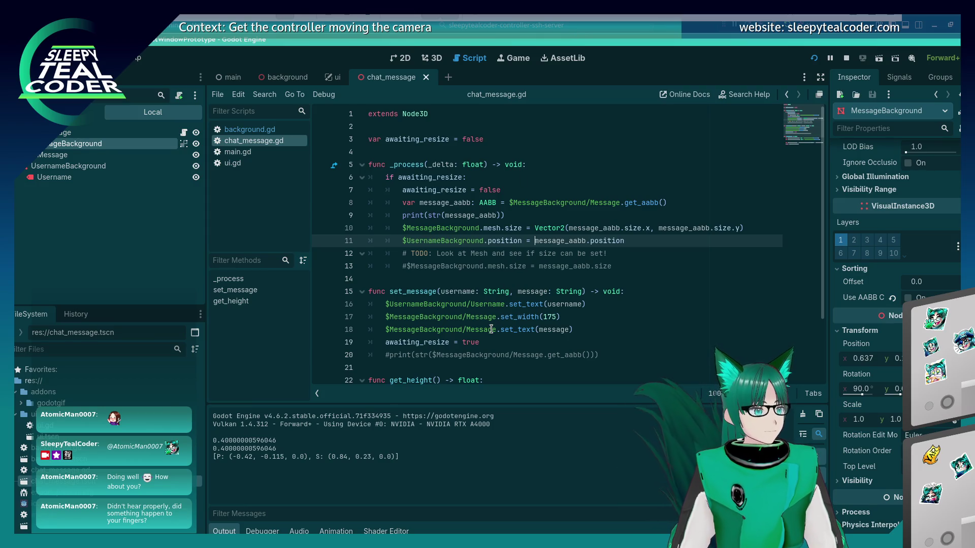
Test-run the game once, then comment out line 11 with # and run it again
scroll(490, 329, down, 2)
scroll(486, 326, up, 2)
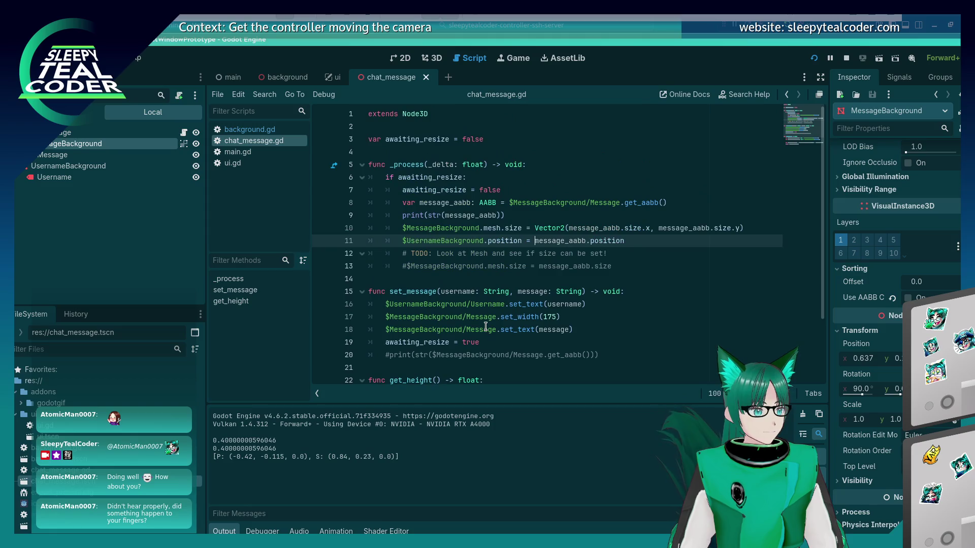
scroll(486, 327, down, 1)
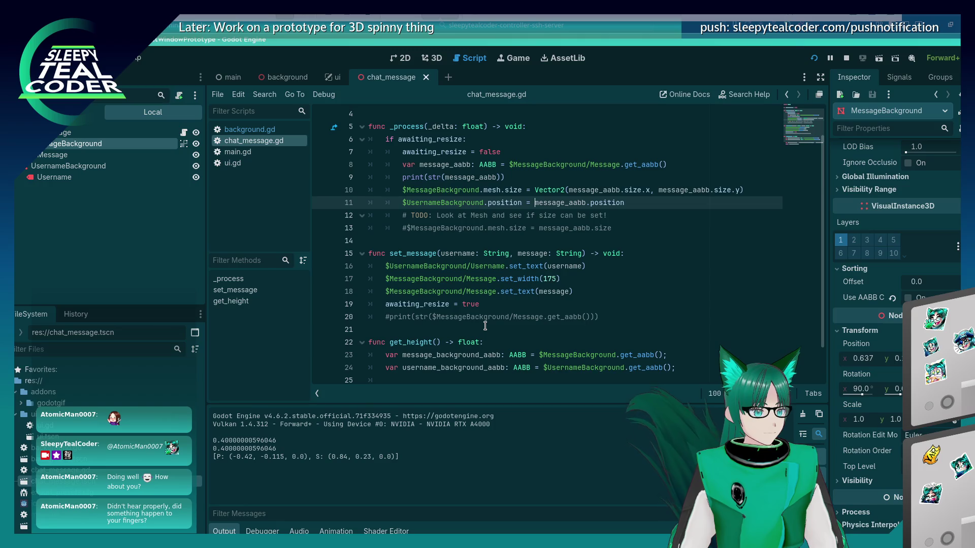
key(F5)
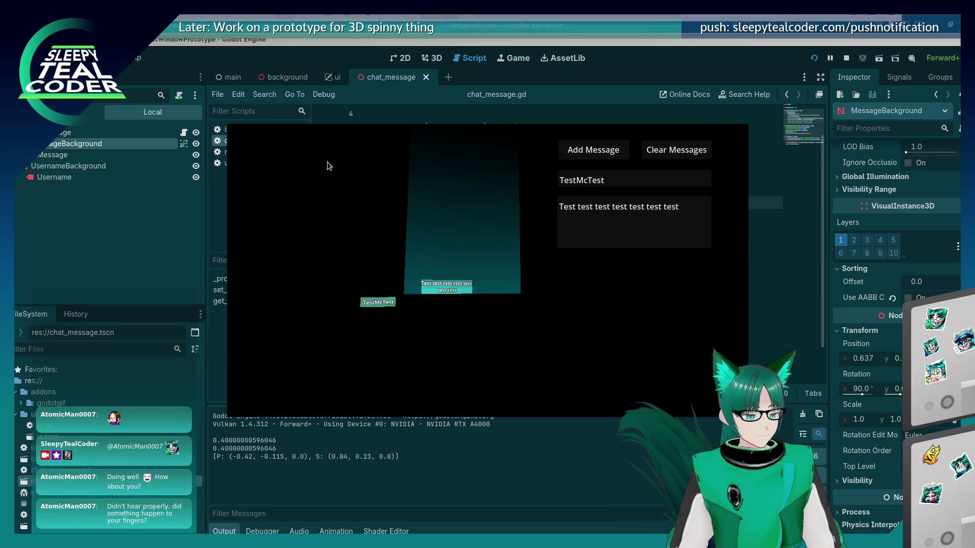
key(F8)
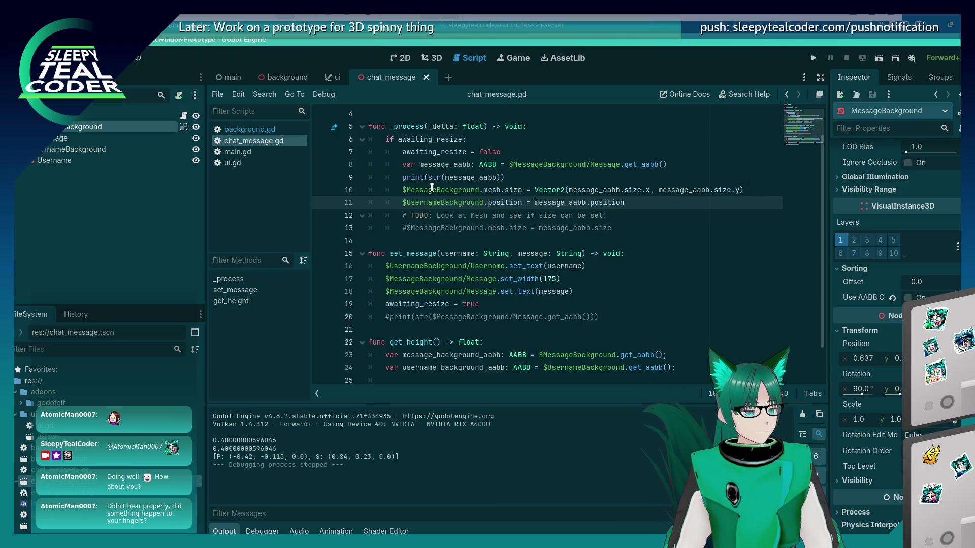
text(#)
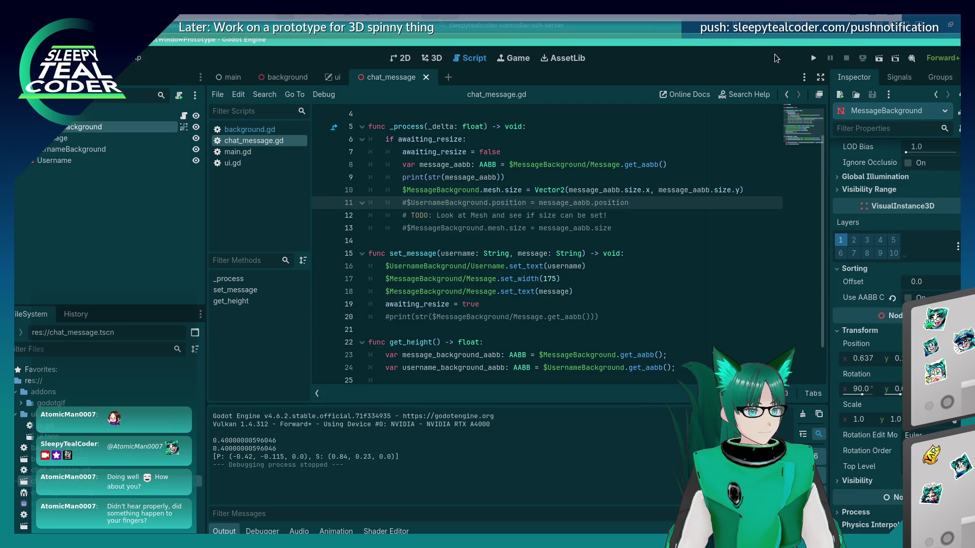
click(815, 59)
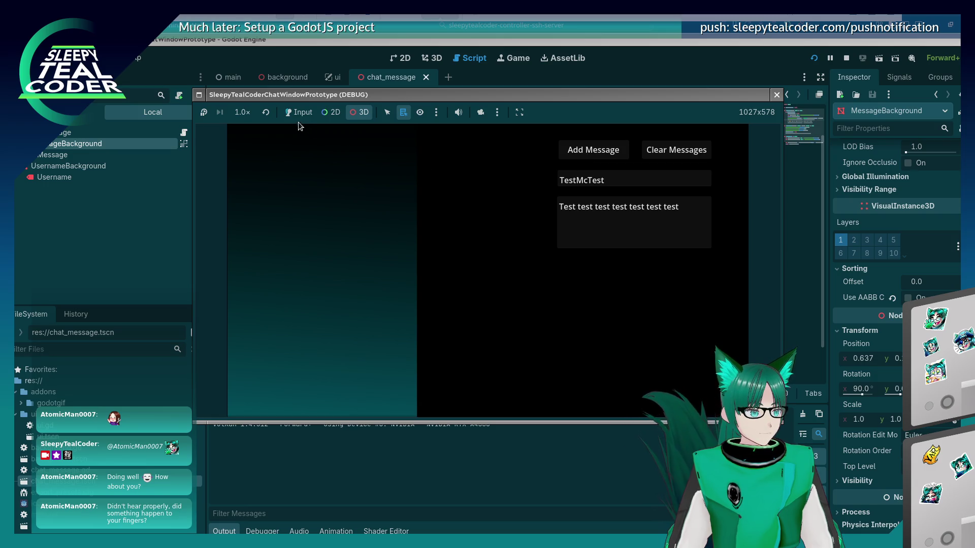
Post four TestMcTest messages, tilt the 3D camera to inspect the tags, then return to chat_message.gd
click(574, 154)
click(572, 153)
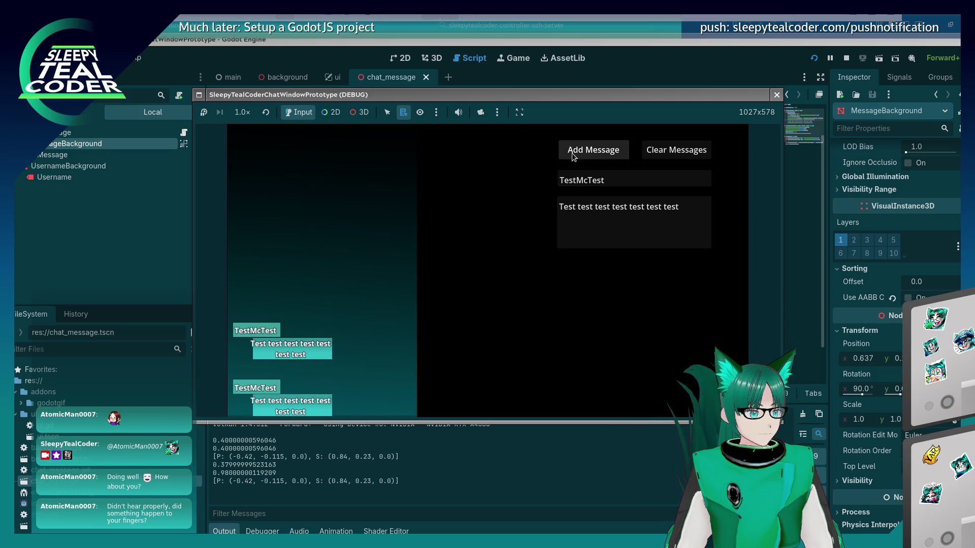
click(572, 153)
click(571, 154)
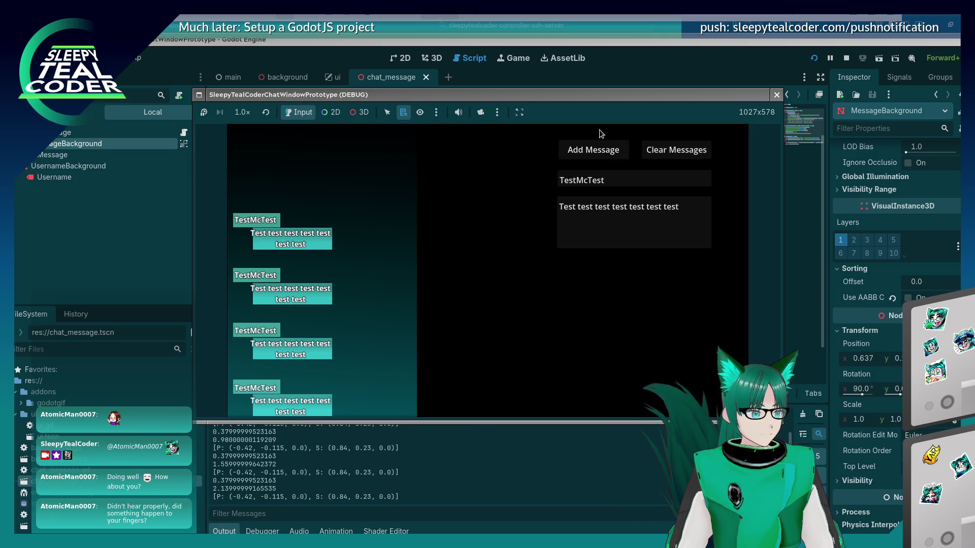
click(480, 113)
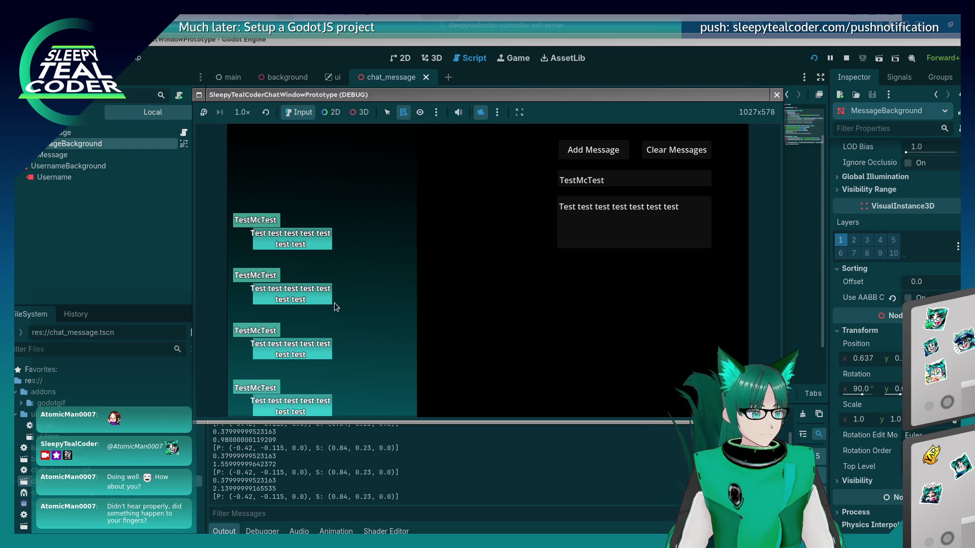
click(359, 112)
mouse_move(324, 327)
mouse_down()
mouse_move(426, 285)
mouse_move(412, 297)
mouse_up()
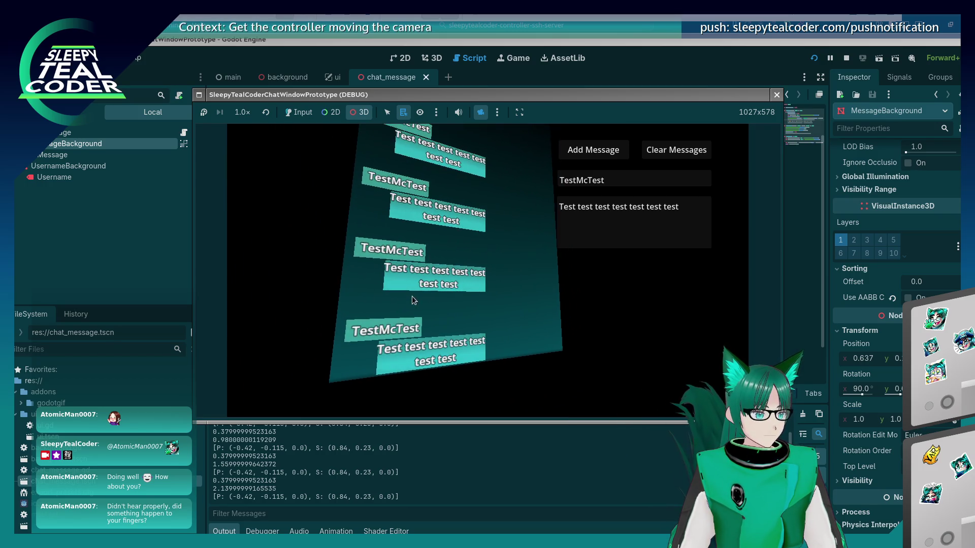
click(638, 60)
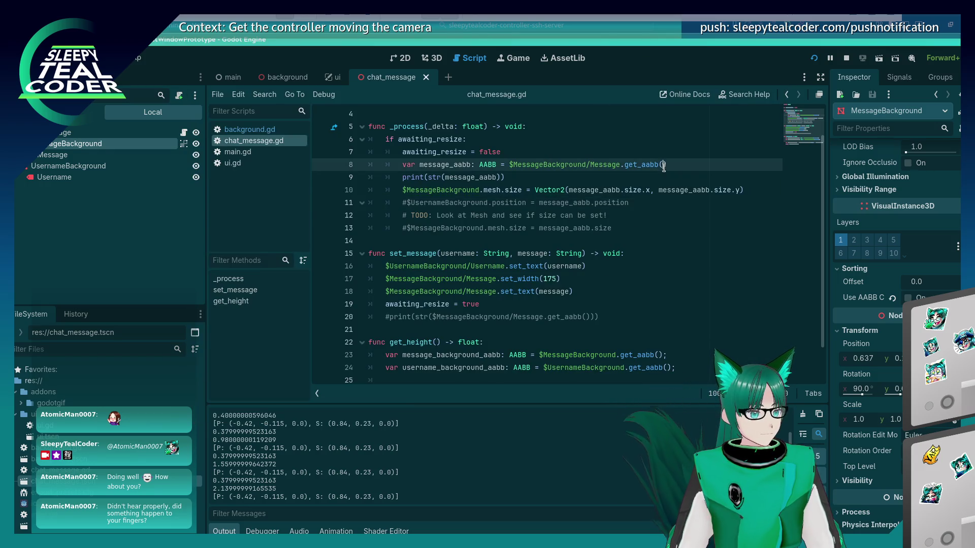
Append + 0.5 to size.x and size.y in line 10's Vector2, save, and run the game
click(649, 190)
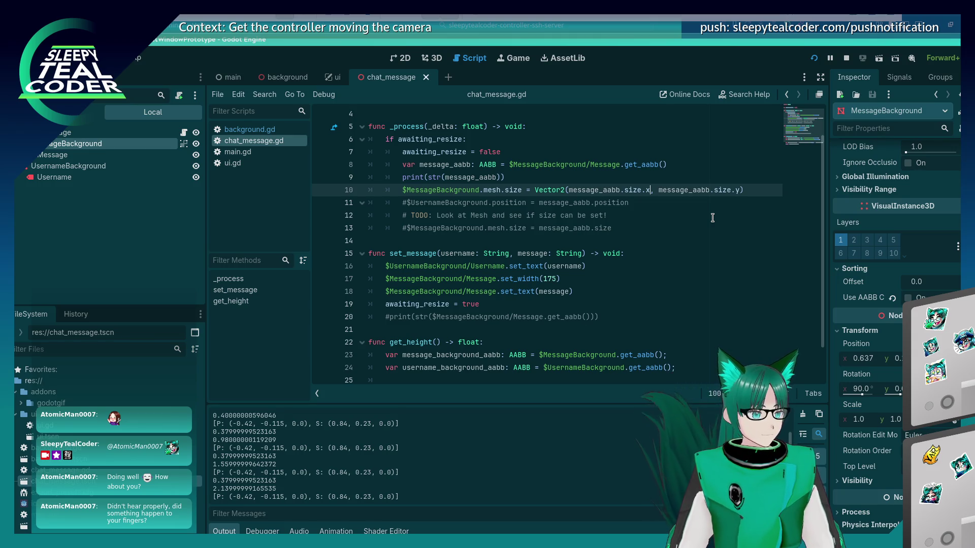
text(-)
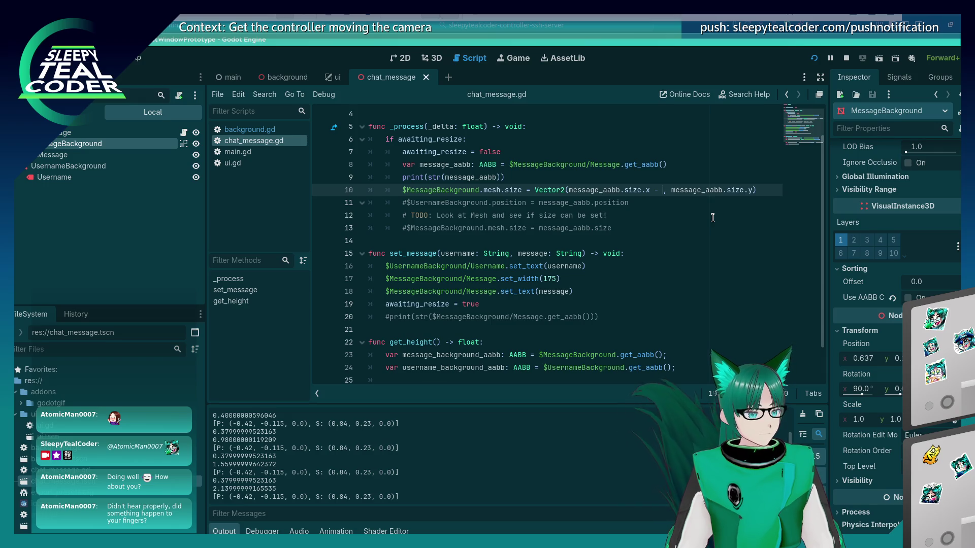
key(BackSpace)
key(BackSpace)
key(BackSpace)
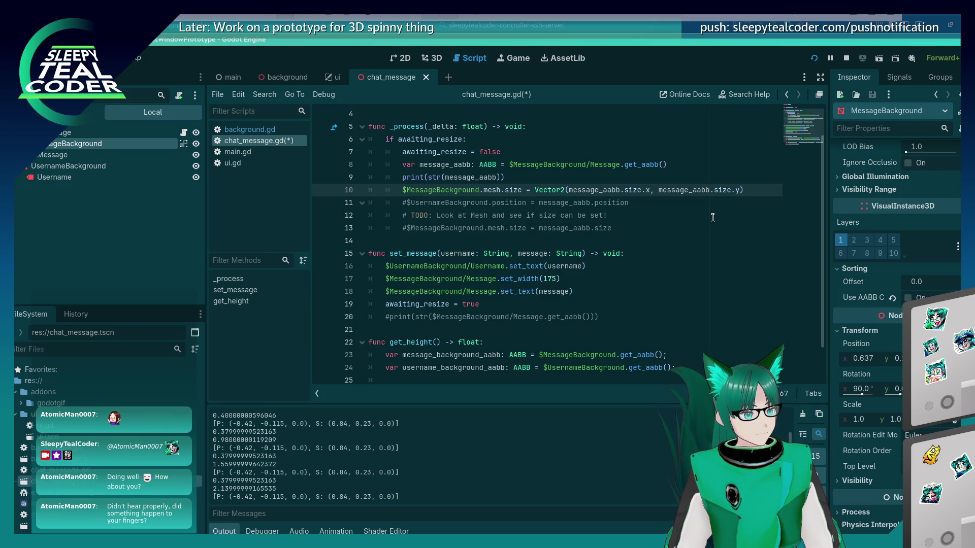
text(+ 0.5)
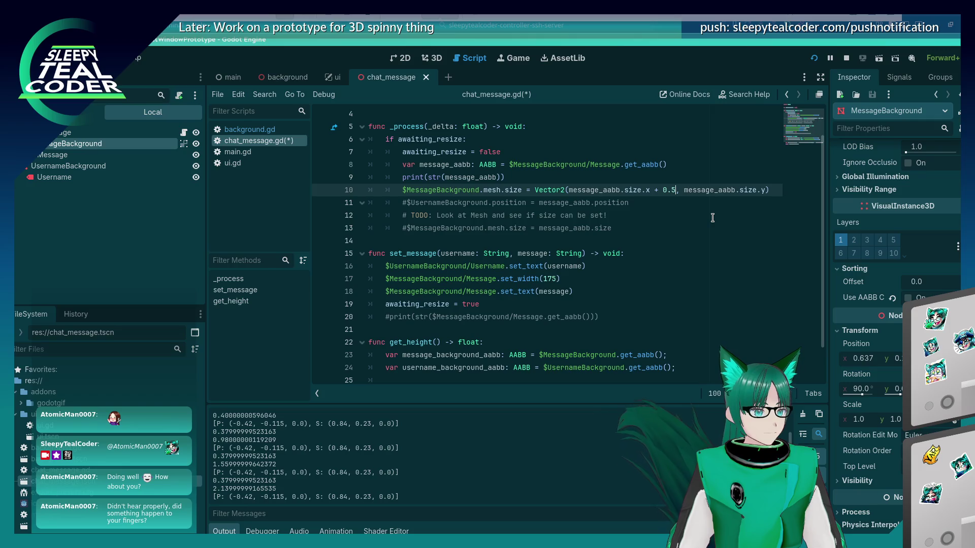
text( + 0.5)
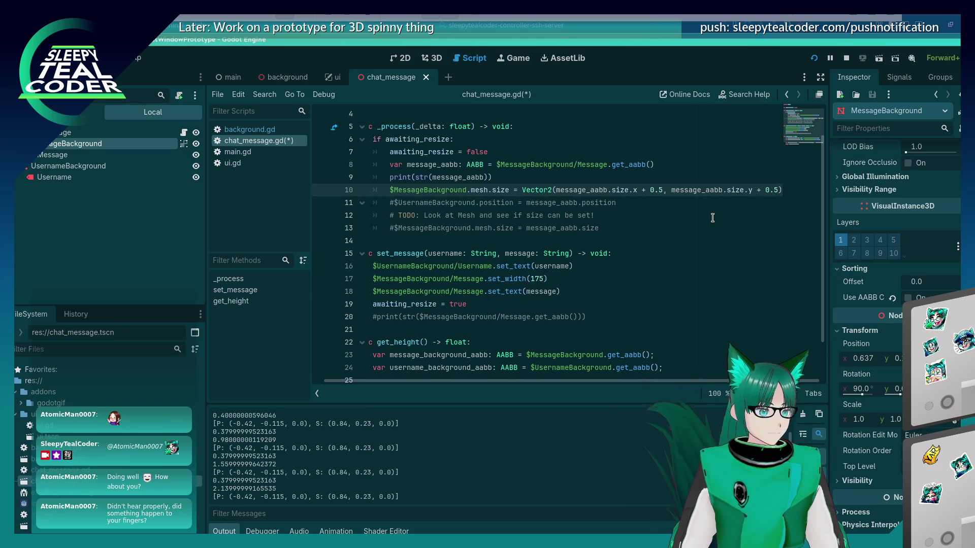
key(ctrl+s)
click(813, 58)
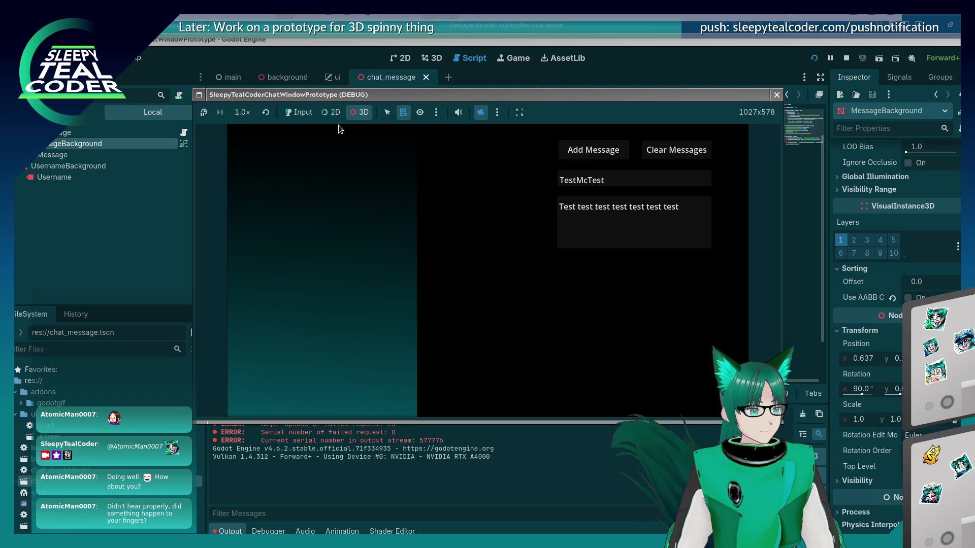
Post a test message to check the 0.5 padding, then stop the game
click(298, 112)
click(581, 147)
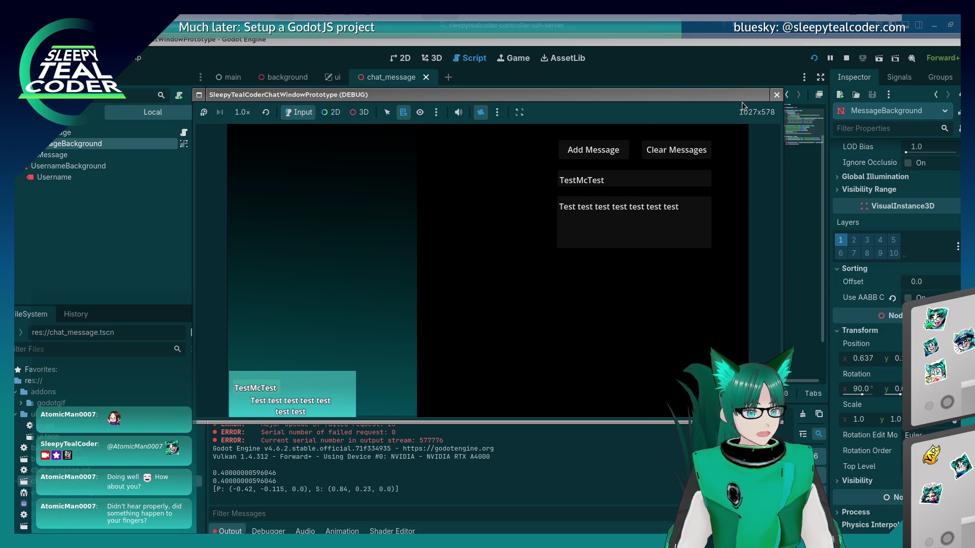
click(776, 94)
Change line 10's padding from + 0.5 to + 0.1, rerun, post a test message, and stop
alt+click(663, 190)
key(BackSpace)
text(1)
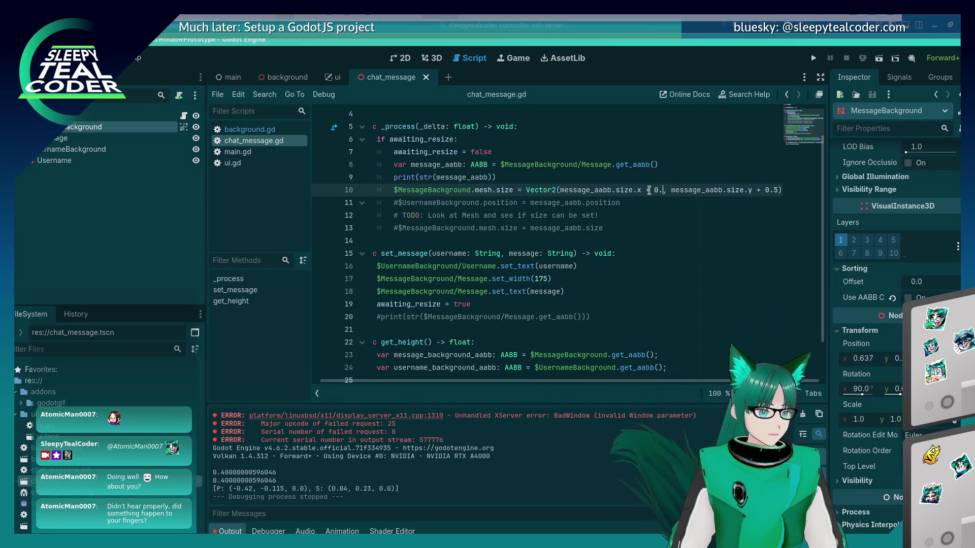
key(F5)
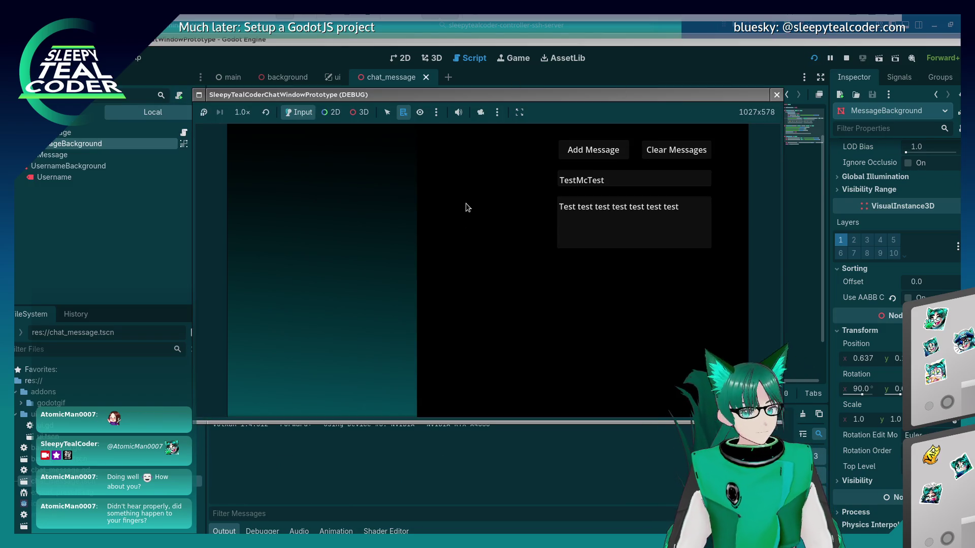
click(578, 154)
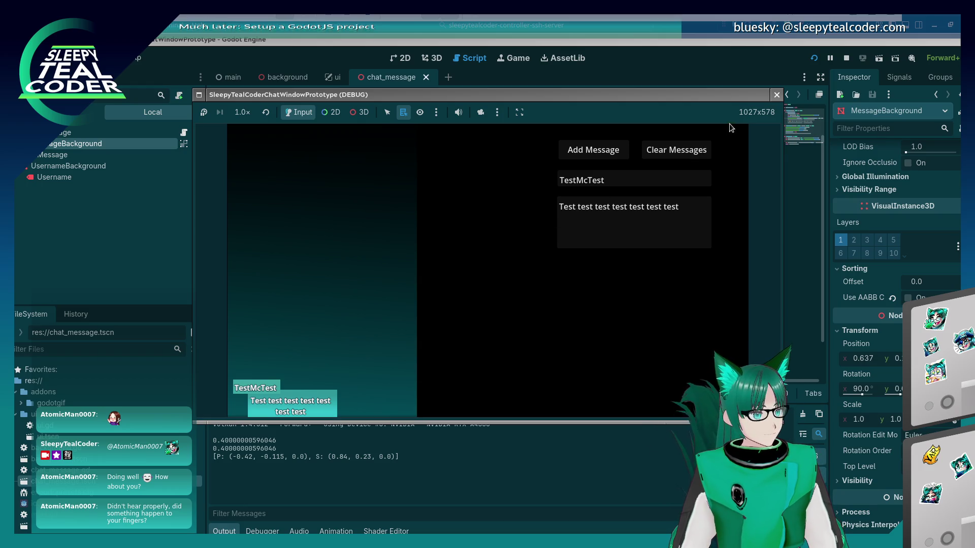
click(775, 96)
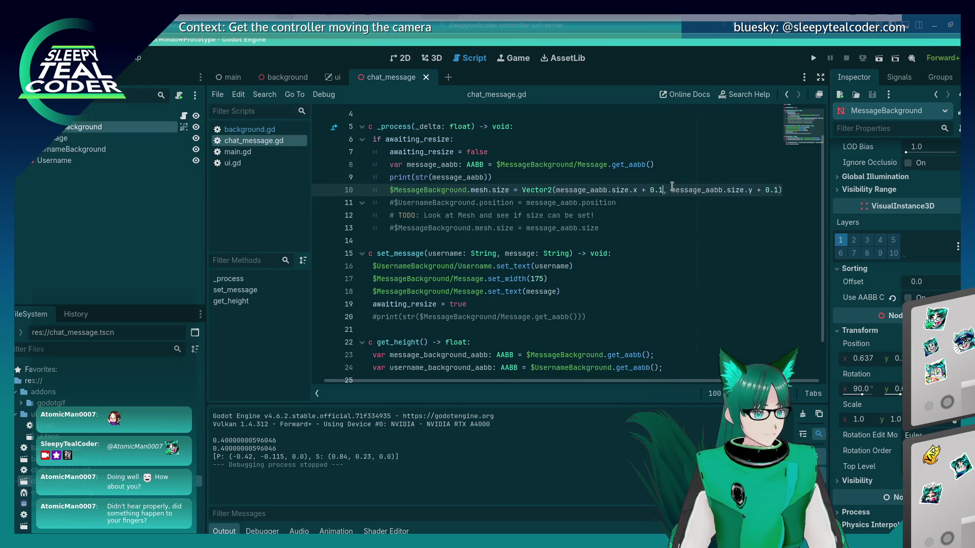
Change both padding values on line 10 to + 0.05 and run the project
click(663, 190)
text(5)
click(780, 189)
text(5)
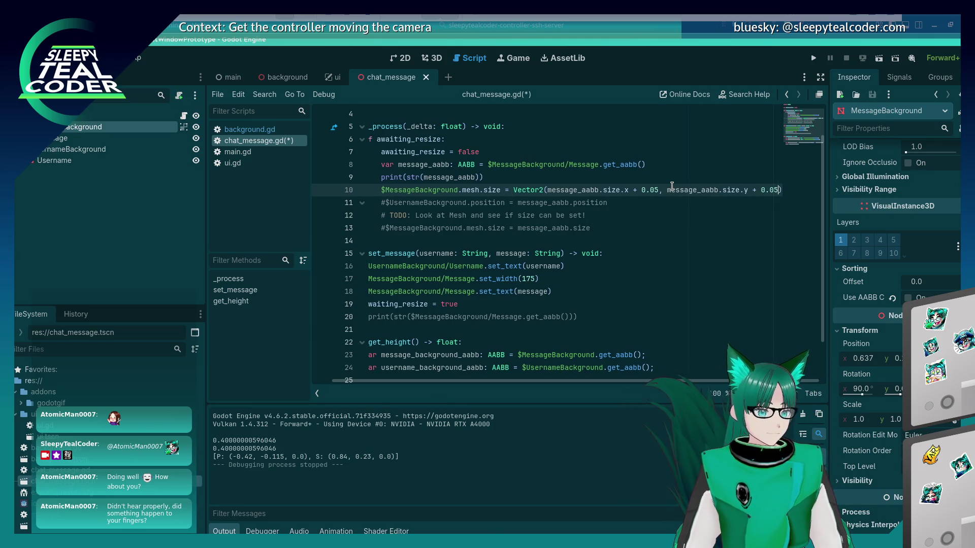
click(812, 59)
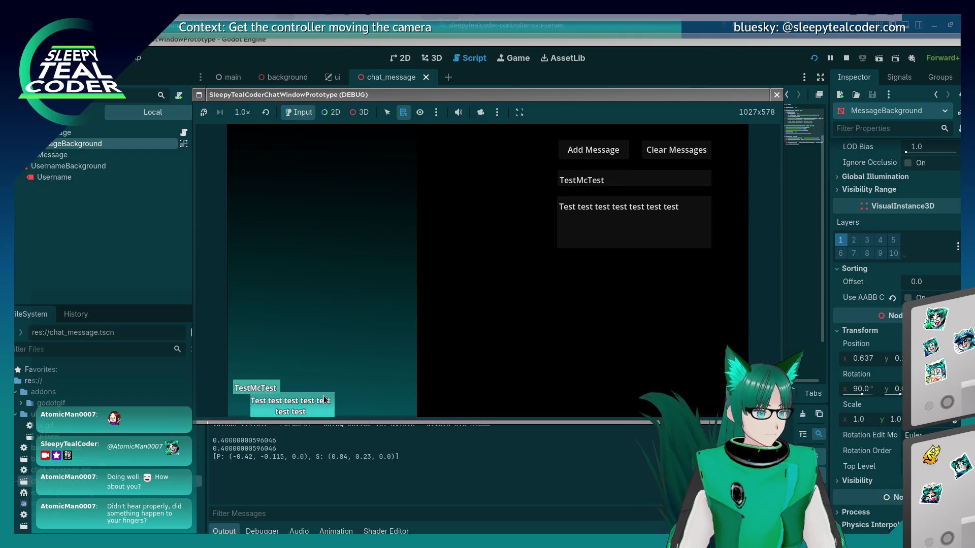
View the chat bubble at an angle through the 3D camera override, then close the game
drag(401, 96, 468, 78)
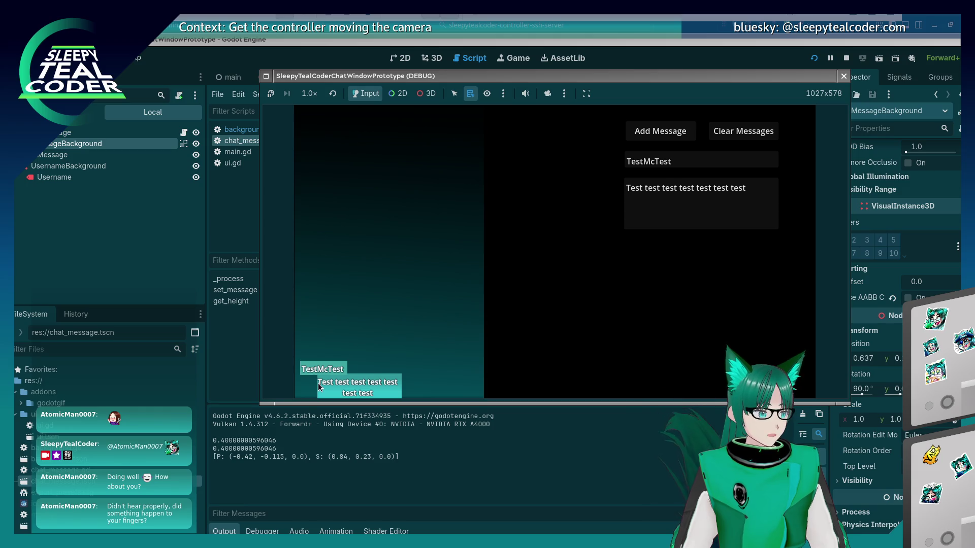
click(547, 94)
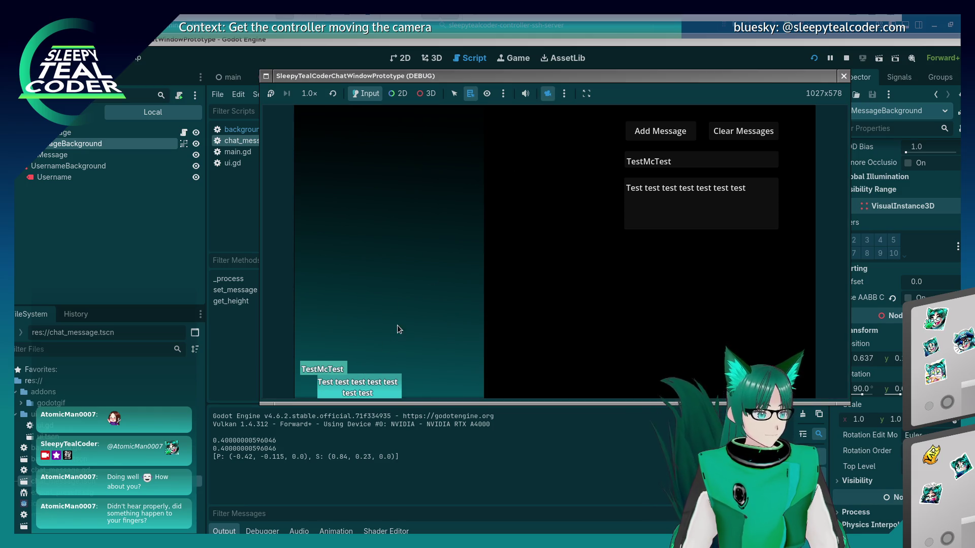
click(429, 94)
scroll(376, 298, up, 1)
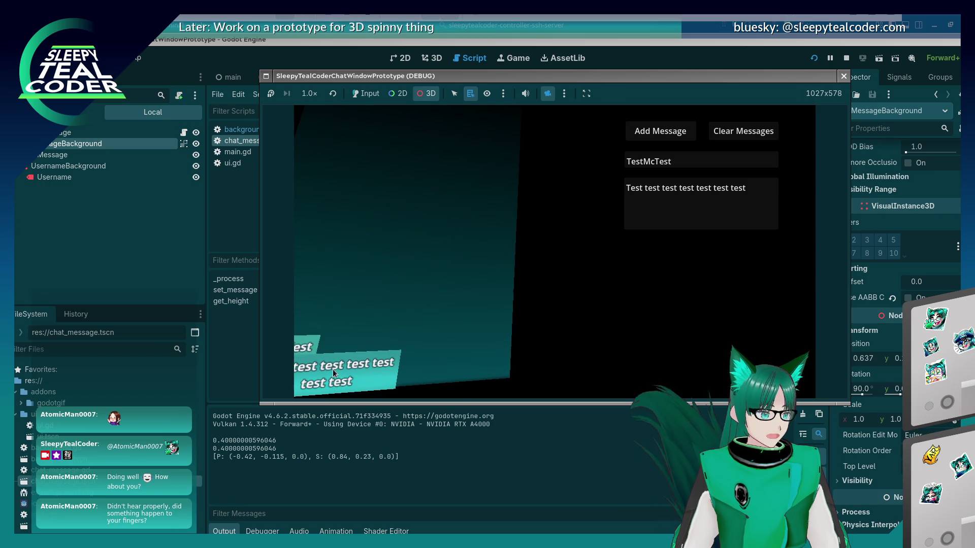
drag(376, 298, 472, 318)
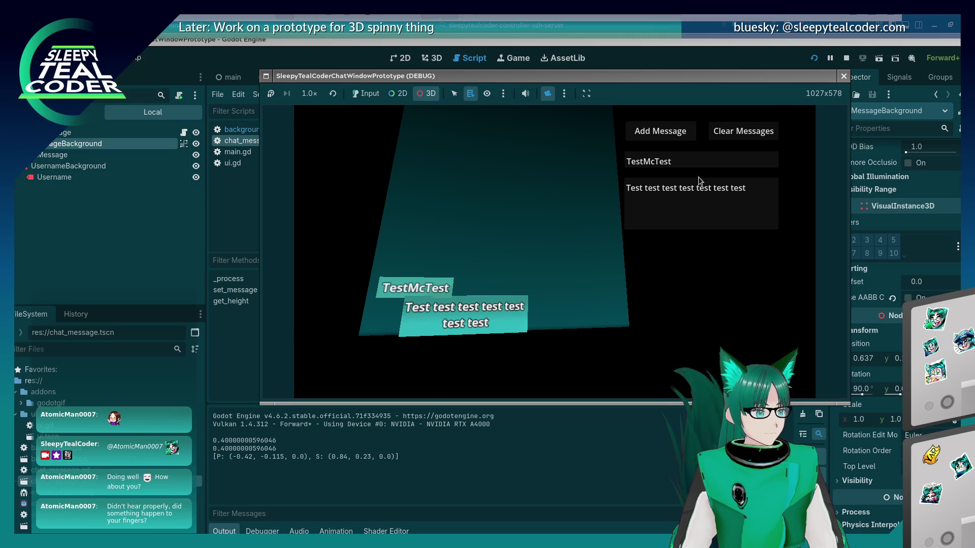
click(844, 80)
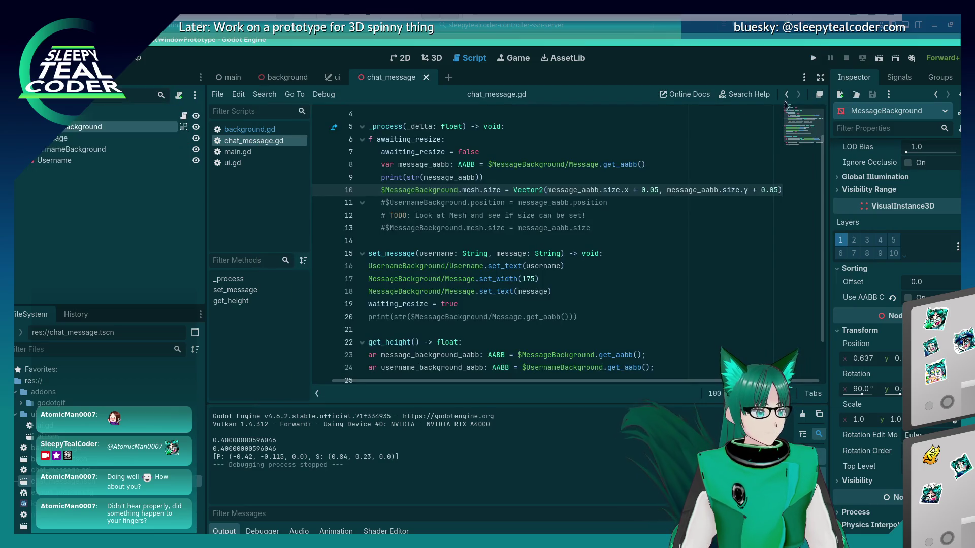
click(544, 215)
click(588, 189)
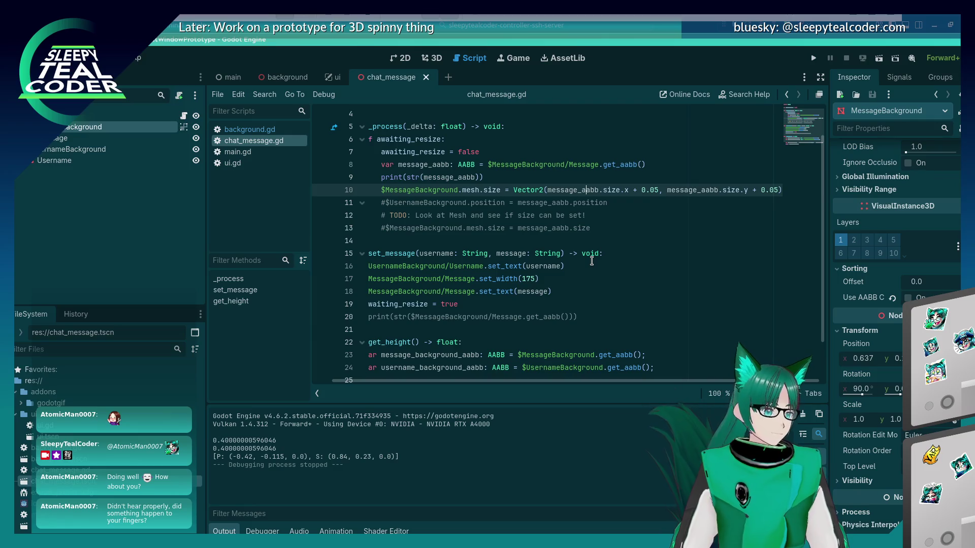
key(Return)
text($Message)
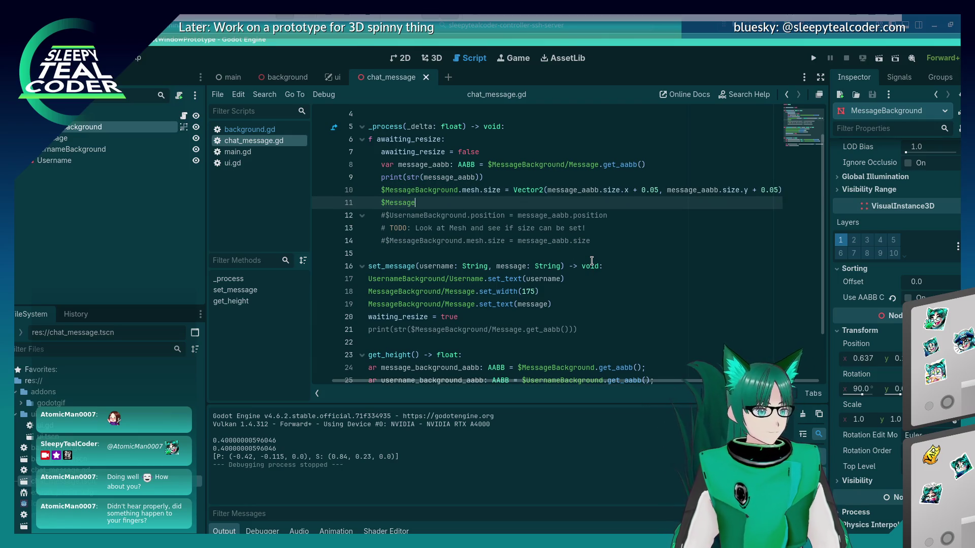
text(Ba)
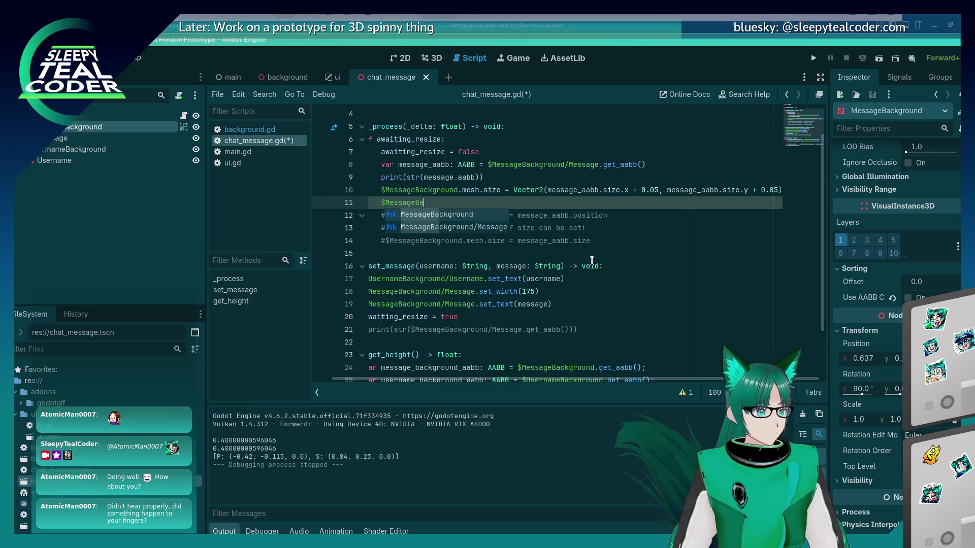
text(ckground)
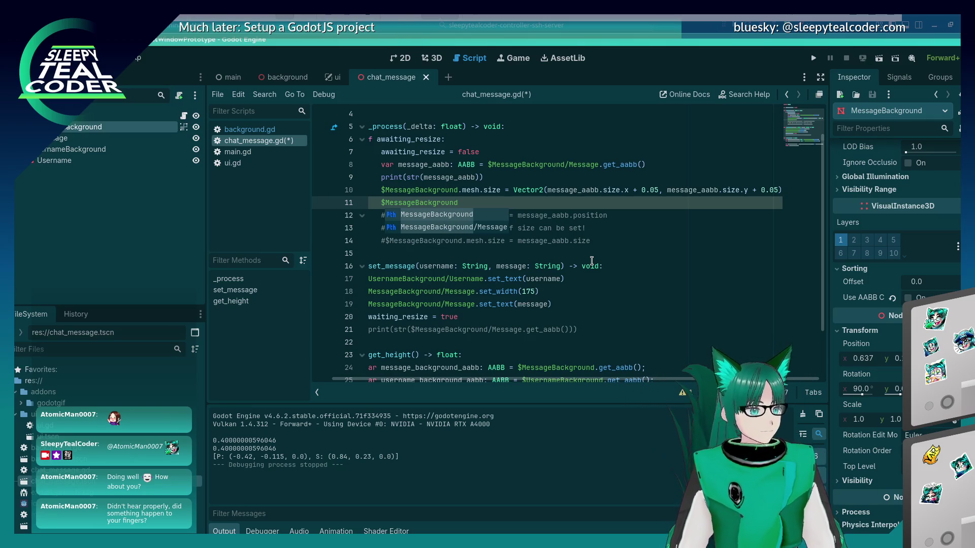
key(shift+Home)
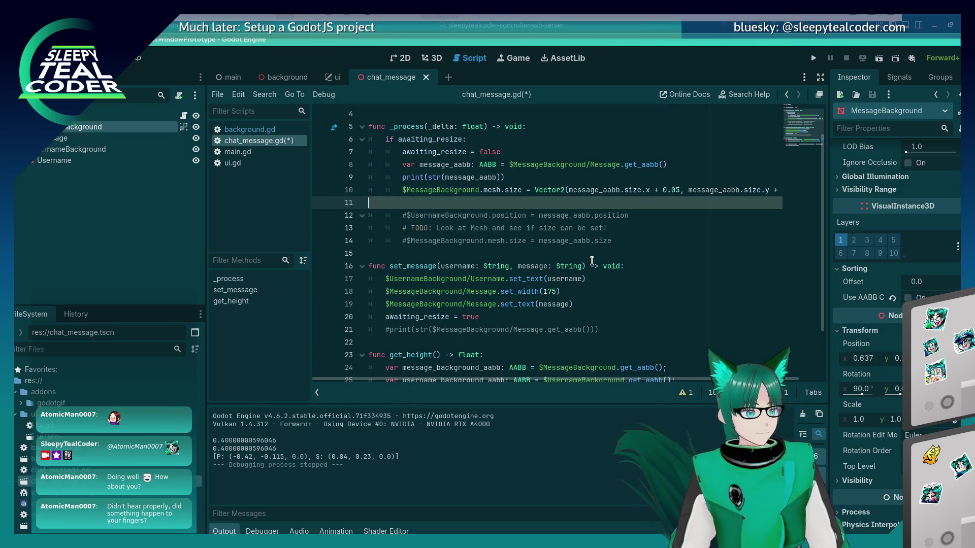
key(BackSpace)
key(BackSpace)
key(BackSpace)
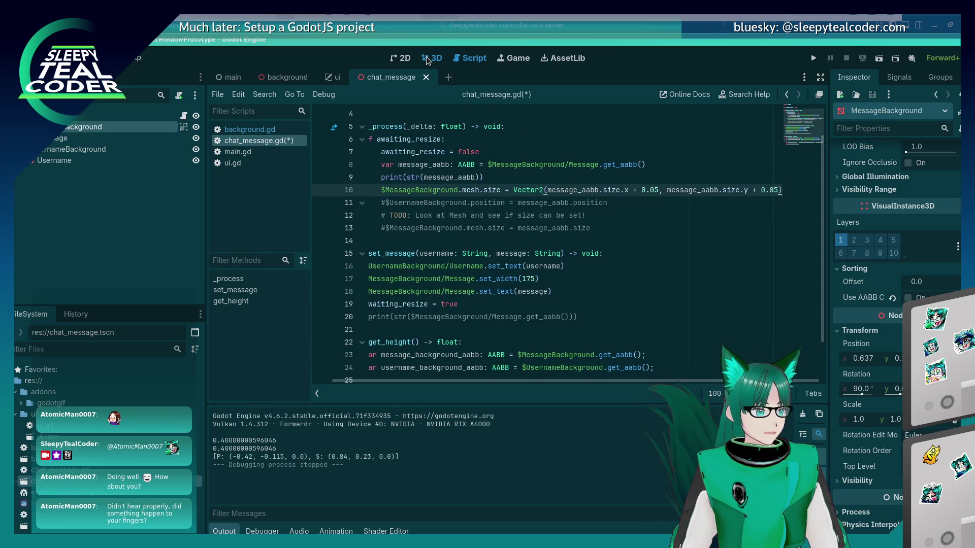
In the 3D view, try moving MessageBackground along X, then undo the move
click(430, 58)
click(691, 360)
click(540, 299)
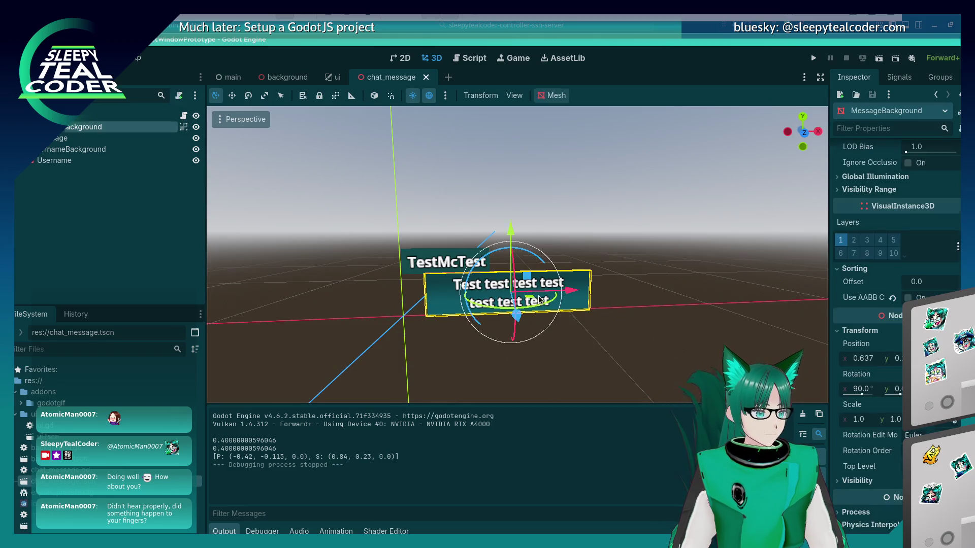
drag(567, 291, 578, 294)
key(ctrl+z)
Shift the Message label slightly right along X, then save and run the project
click(180, 178)
click(172, 138)
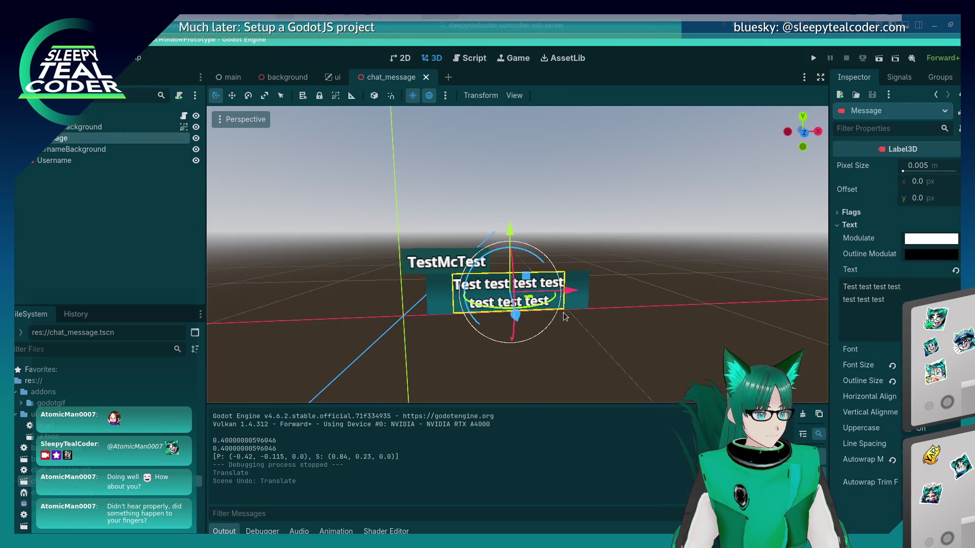
scroll(548, 339, up, 2)
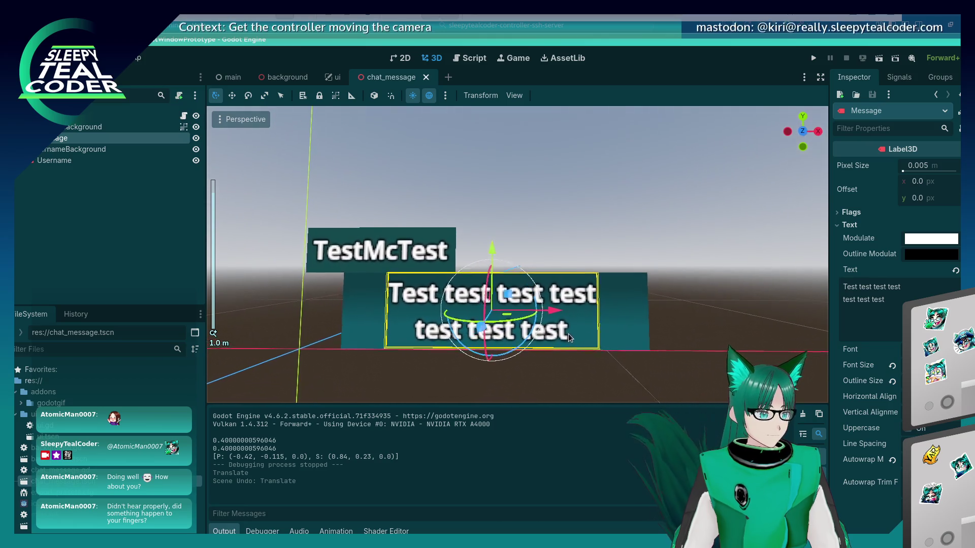
drag(559, 321, 562, 321)
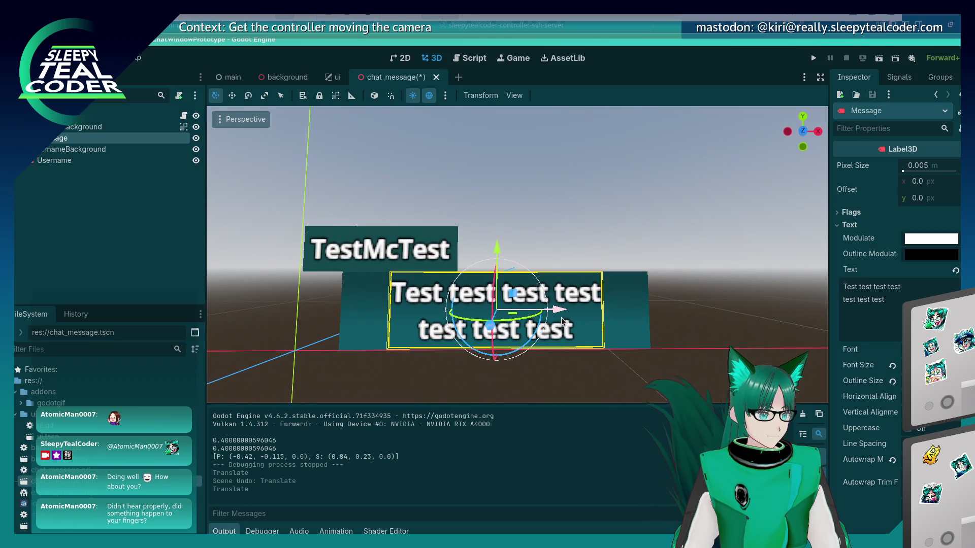
click(813, 57)
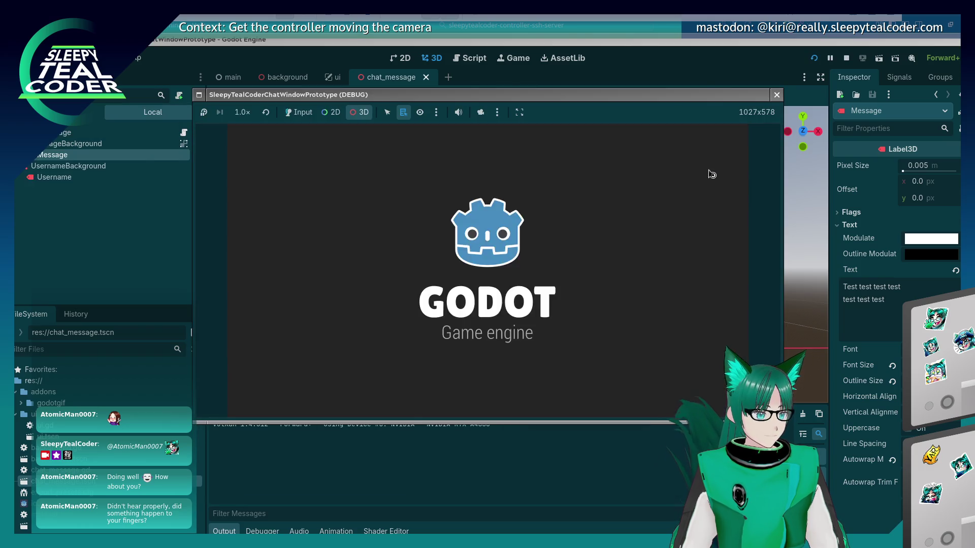
Post a test message, stop, nudge the Message label further right, and rerun
click(303, 112)
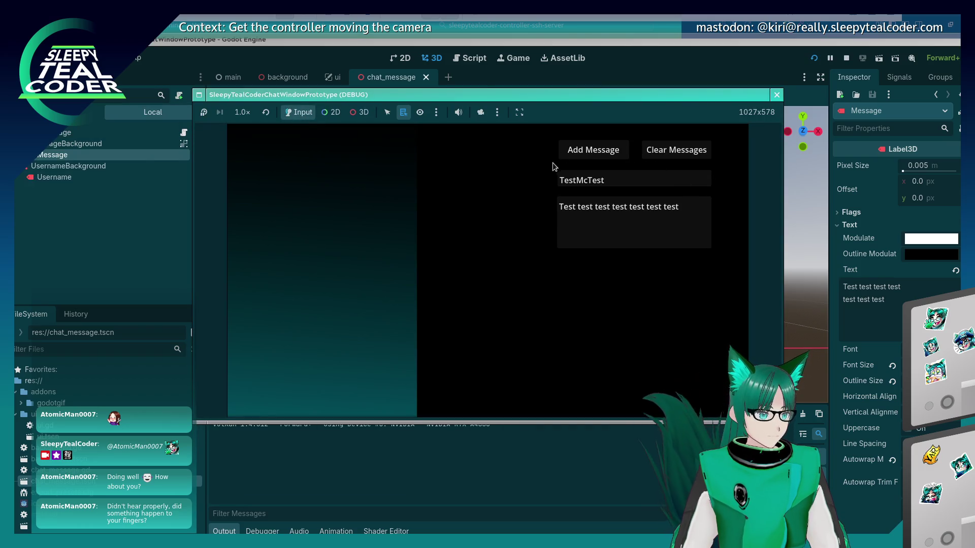
click(569, 151)
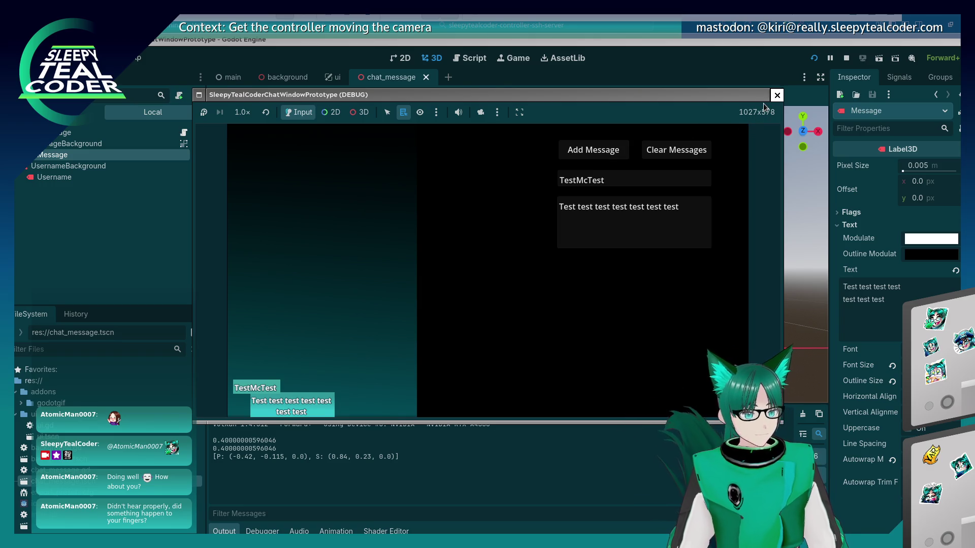
click(777, 94)
drag(566, 317, 569, 317)
click(814, 58)
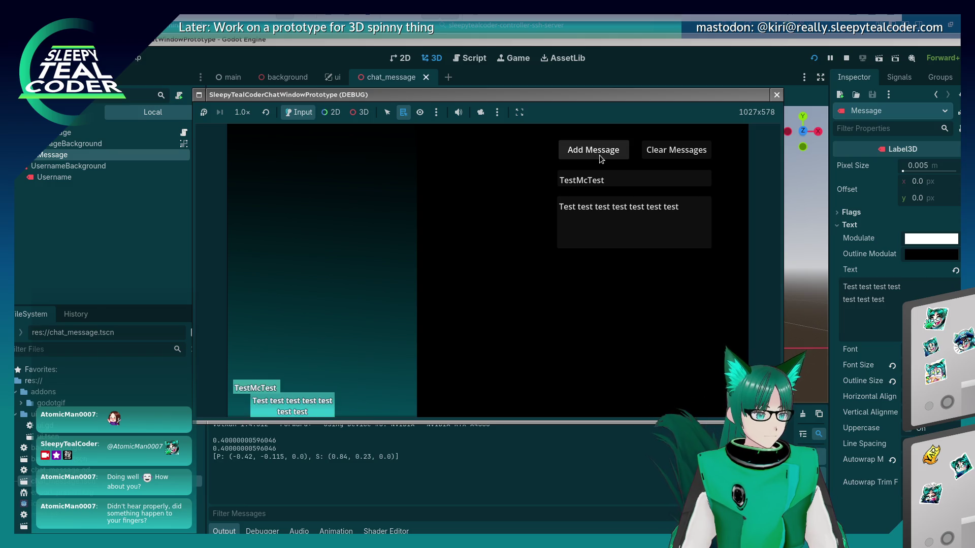
Post long 'Aaaaaaaaaaaaaaaaaaaaaaaa' and 'Mooooo…' messages to test bubble stretching
click(600, 159)
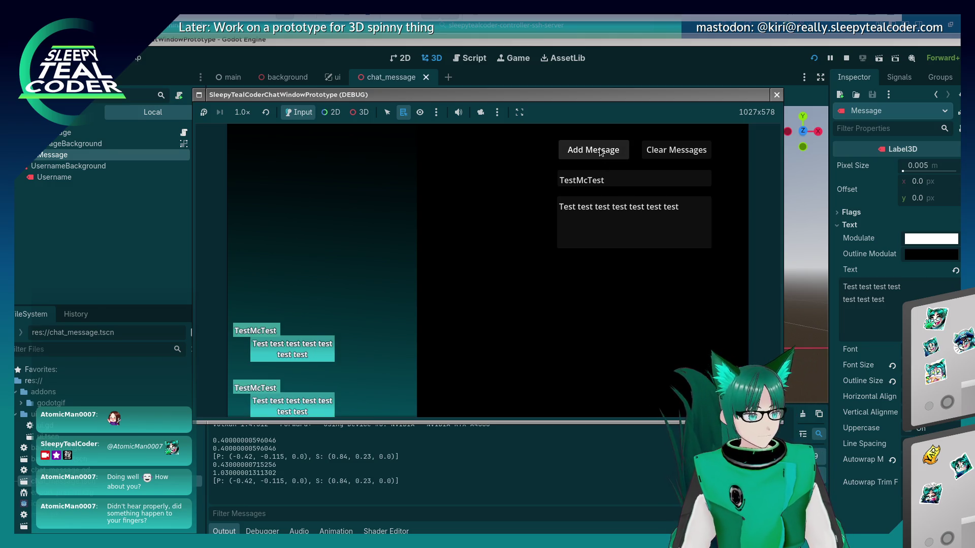
drag(683, 208, 496, 210)
text(Wo)
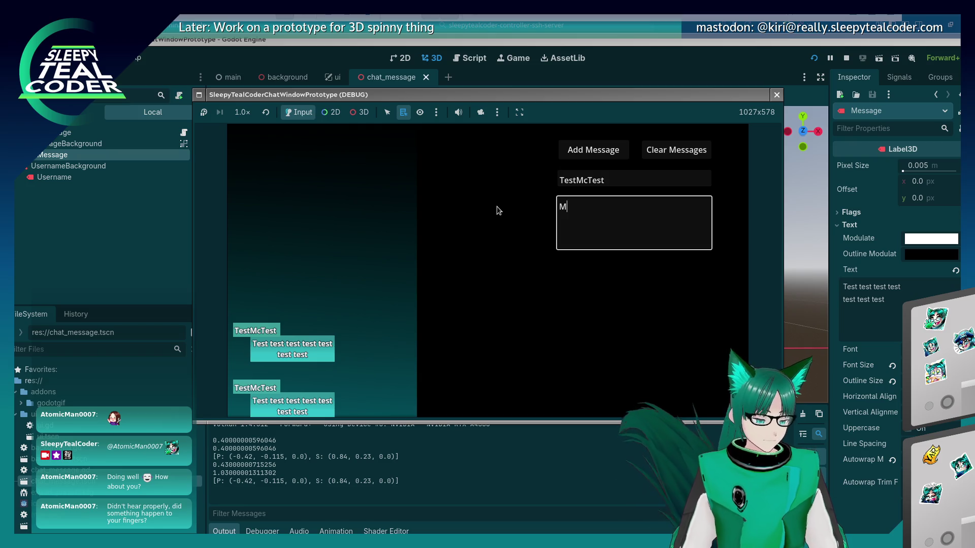
key(BackSpace)
key(BackSpace)
text(Aaaaaaaaaaaaaaaaaaaaaaaa)
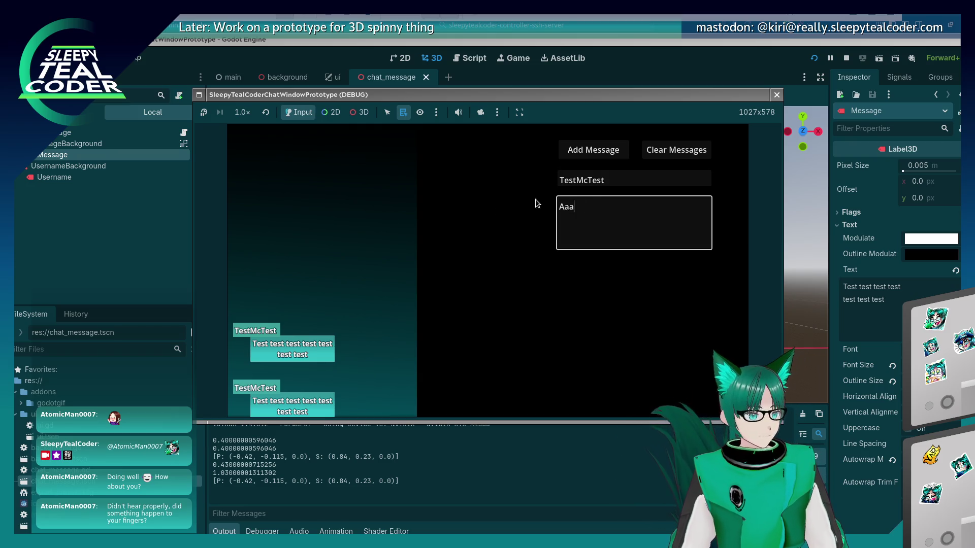
click(593, 152)
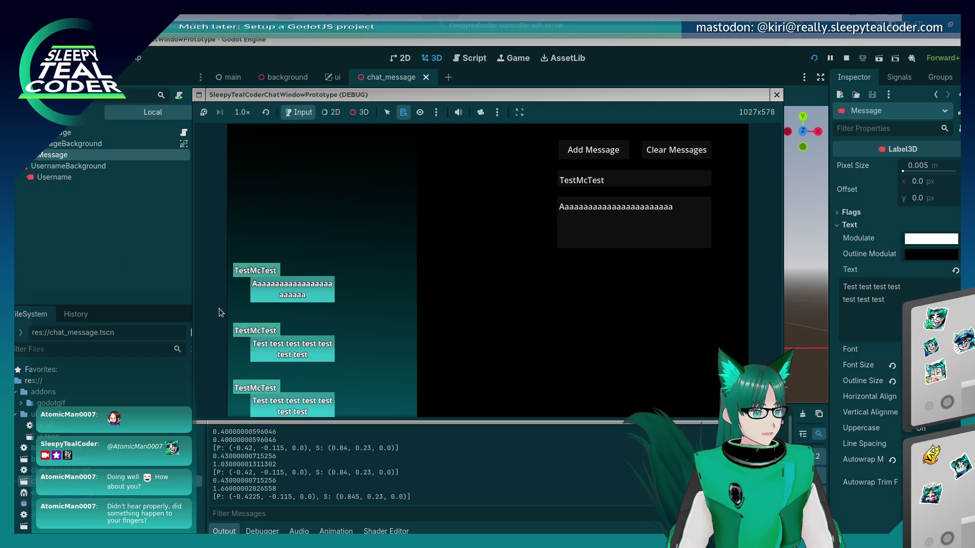
drag(657, 203, 486, 202)
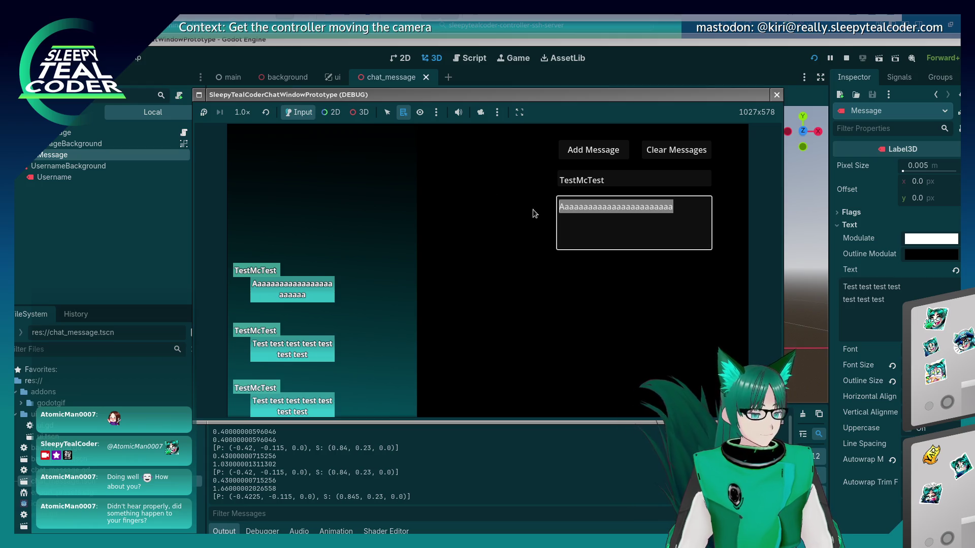
text(Mo)
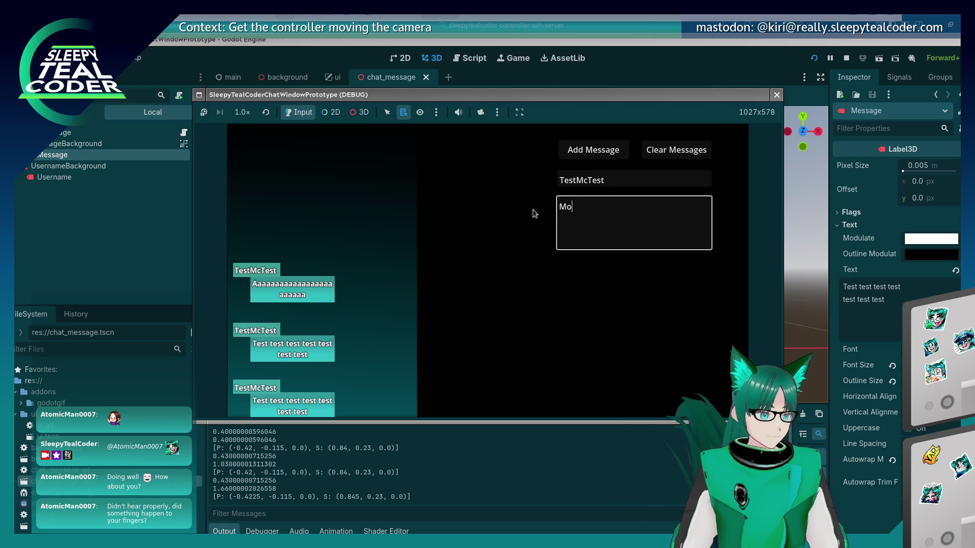
text(oooooooooooooooooooooooooooooooo)
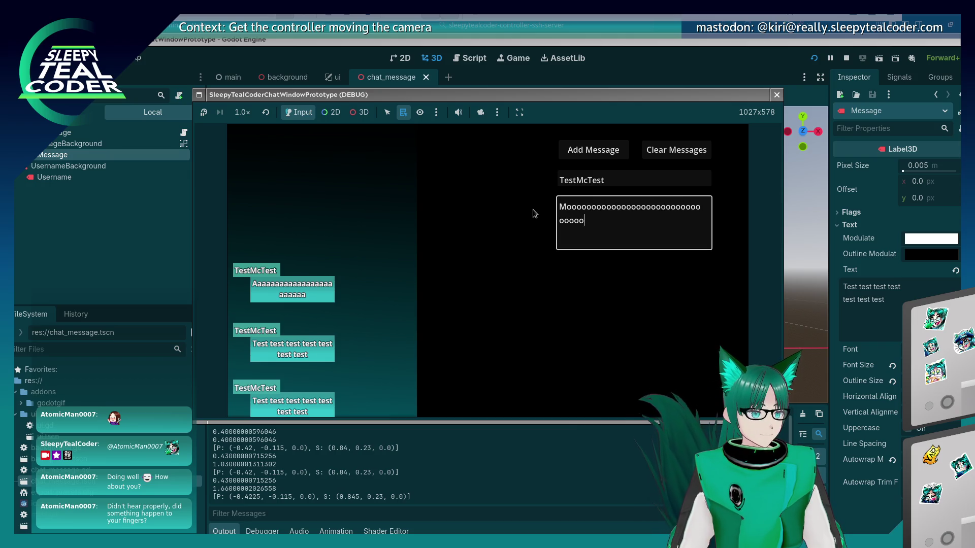
text(ooooooooooooooooooooooooooooooooooooooooooooooooo)
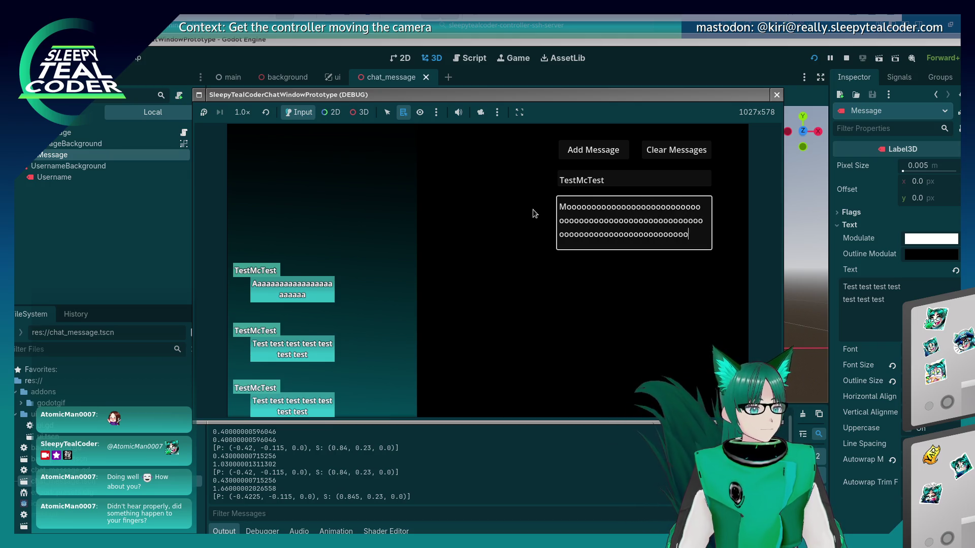
click(612, 154)
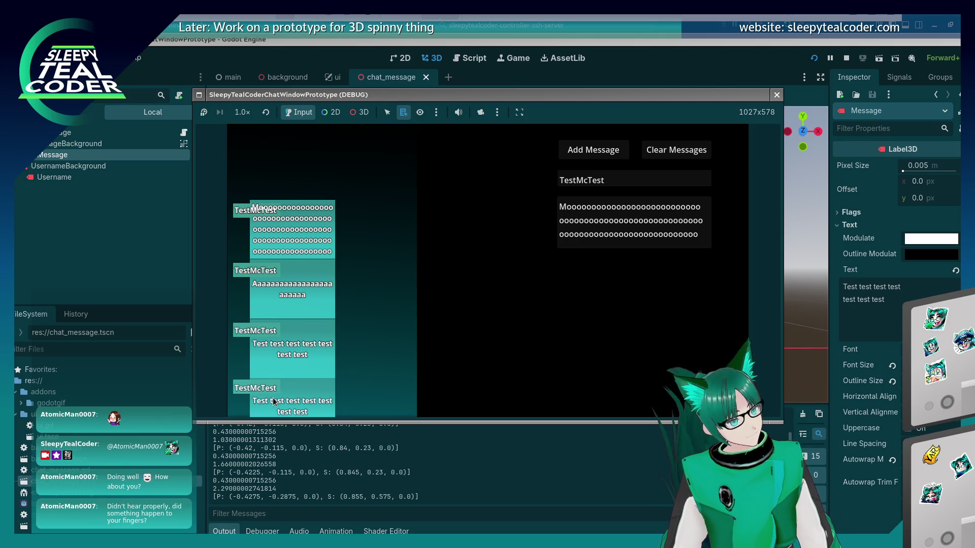
Post a short 'Beep' message, then stop the game and return to the scripts
drag(693, 235, 512, 195)
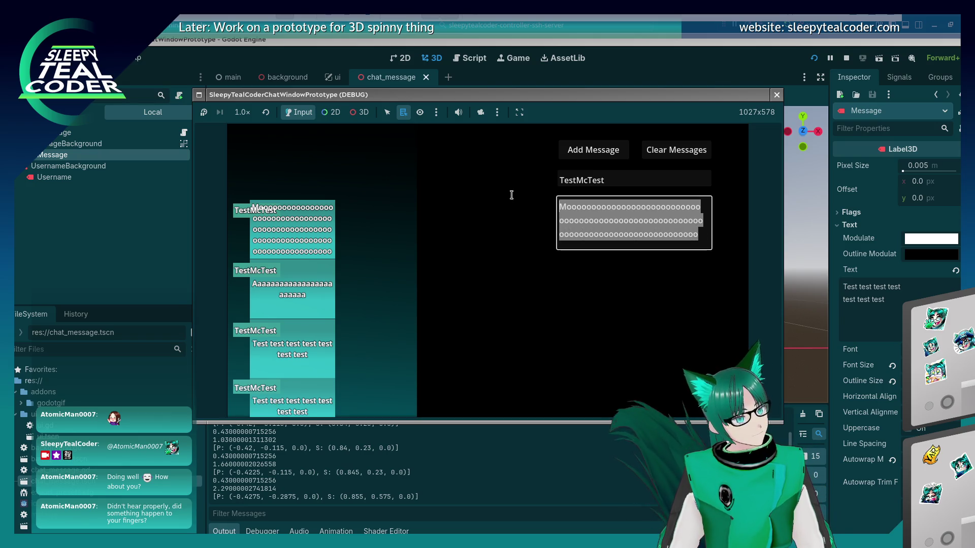
text(Beep)
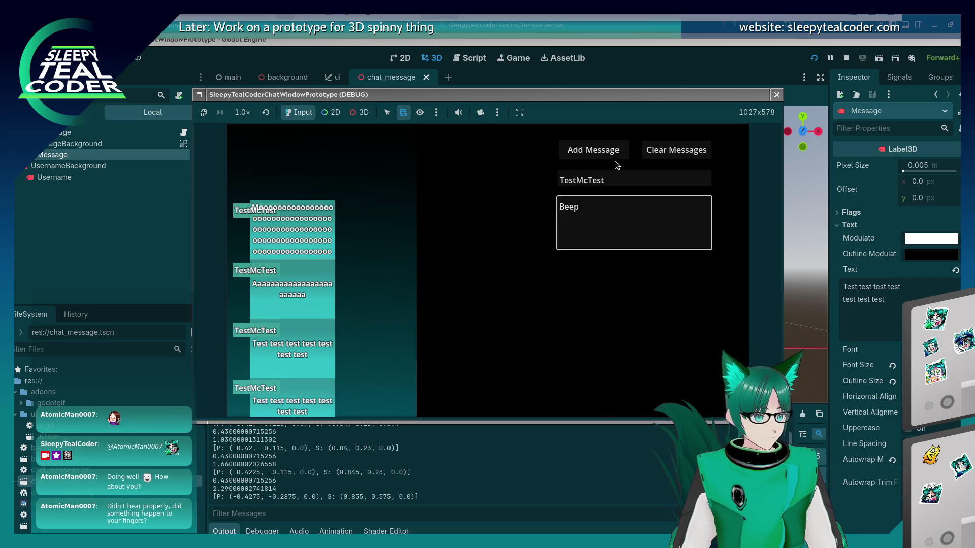
click(613, 156)
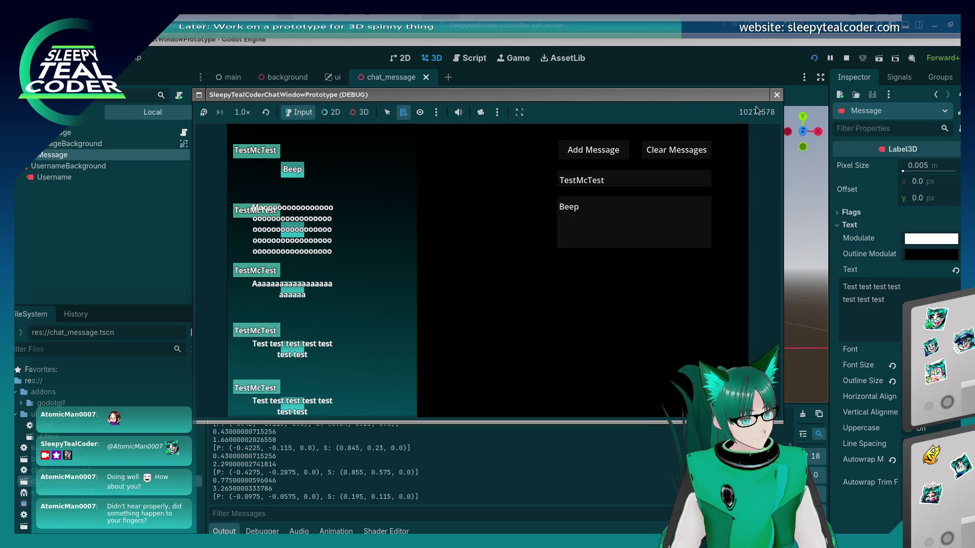
click(776, 94)
click(464, 61)
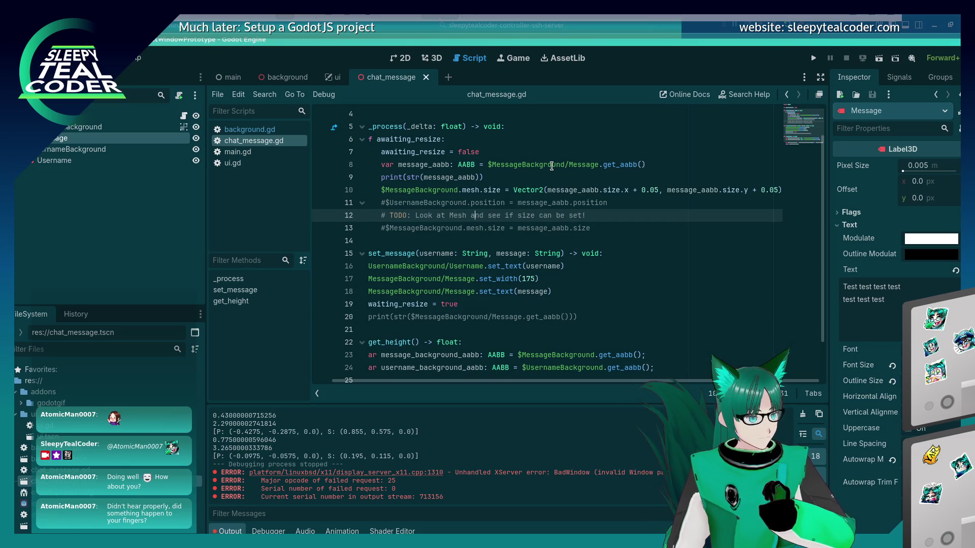
Switch to the main scene and back, then open main.gd scrolled to _on_ui_add_message
scroll(413, 201, up, 1)
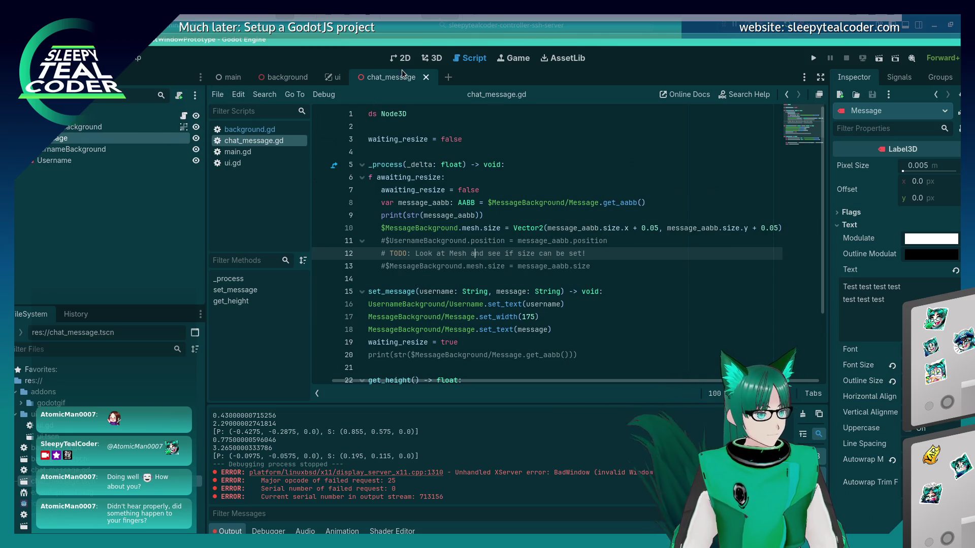
key(ctrl+Tab)
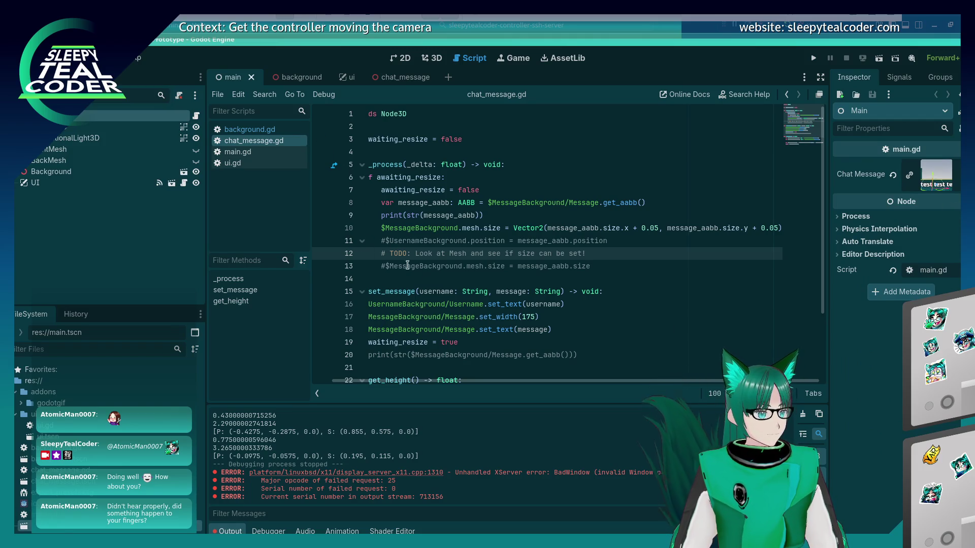
scroll(432, 310, down, 3)
scroll(451, 308, up, 3)
click(395, 76)
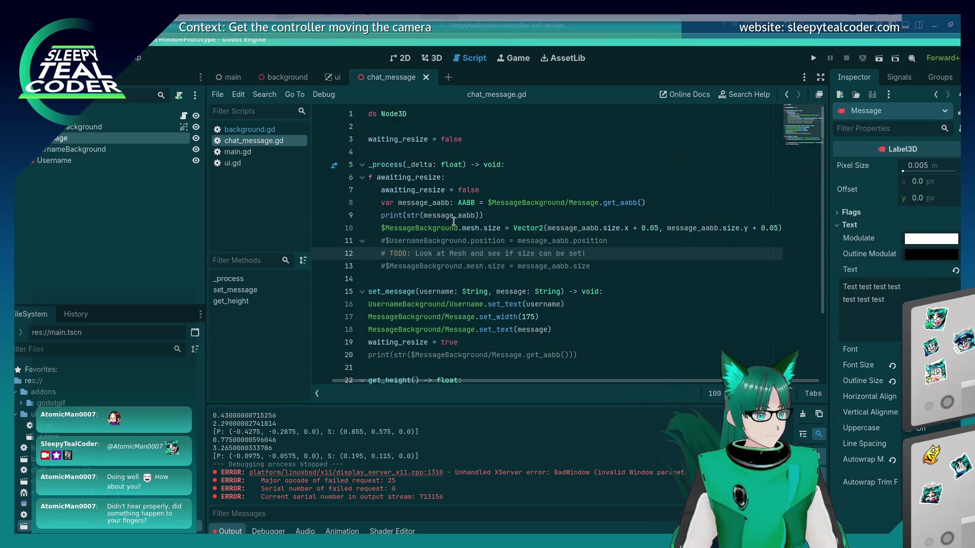
scroll(470, 262, down, 3)
scroll(470, 262, up, 3)
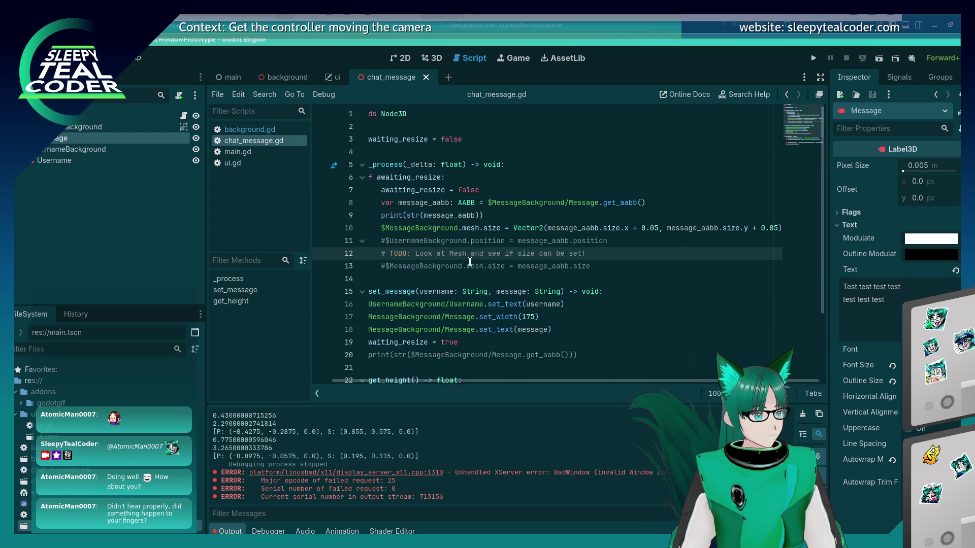
click(237, 152)
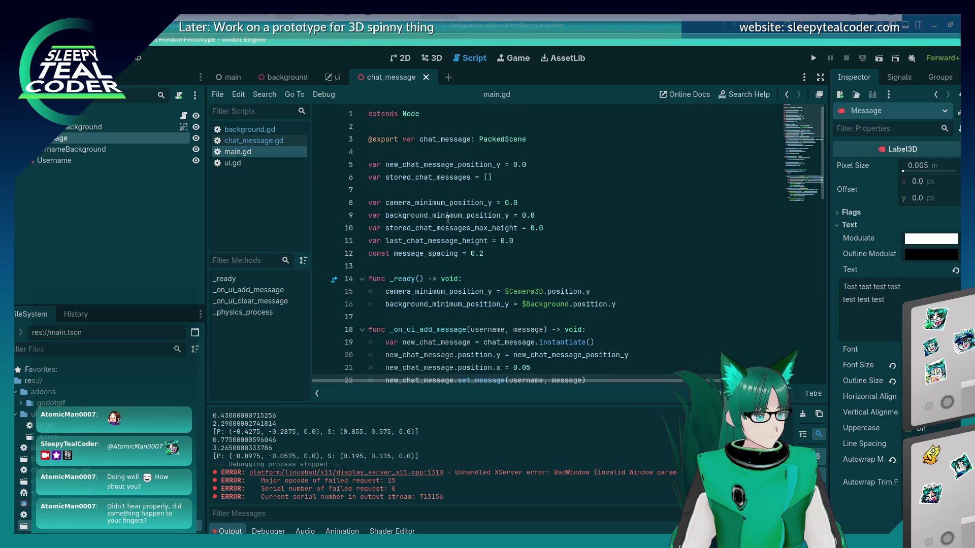
scroll(468, 259, down, 3)
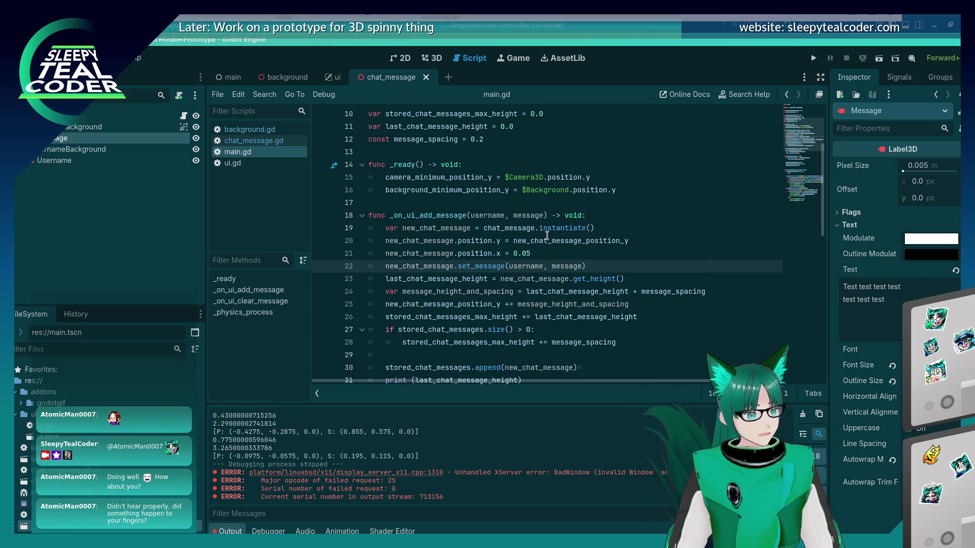
scroll(470, 312, down, 3)
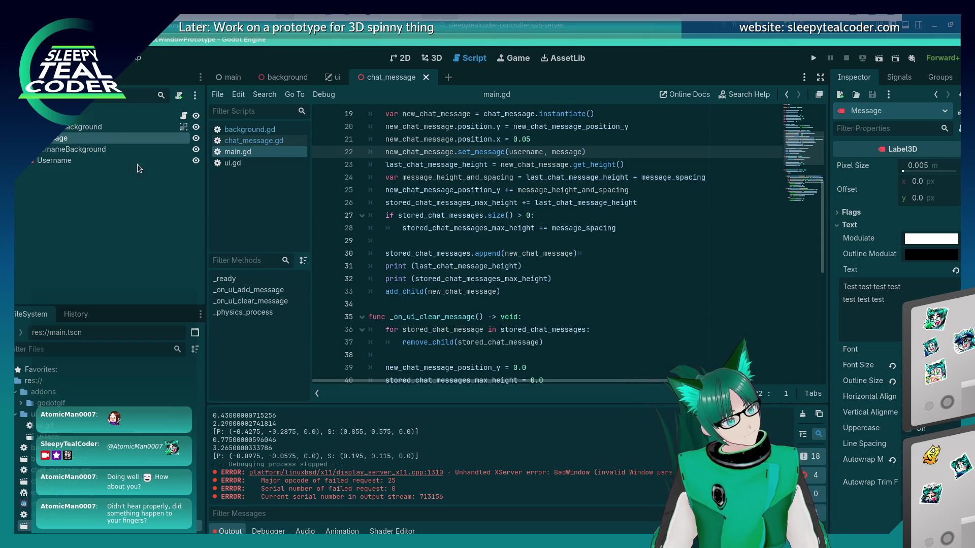
click(101, 117)
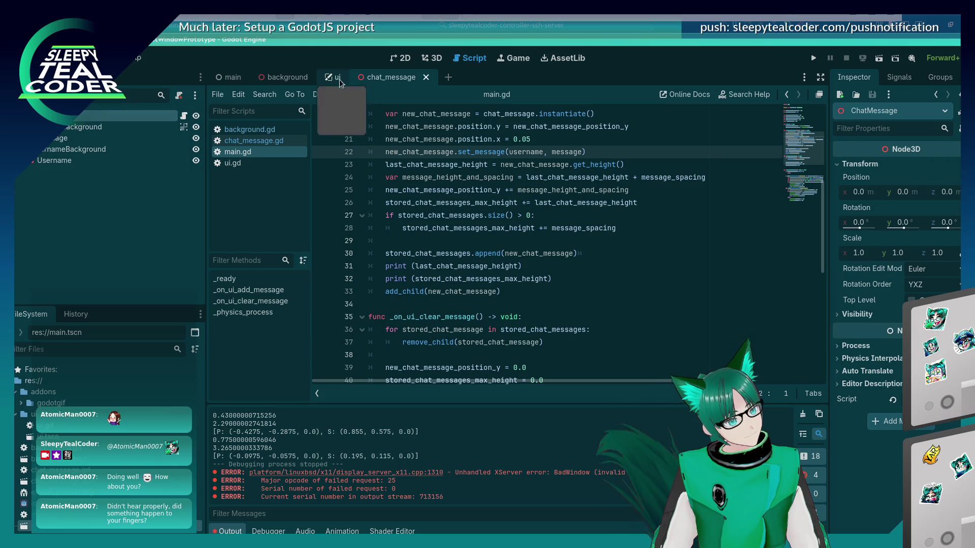
click(428, 59)
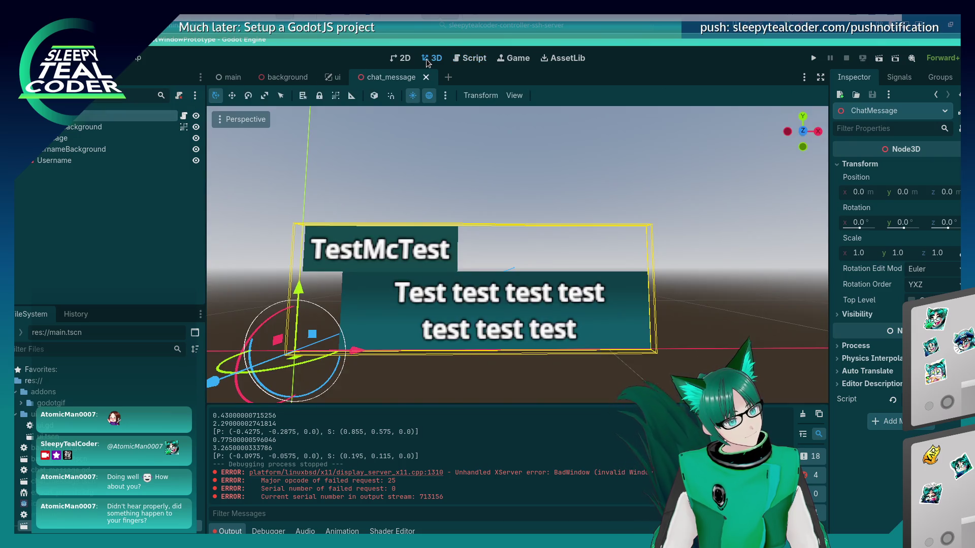
click(434, 97)
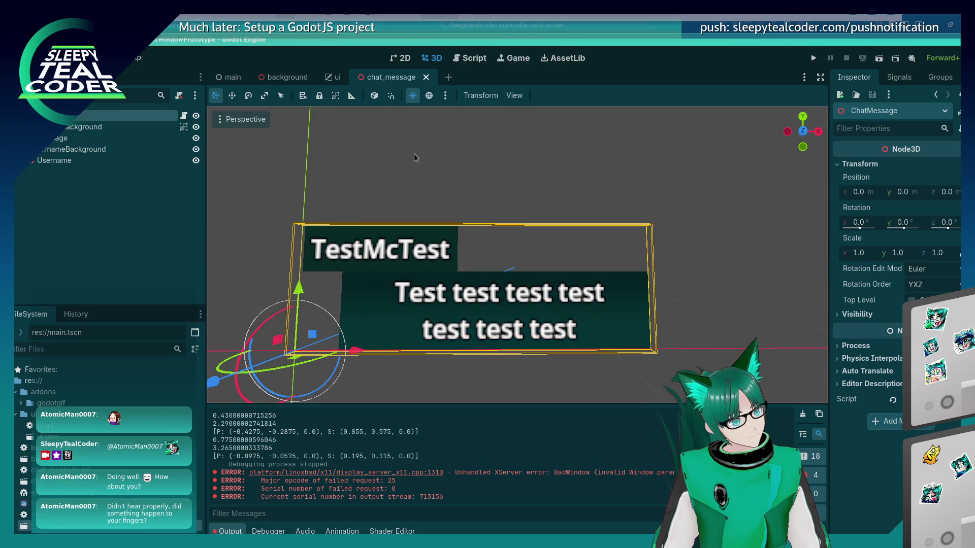
click(430, 96)
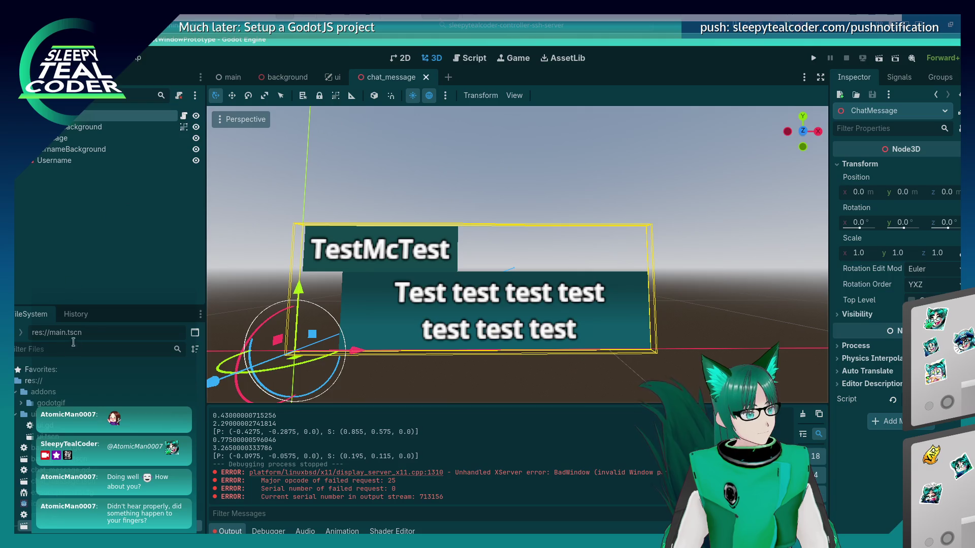
click(470, 58)
click(249, 141)
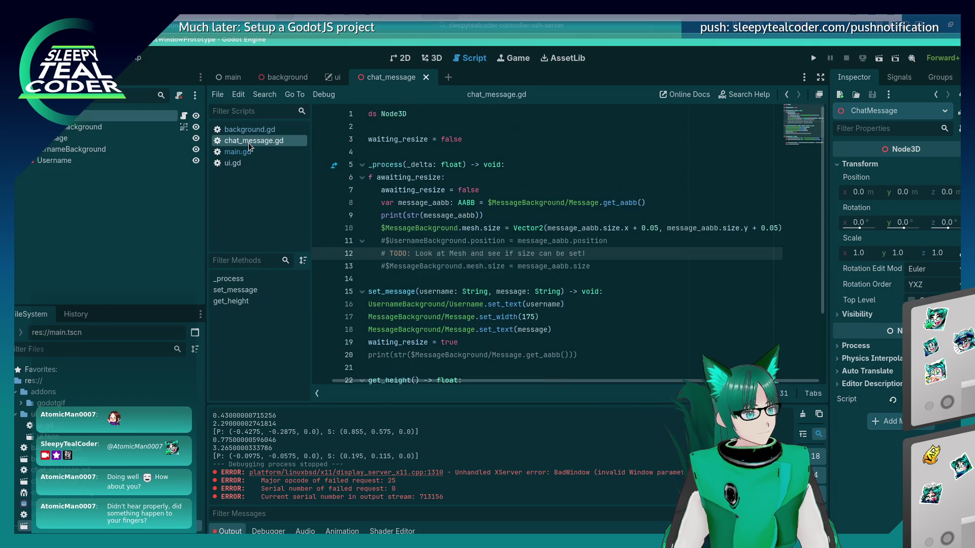
click(486, 276)
scroll(485, 280, down, 2)
scroll(483, 282, up, 2)
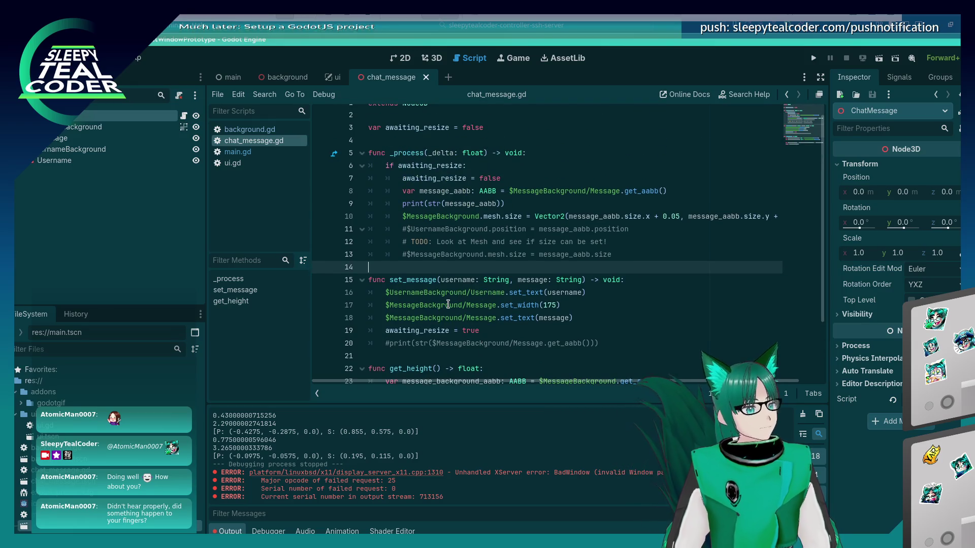
scroll(446, 300, down, 2)
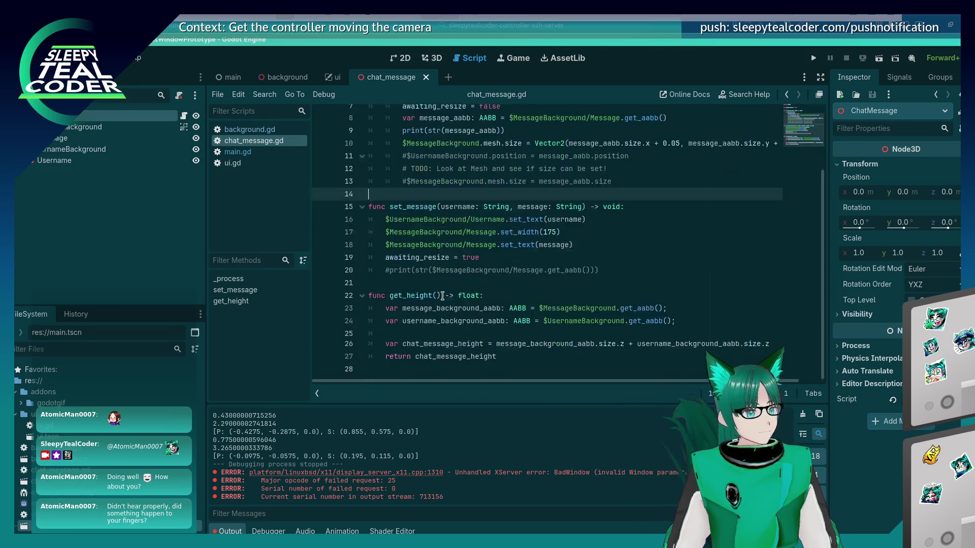
scroll(442, 295, up, 3)
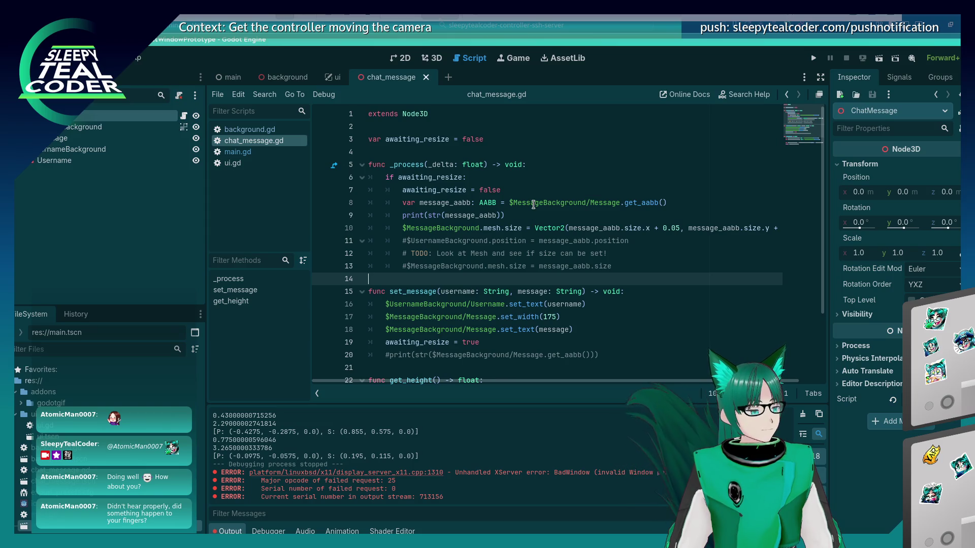
scroll(533, 204, down, 2)
scroll(417, 168, up, 2)
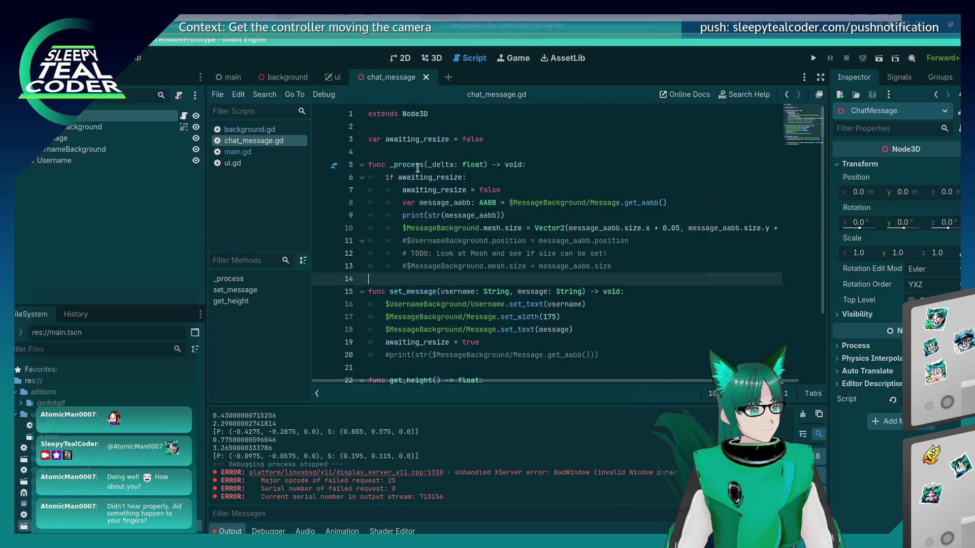
click(432, 58)
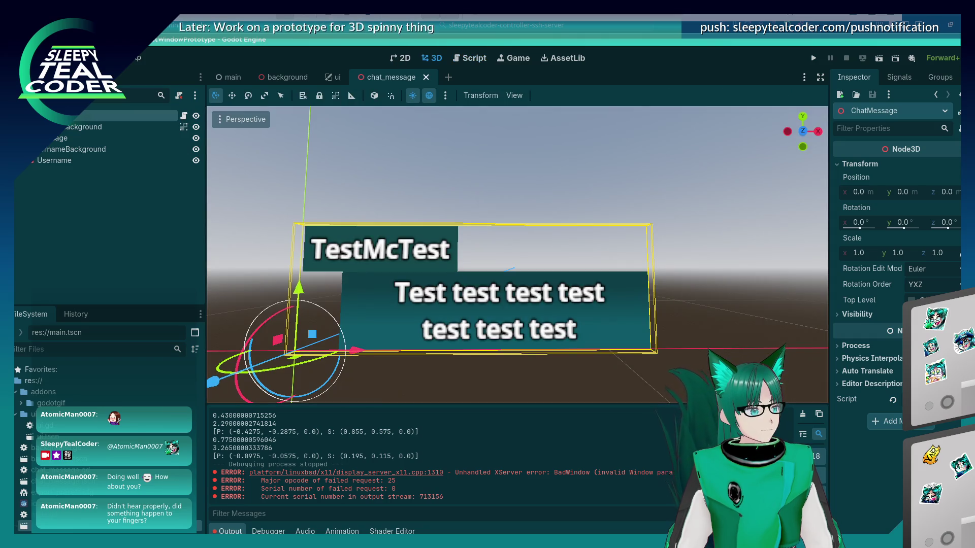
click(107, 175)
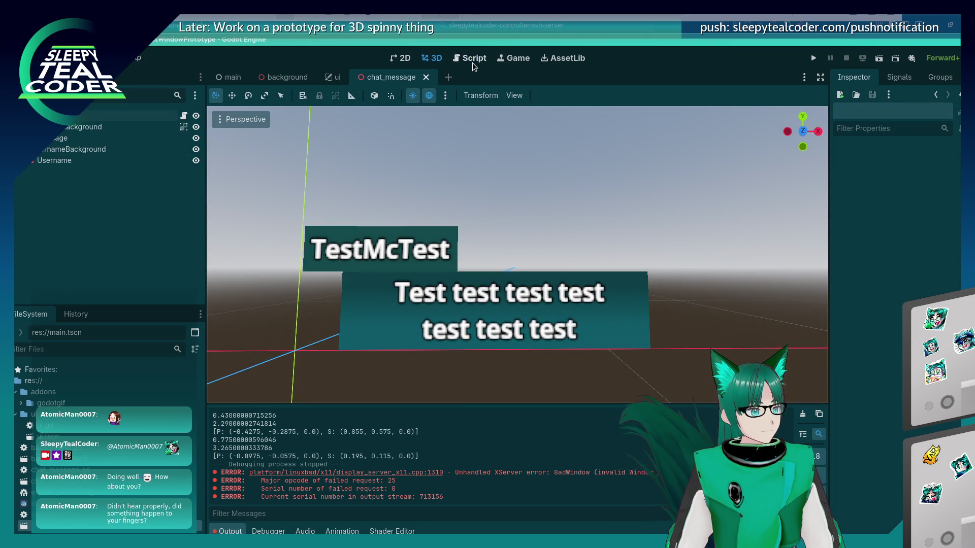
click(473, 61)
click(241, 152)
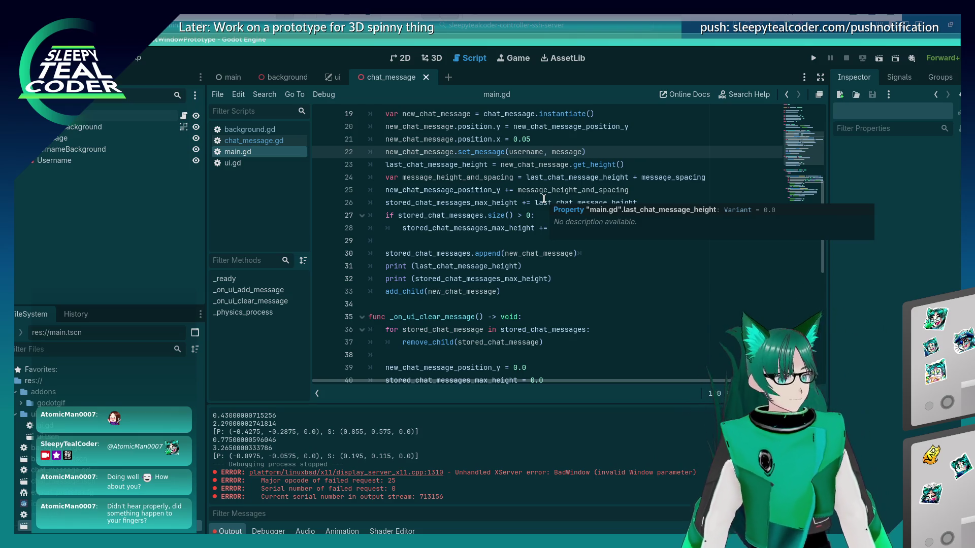
scroll(454, 220, down, 5)
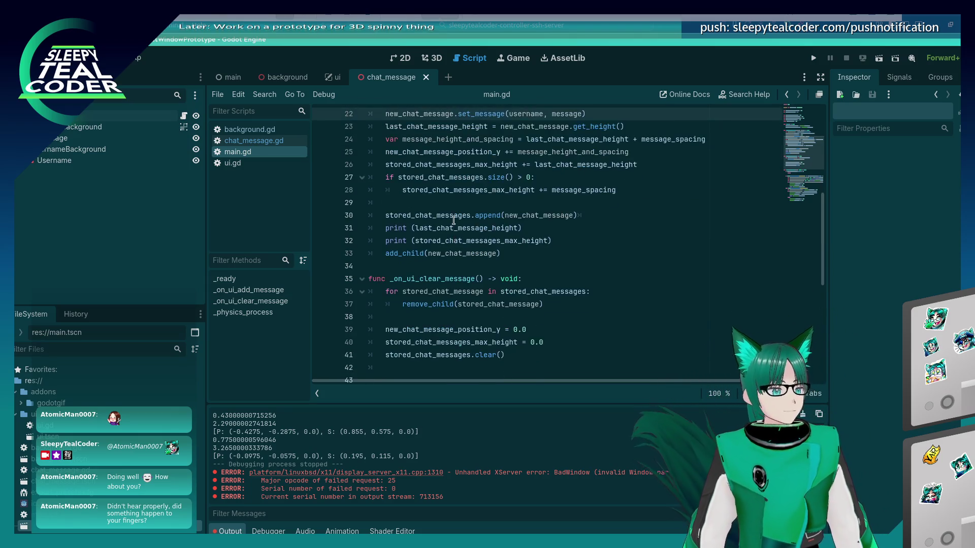
scroll(453, 221, down, 2)
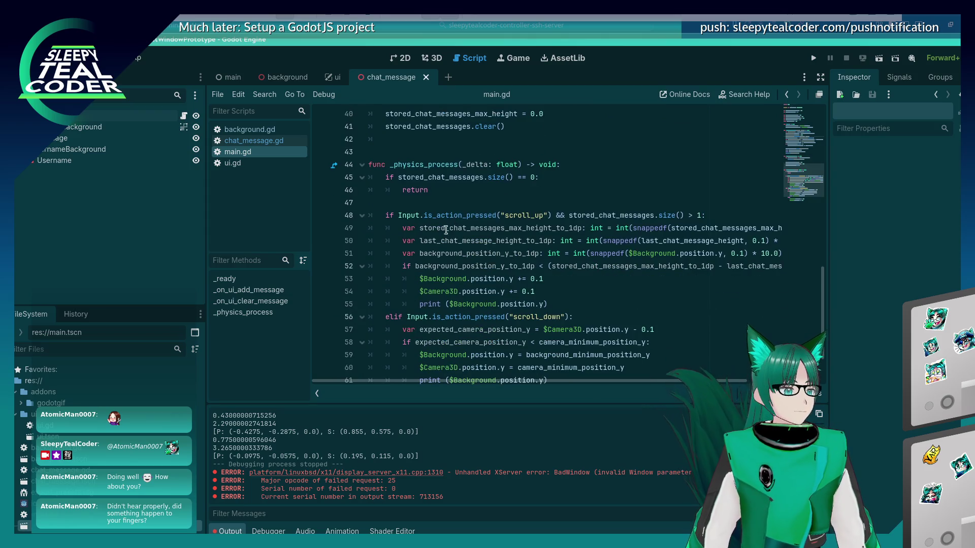
scroll(445, 229, up, 11)
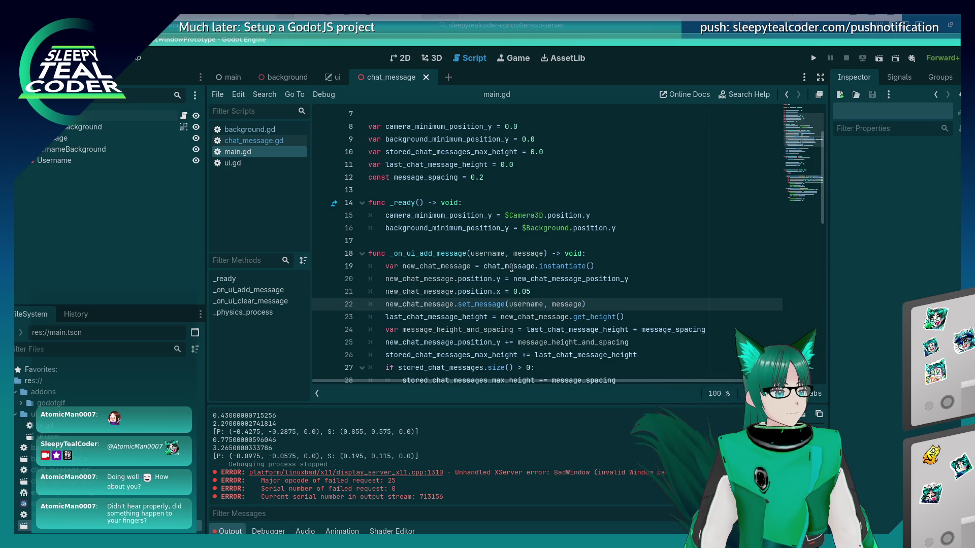
mouse_move(544, 267)
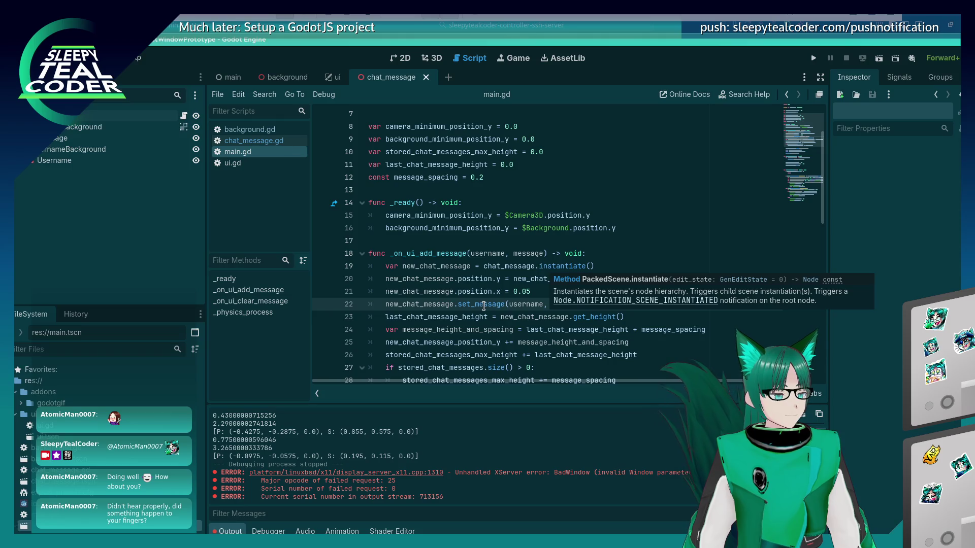
scroll(483, 306, down, 4)
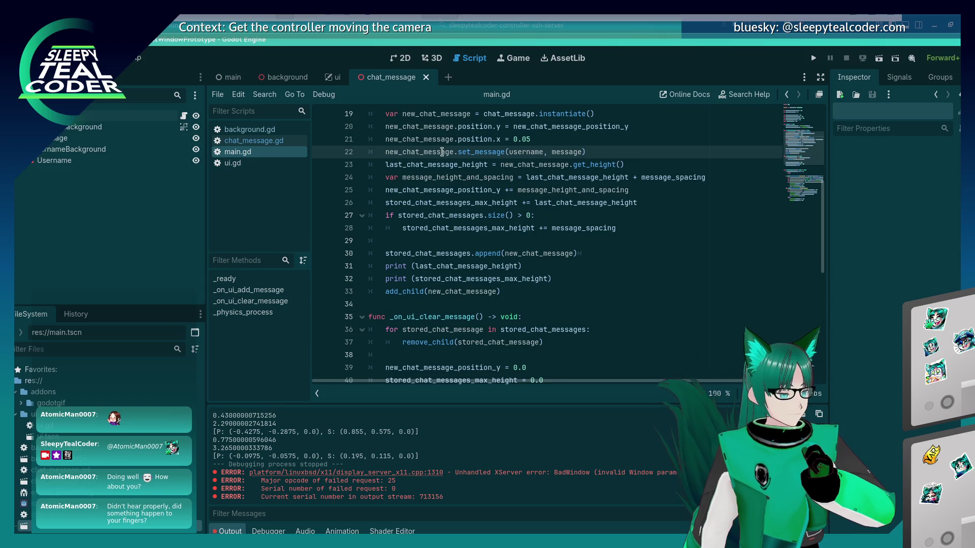
click(274, 141)
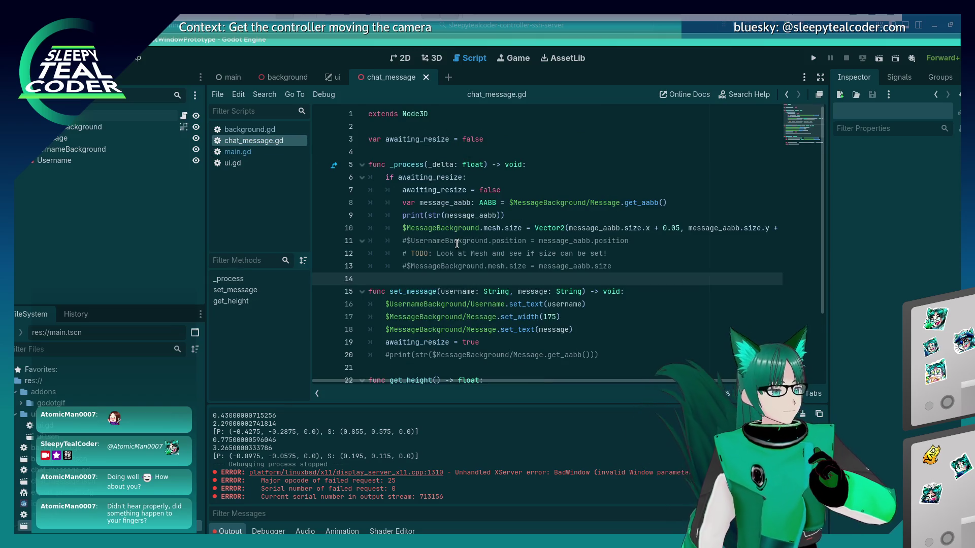
scroll(455, 238, down, 2)
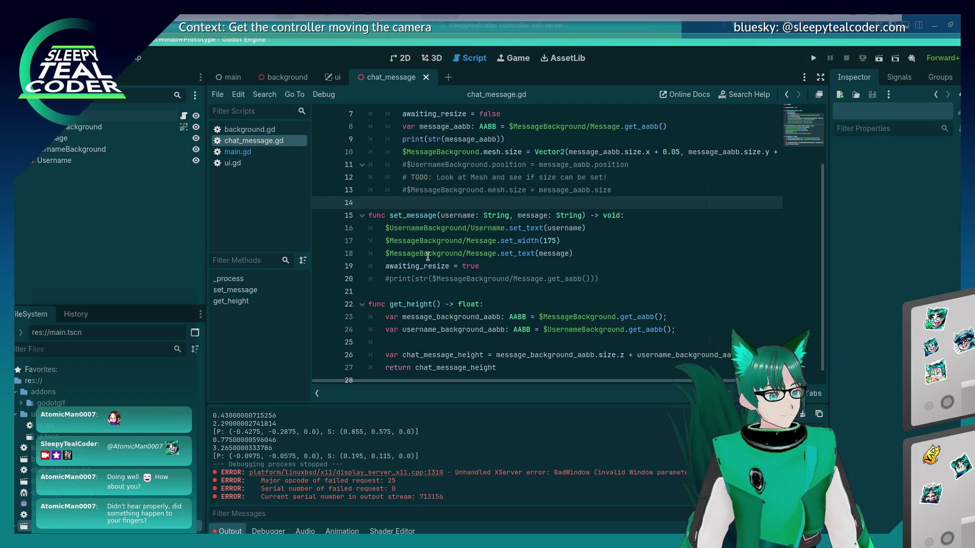
scroll(426, 257, up, 2)
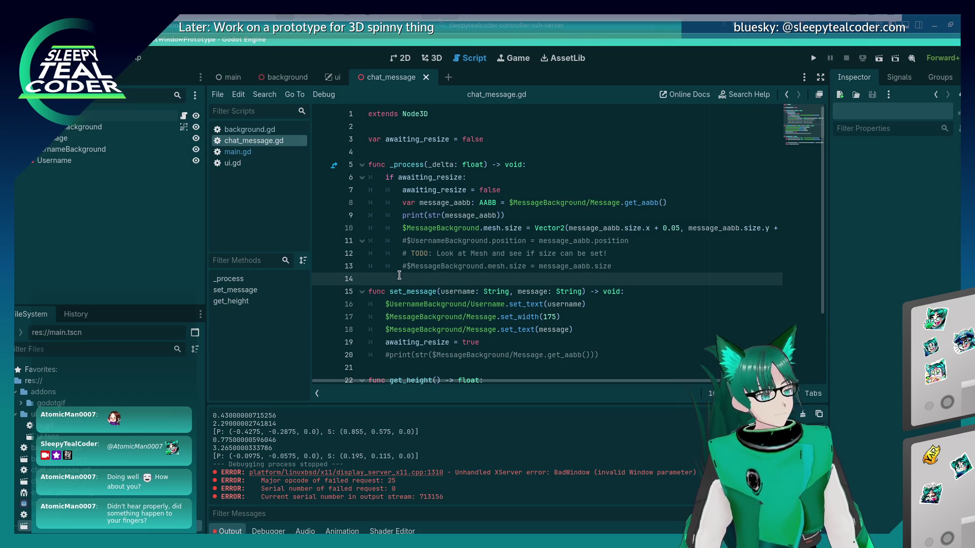
double_click(446, 191)
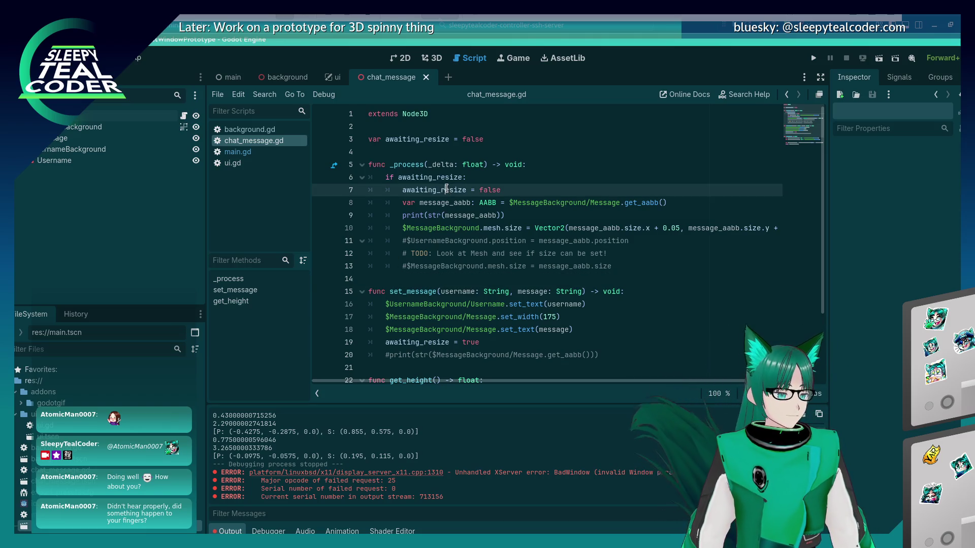
click(492, 249)
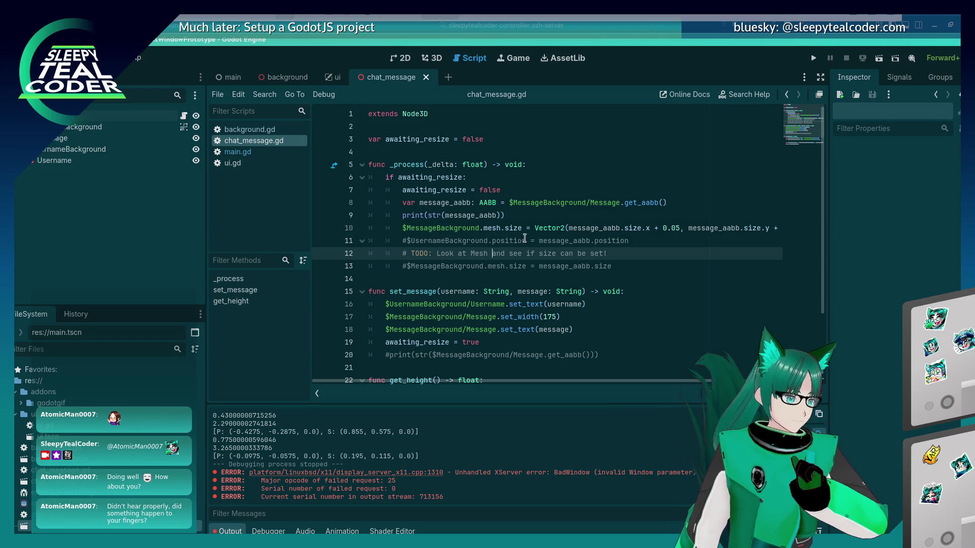
click(475, 151)
Add a line above _process, type 'func _' and browse the overridable-method suggestions
key(Return)
key(Return)
key(Up)
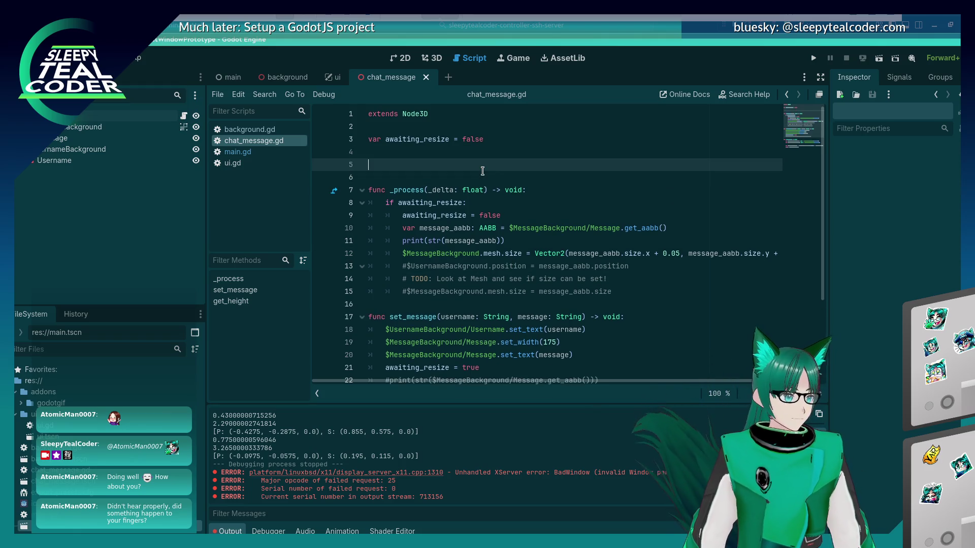
text(func _)
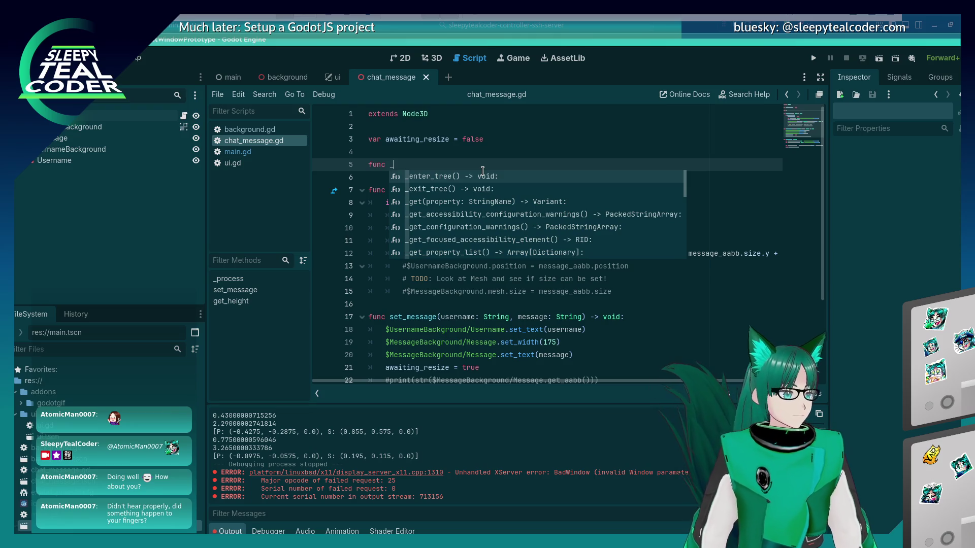
key(Down)
key(Down)
key(Down)
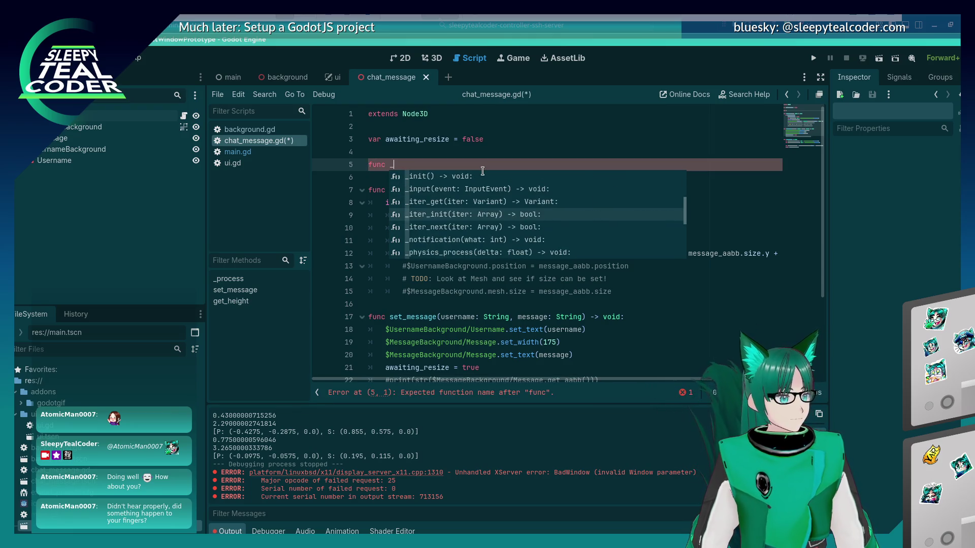
key(Down)
key(Down)
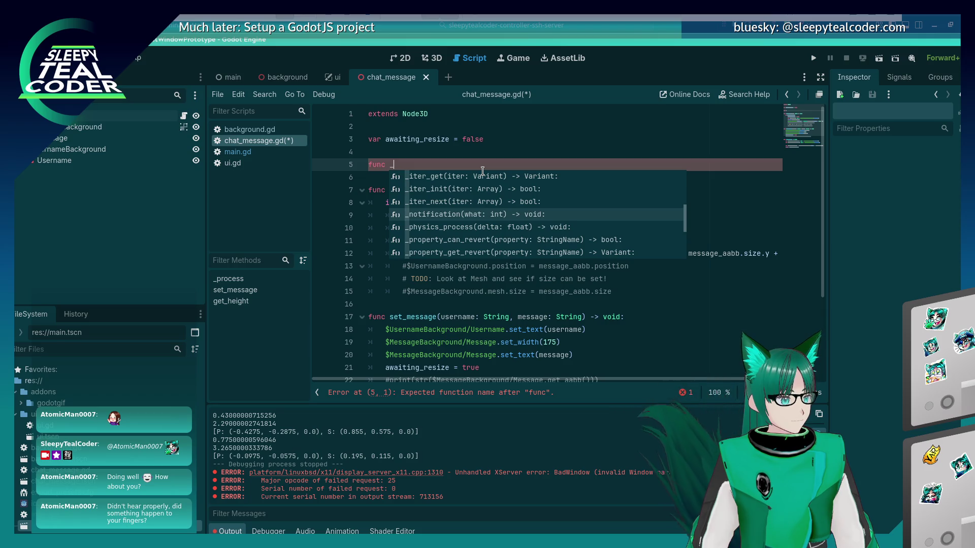
key(Down)
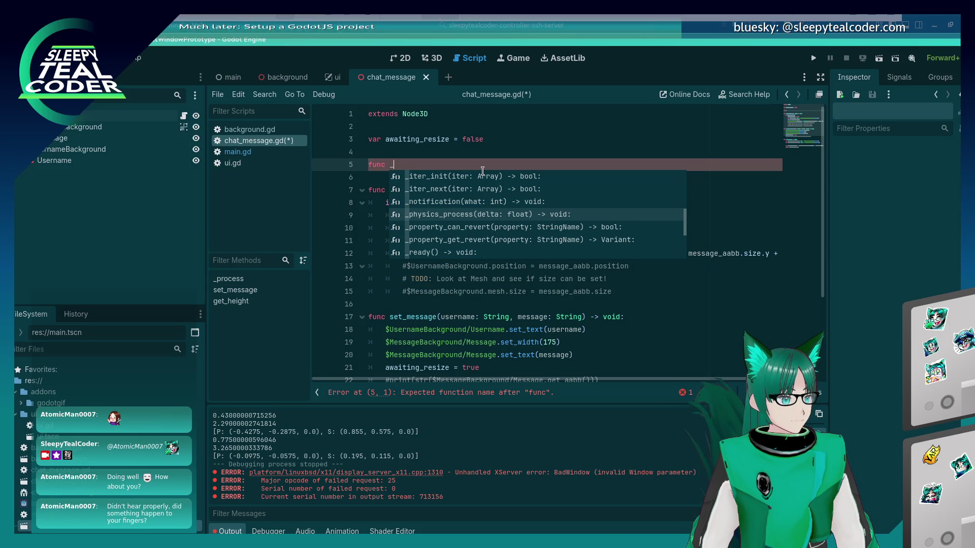
key(Down)
key(Down)
key(Down)
key(Down)
key(Down)
key(Down)
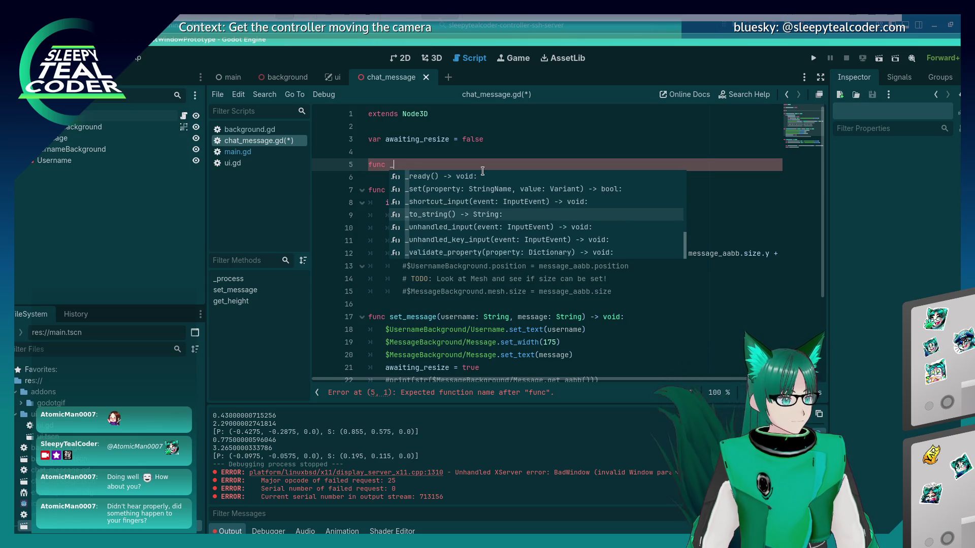
key(Escape)
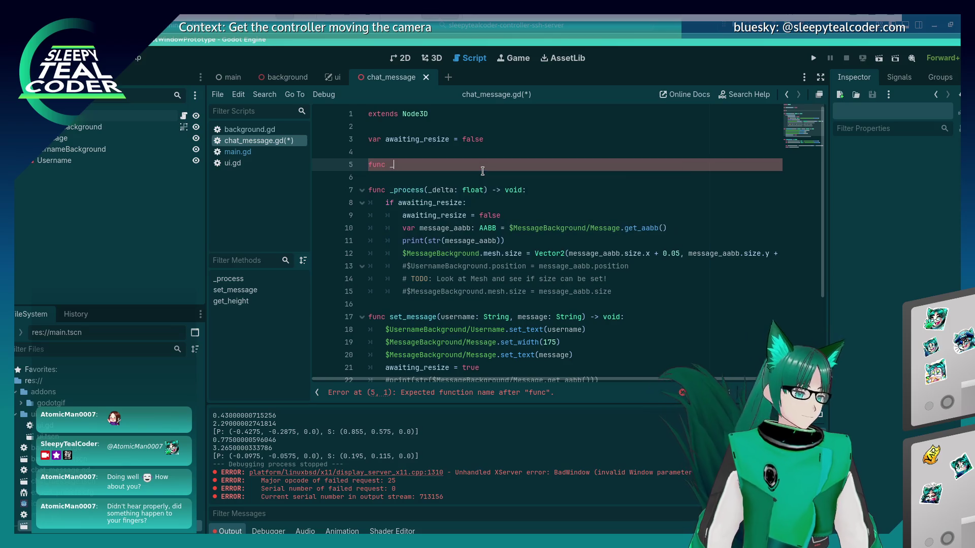
Rename _process to _physics_process, comment out the unfinished func line, and save
click(399, 187)
text(physics)
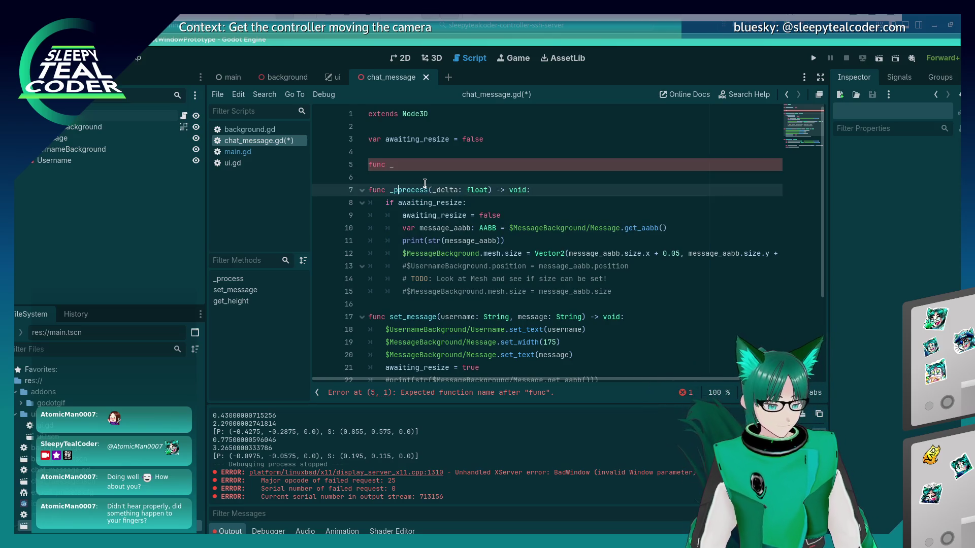
text(_physics)
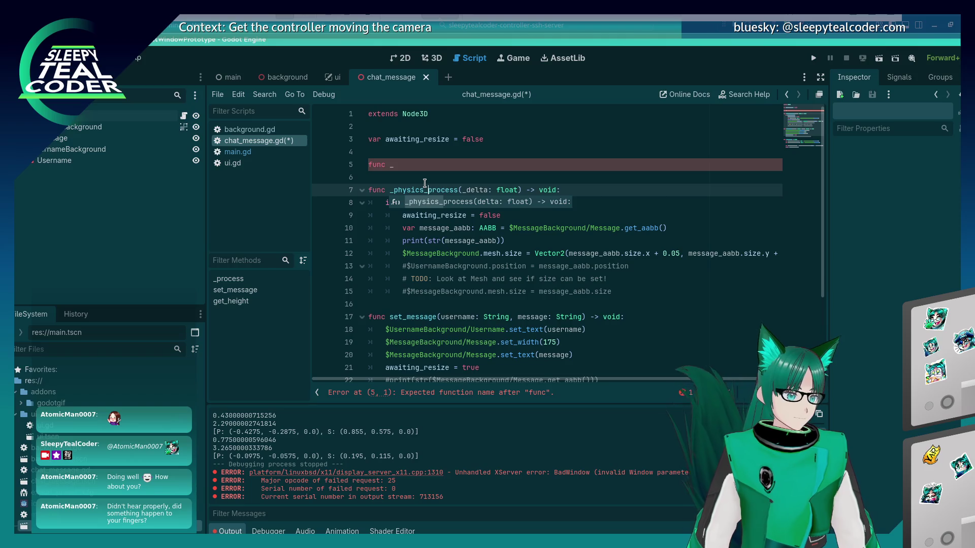
key(Up)
key(Up)
key(ctrl+k)
key(ctrl+s)
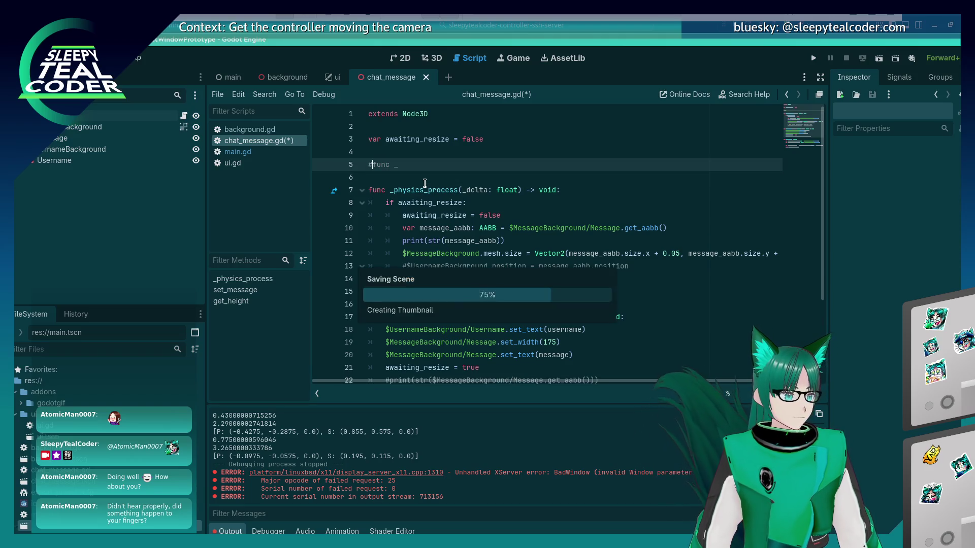
mouse_move(437, 186)
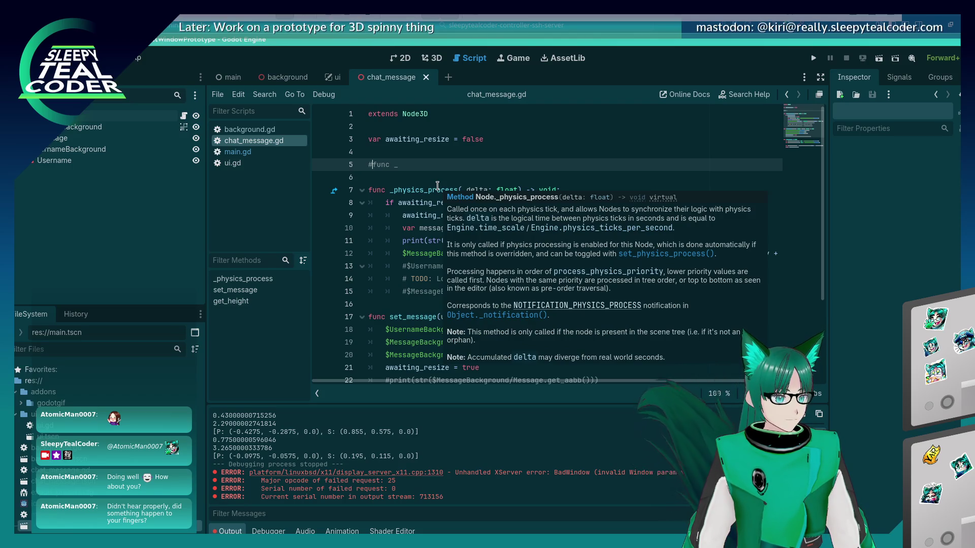
key(Return)
key(Return)
text(fun)
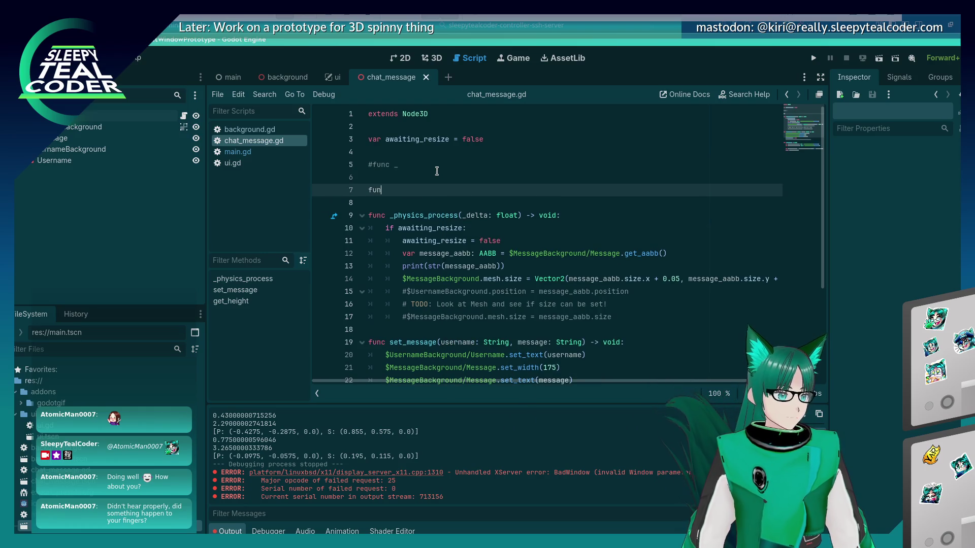
text(c _proces)
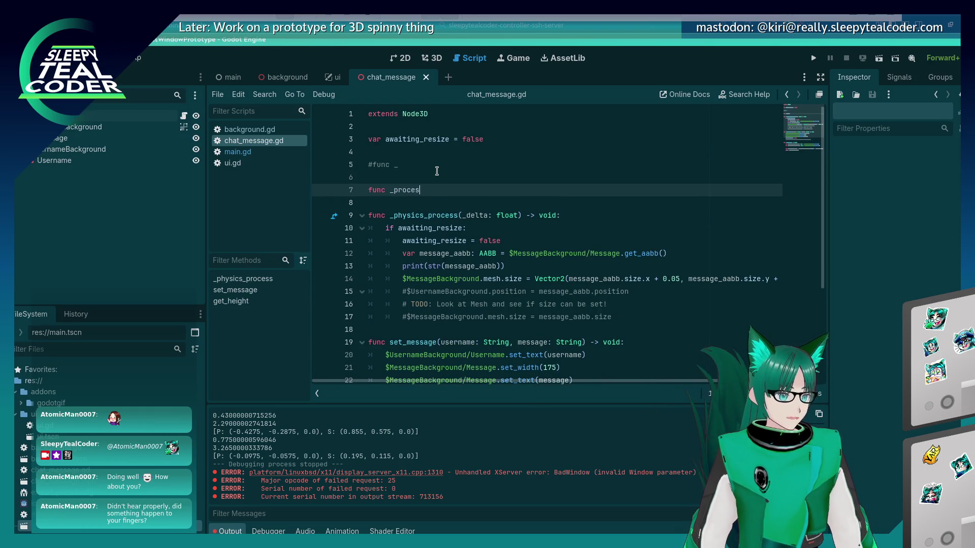
text(s(_delta: float) -)
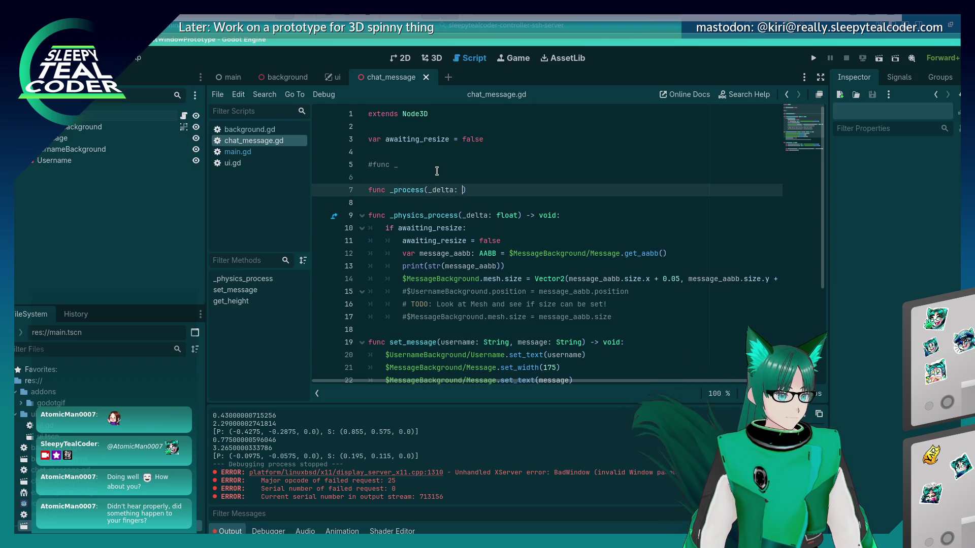
text(> void:)
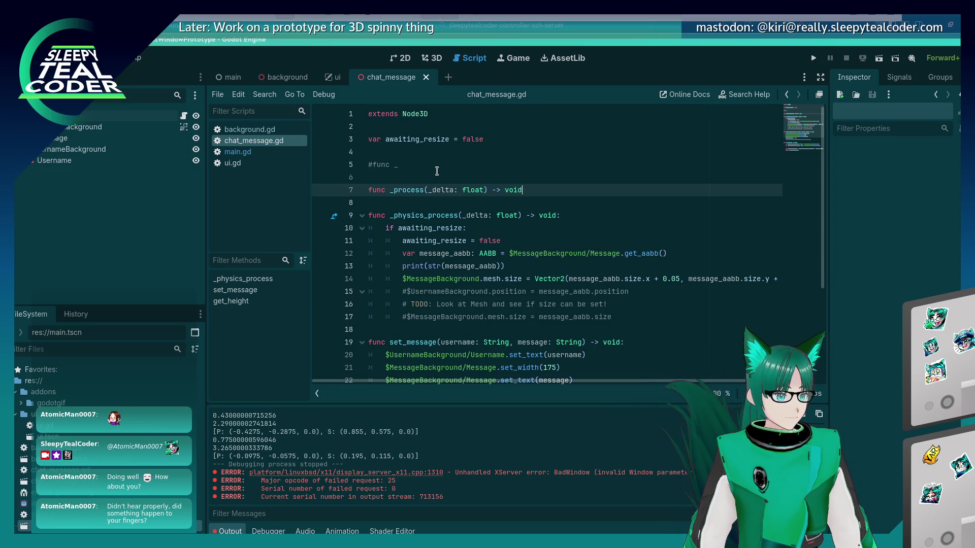
key(Return)
text(pass)
click(436, 173)
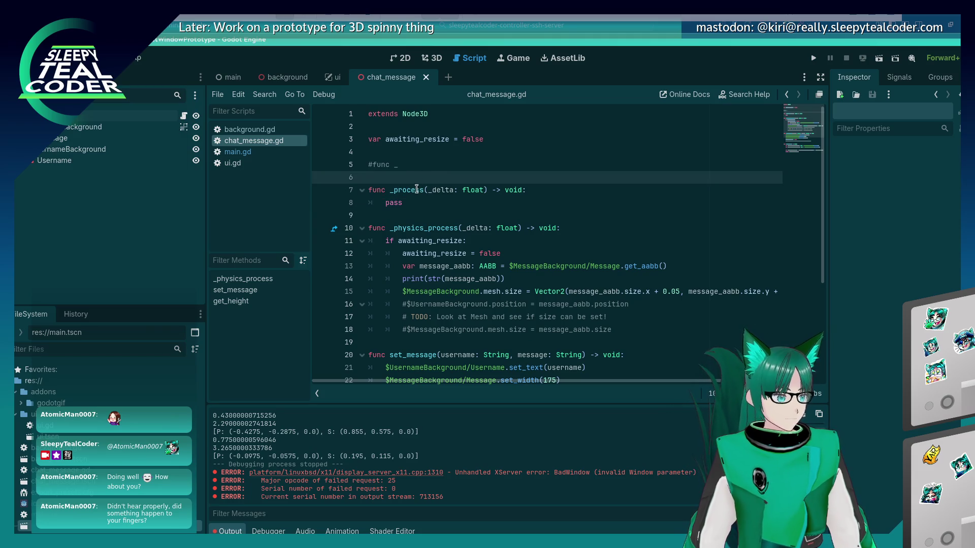
mouse_move(416, 190)
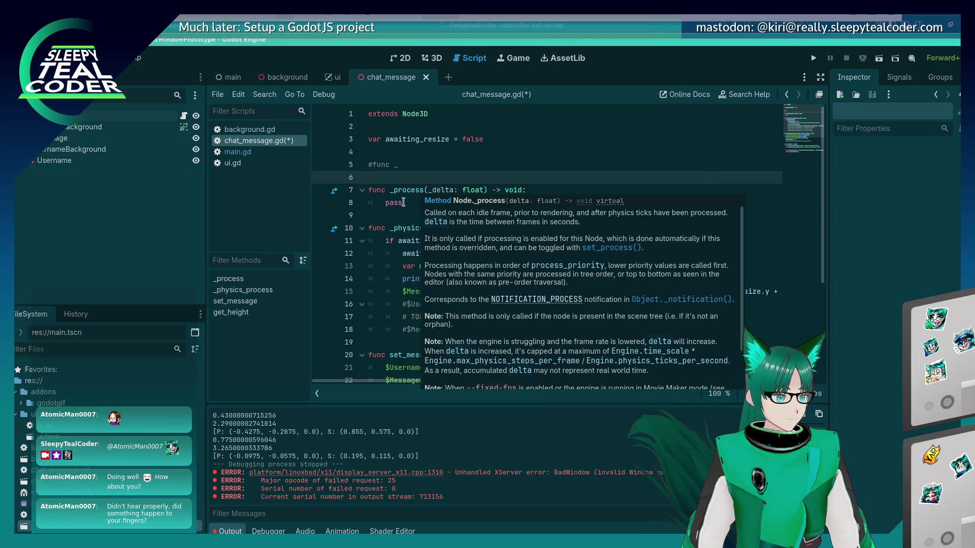
key(shift+Down)
key(shift+Down)
key(shift+End)
key(BackSpace)
key(BackSpace)
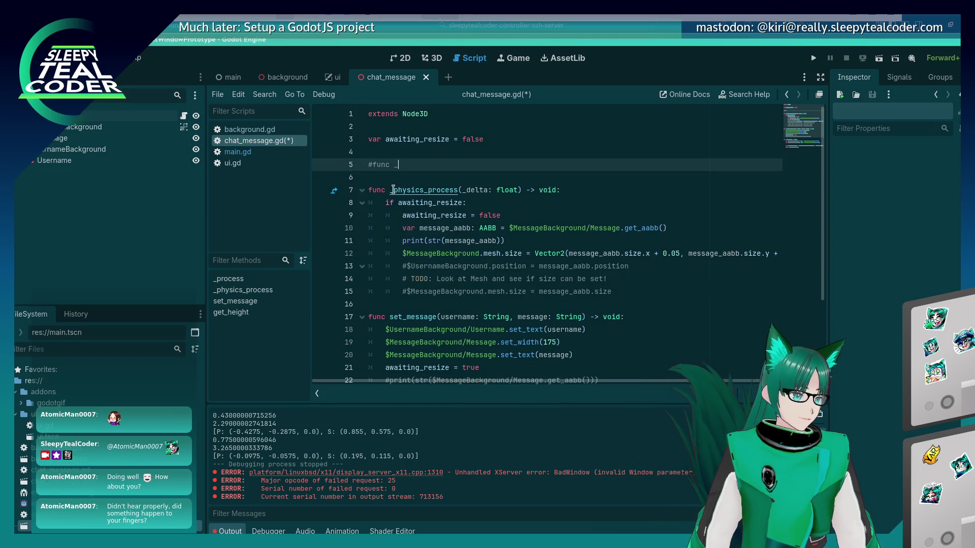
key(ctrl+s)
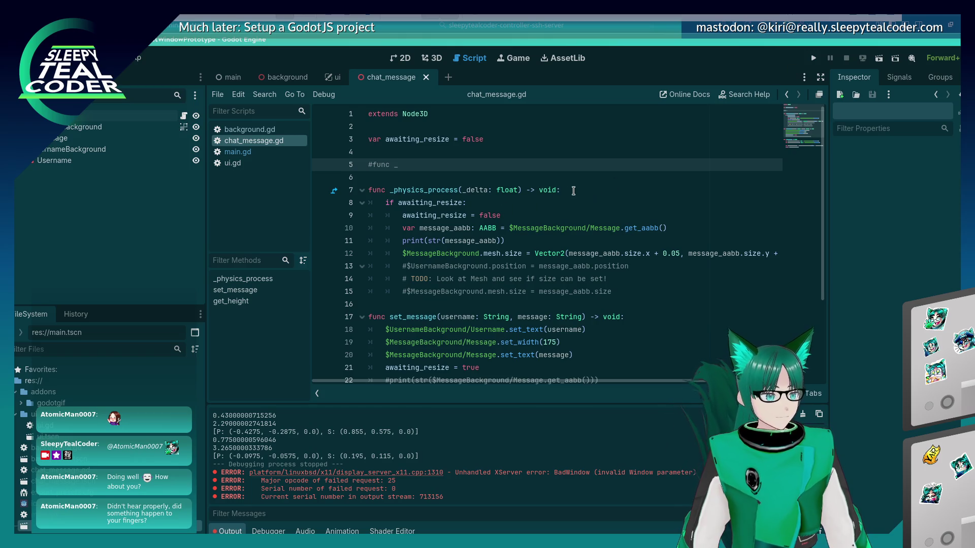
click(815, 57)
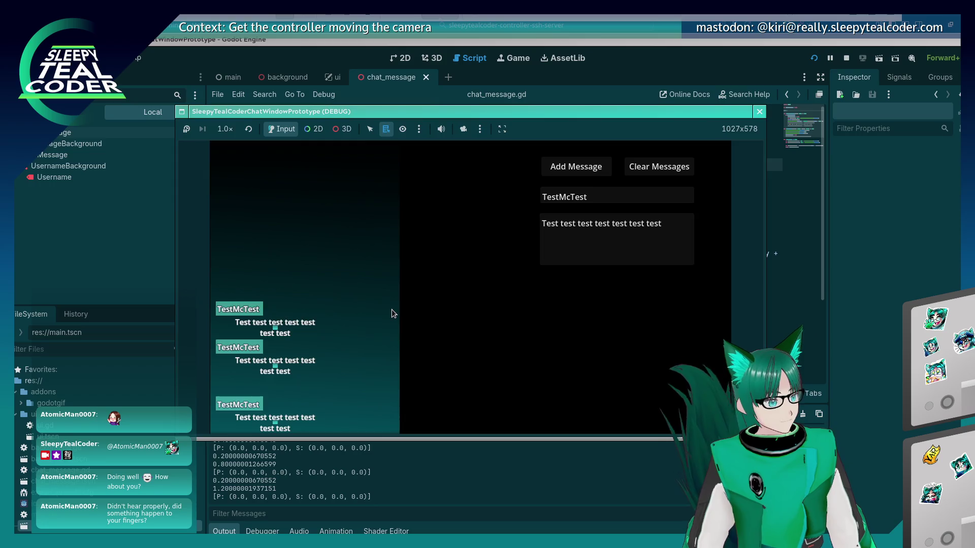
Stop the running chat prototype after checking the test message backgrounds
key(F8)
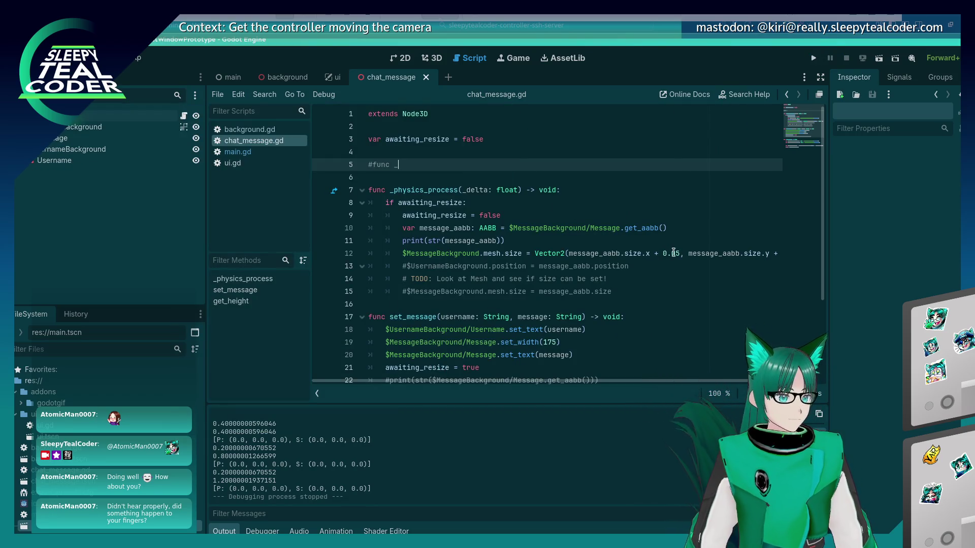
Replace the 0.05 width and height padding on line 12 with '+ 5.0' each
drag(680, 253, 659, 253)
key(BackSpace)
key(BackSpace)
key(BackSpace)
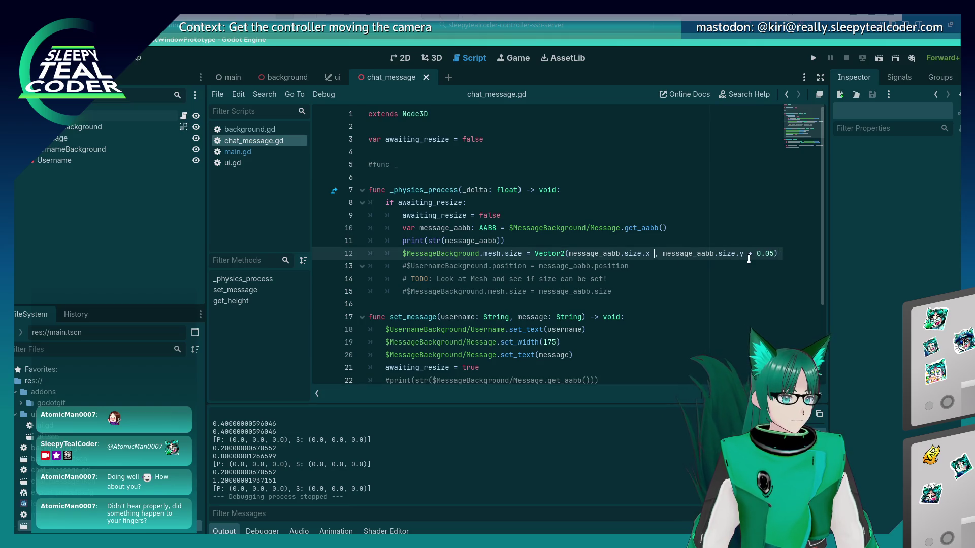
mouse_move(630, 253)
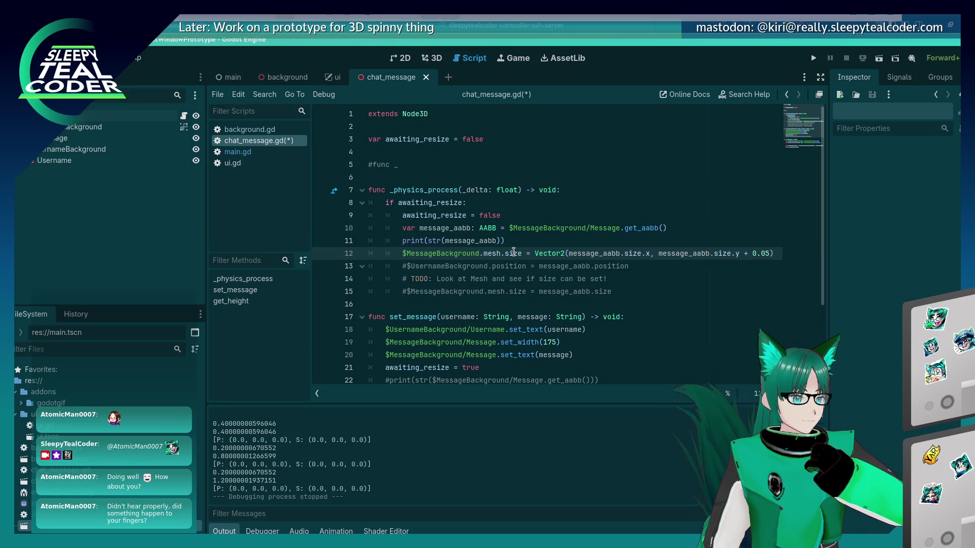
drag(770, 253, 739, 254)
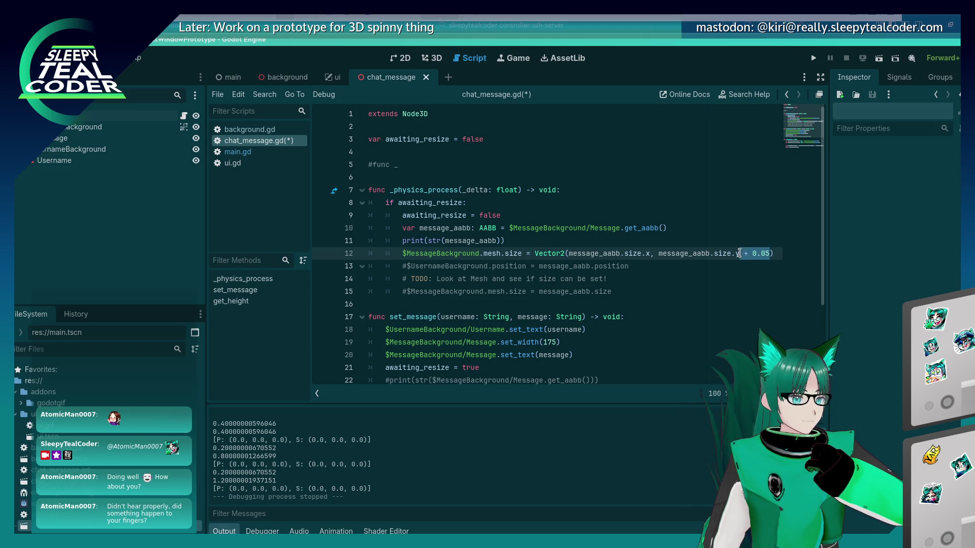
text(+ 5.0)
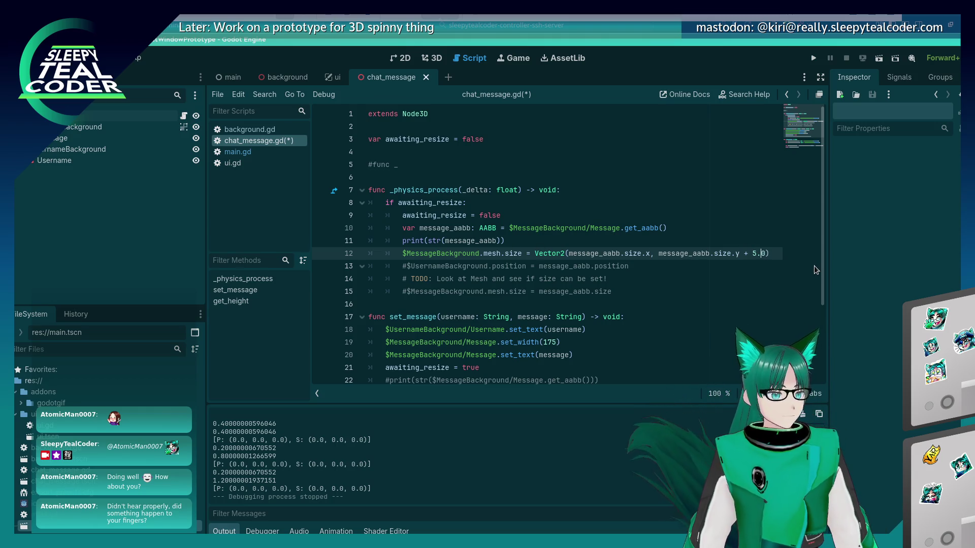
key(Left)
key(Left)
key(Left)
key(Left)
key(Left)
key(Left)
key(Left)
key(Left)
text(+ 5.0)
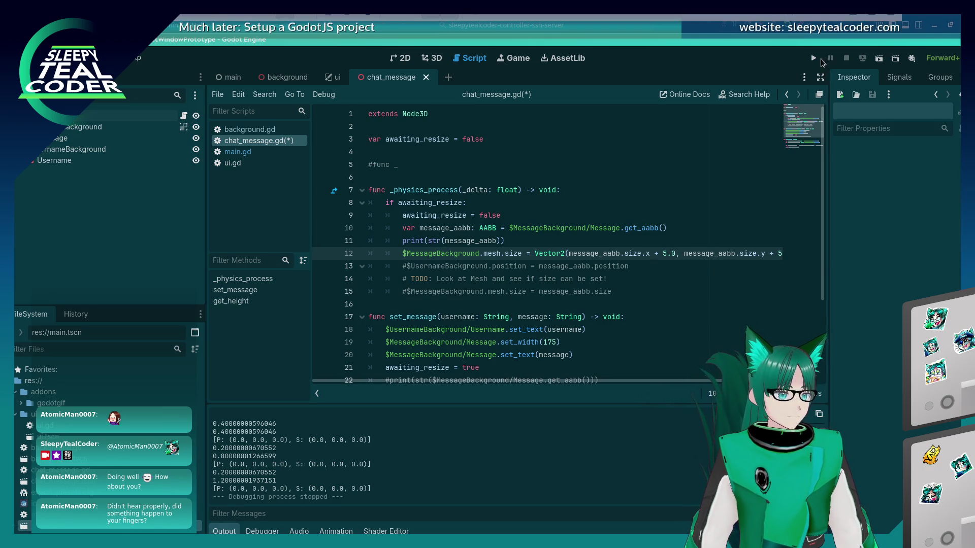
Run the game and add a test message to check the 5.0 padding, then stop
key(F5)
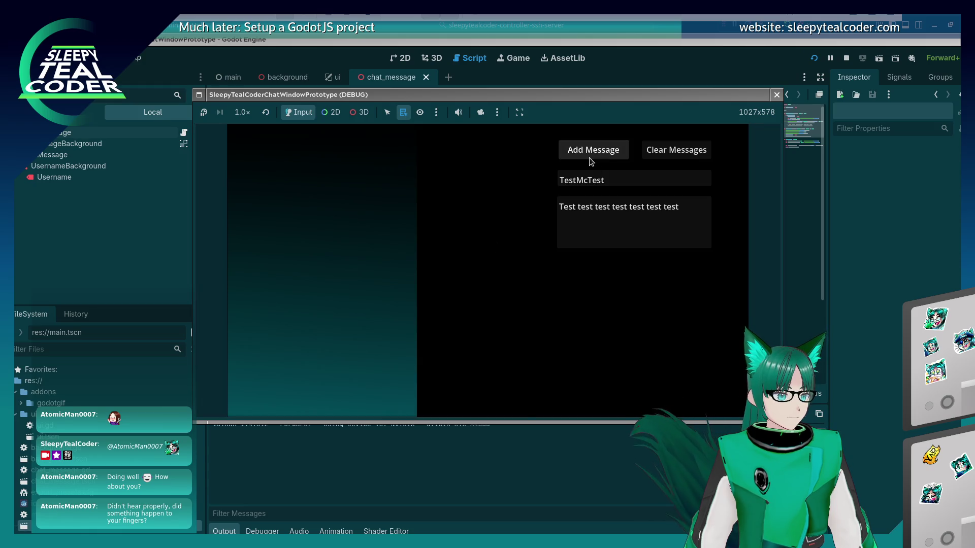
click(590, 159)
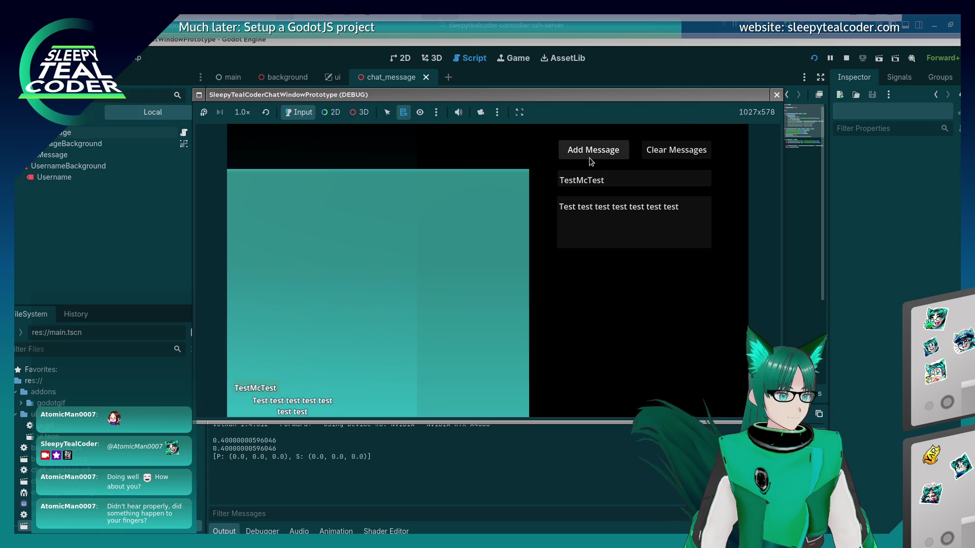
click(776, 95)
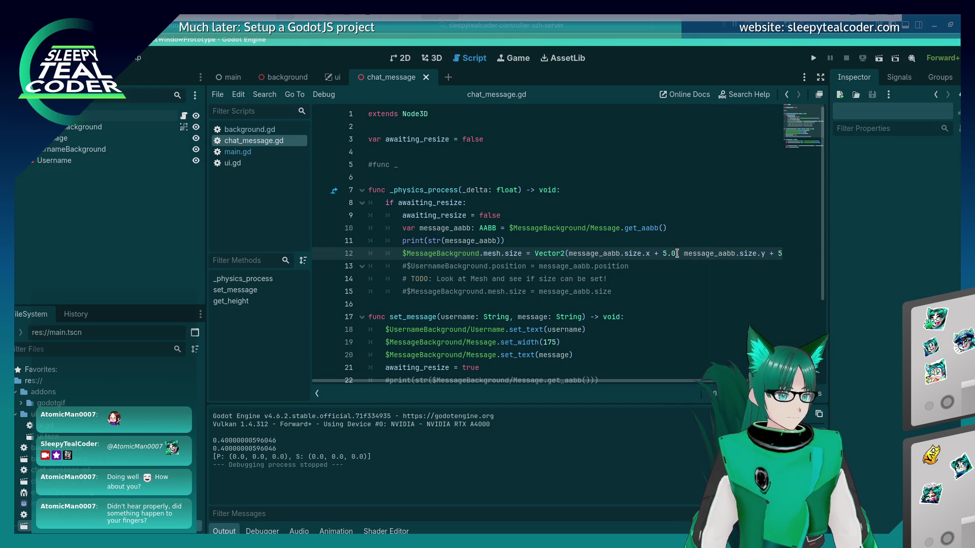
Delete both '+ 5.0' paddings from mesh.size on line 12 and run again
key(BackSpace)
key(BackSpace)
key(BackSpace)
key(End)
key(Left)
key(Left)
key(BackSpace)
key(BackSpace)
key(BackSpace)
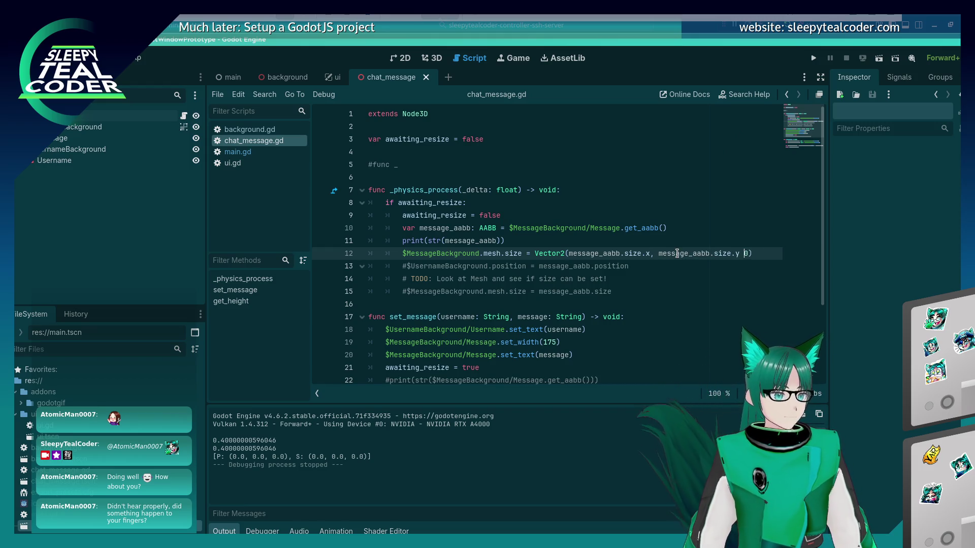
key(BackSpace)
key(Delete)
click(814, 58)
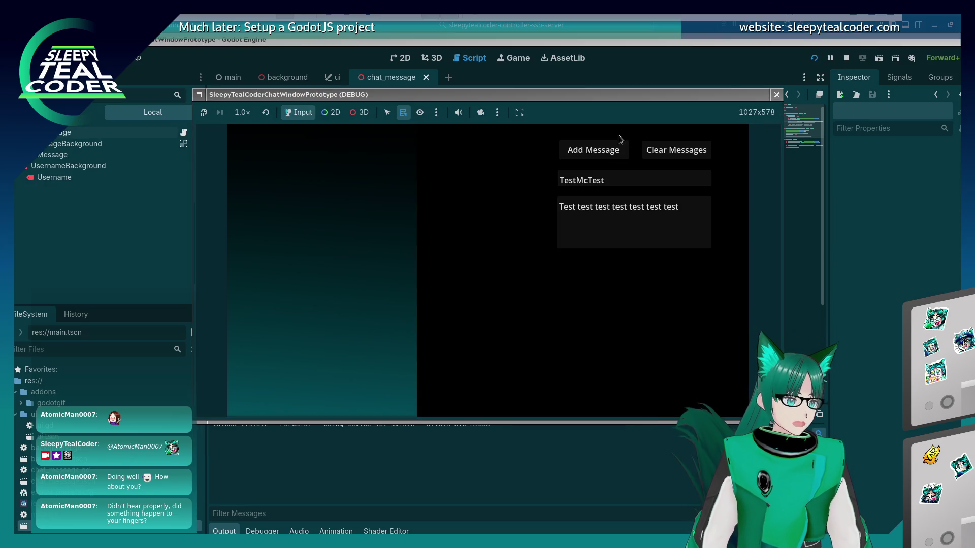
Add a test message, inspect its panel up close with the 3D override camera, then stop
click(617, 148)
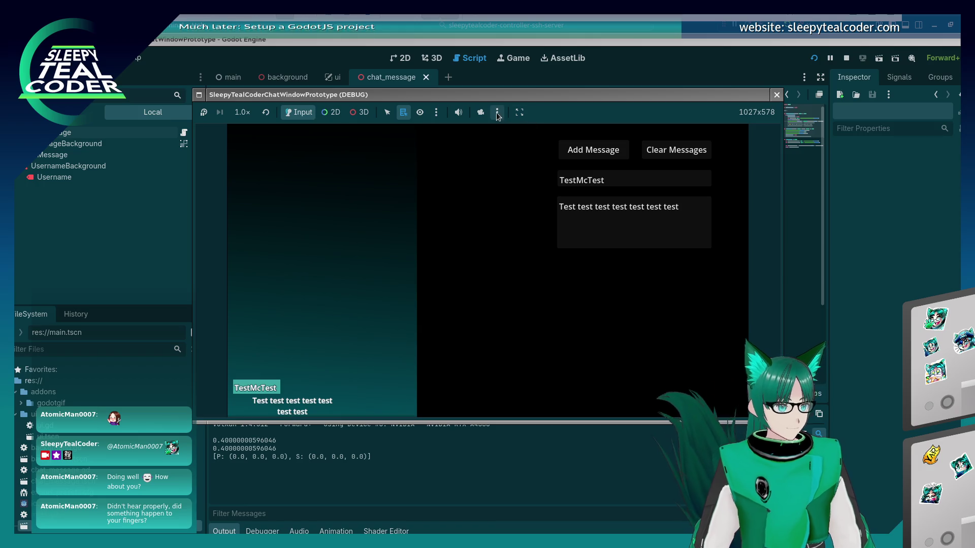
click(480, 112)
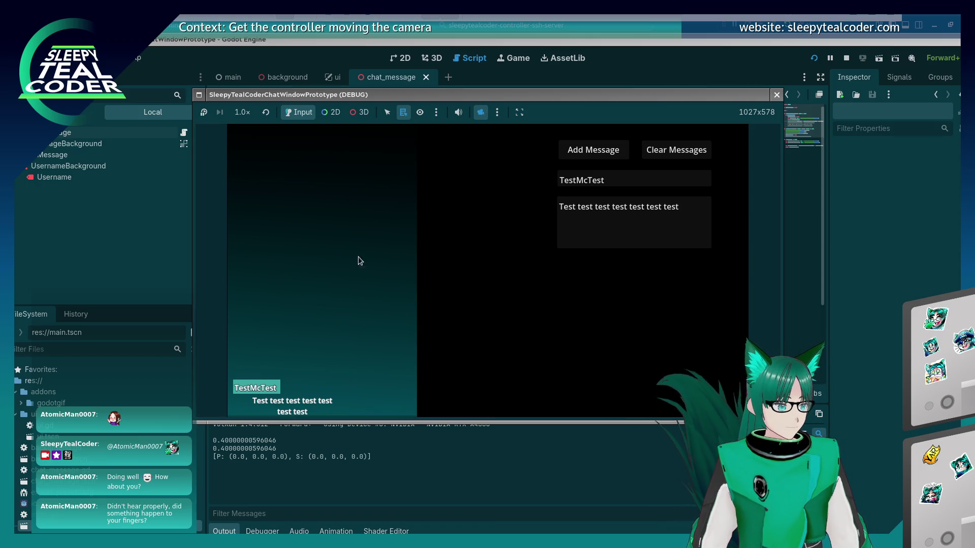
click(359, 113)
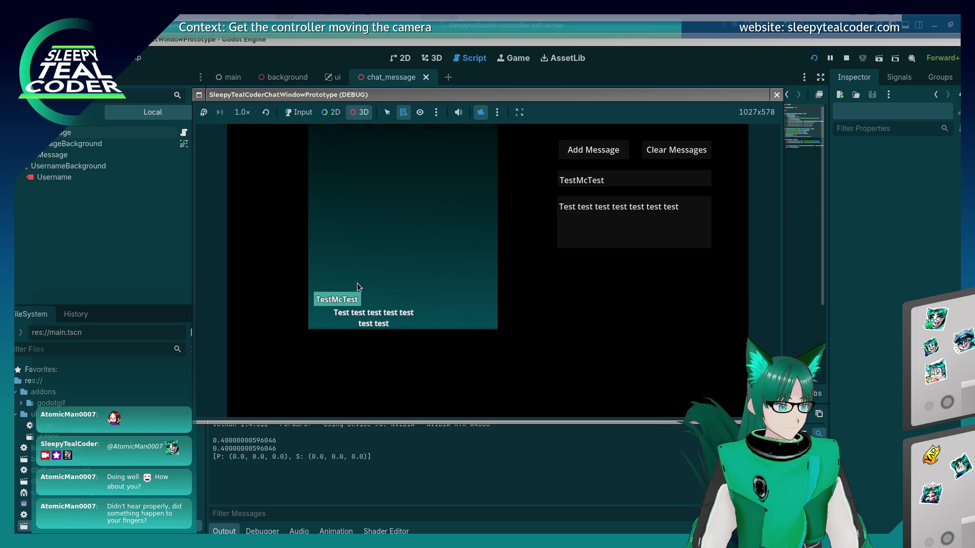
mouse_move(357, 282)
mouse_down()
mouse_move(374, 300)
mouse_move(462, 203)
mouse_move(485, 205)
mouse_move(452, 231)
mouse_move(452, 244)
mouse_up()
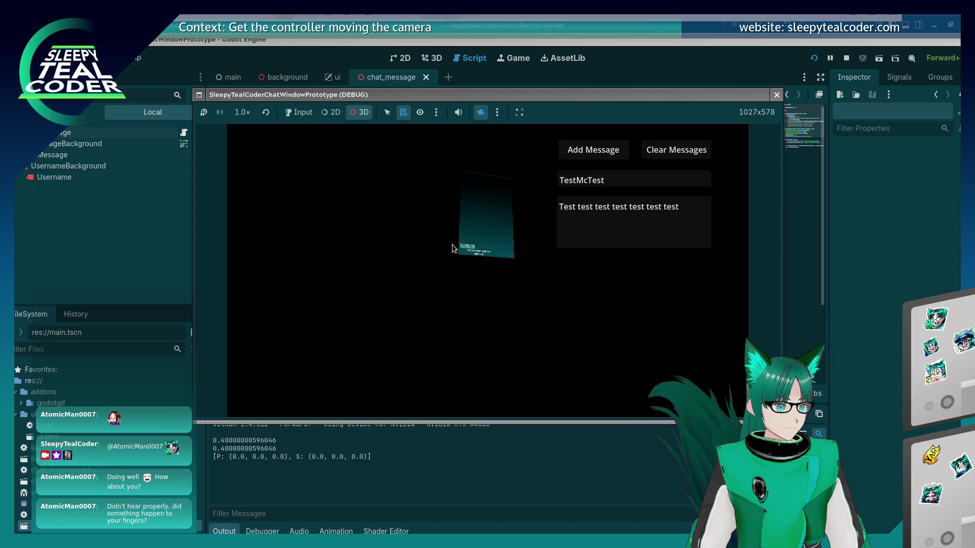
scroll(452, 244, down, 5)
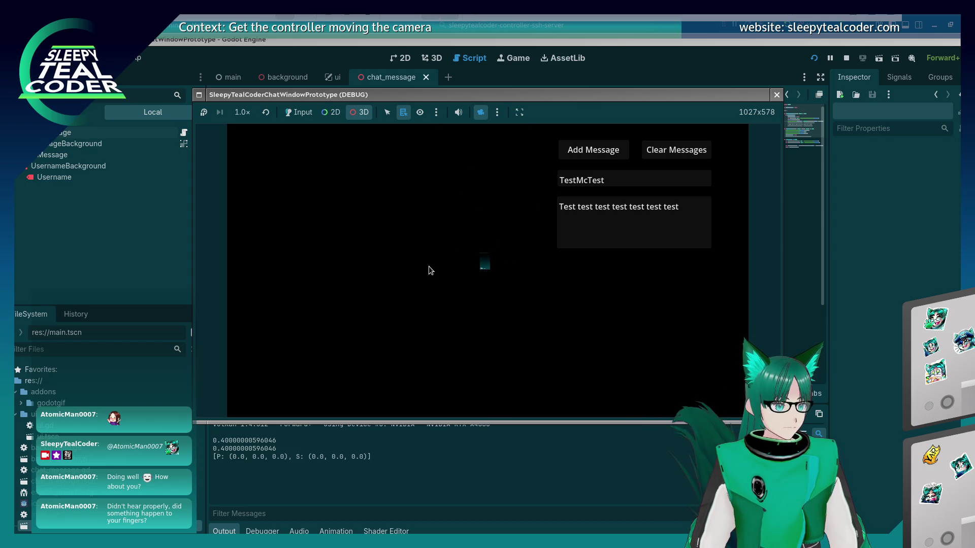
scroll(451, 239, up, 5)
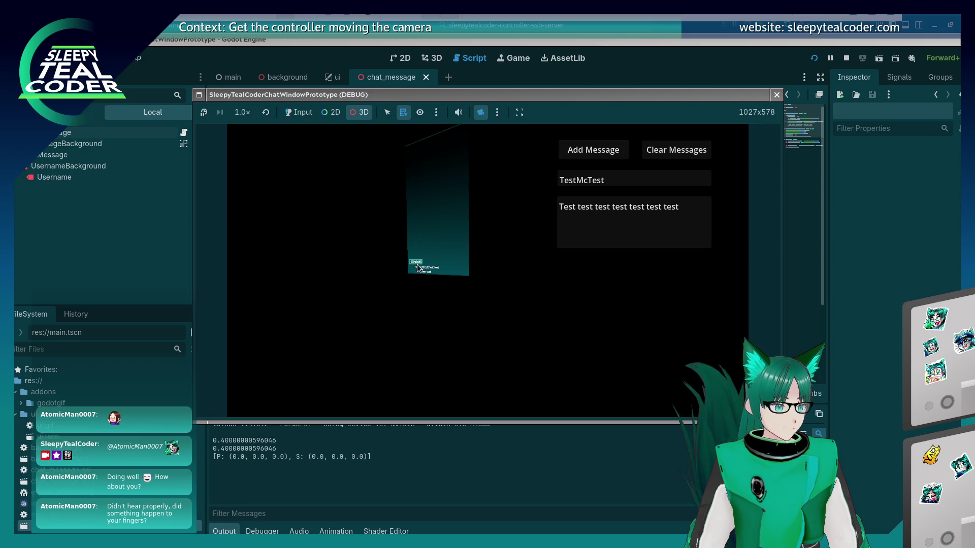
mouse_move(450, 239)
mouse_down()
mouse_move(369, 260)
mouse_move(445, 247)
mouse_up()
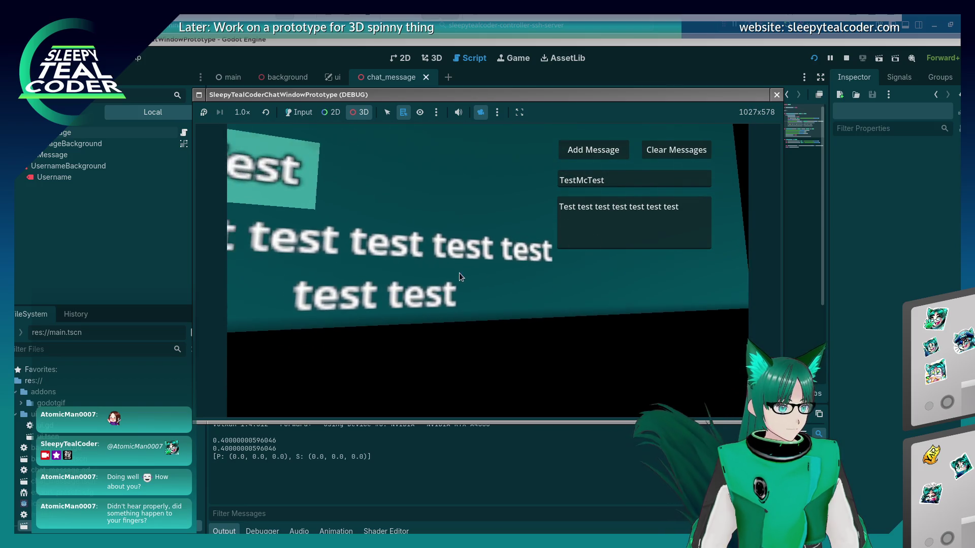
key(F8)
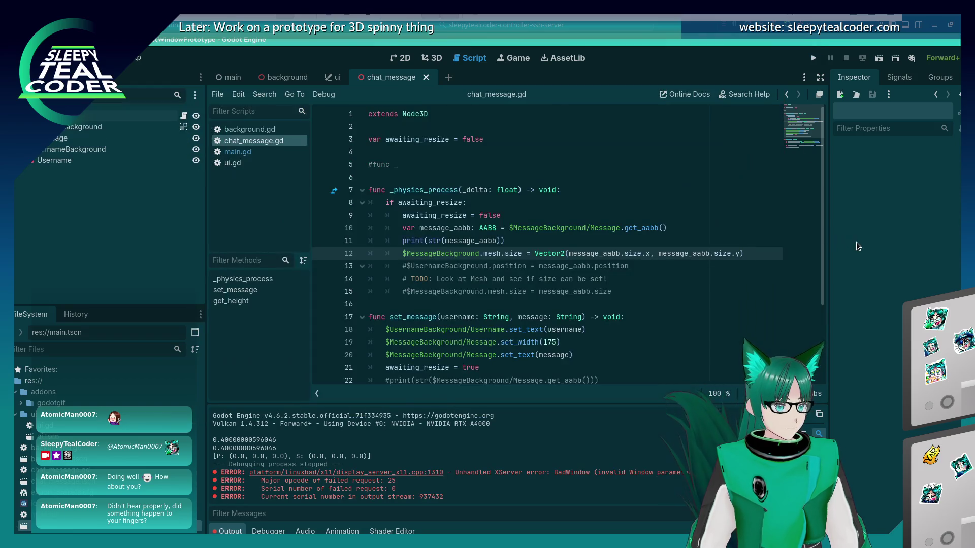
key(Down)
key(Down)
key(Down)
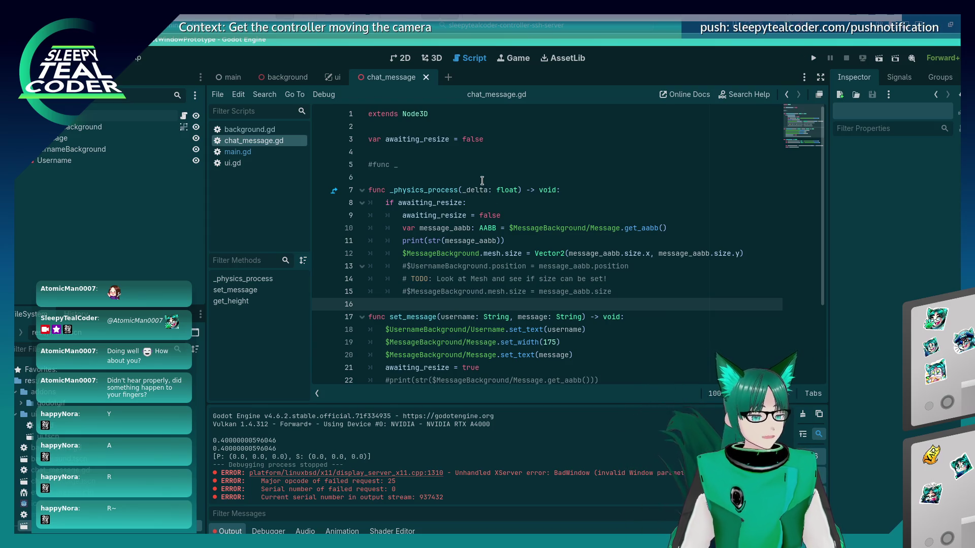
click(464, 202)
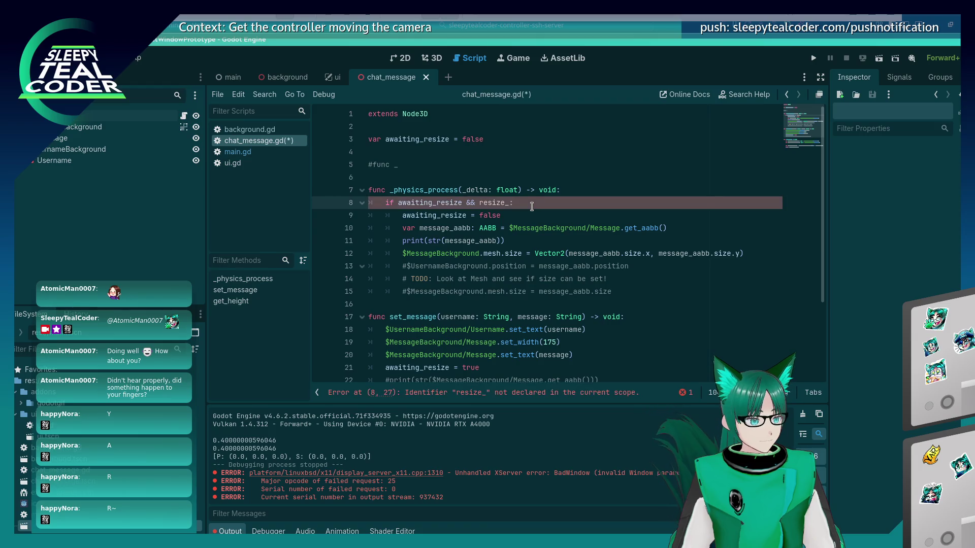
Duplicate the awaiting_resize declaration as resize_ready = false and save
key(Up)
key(Up)
key(Up)
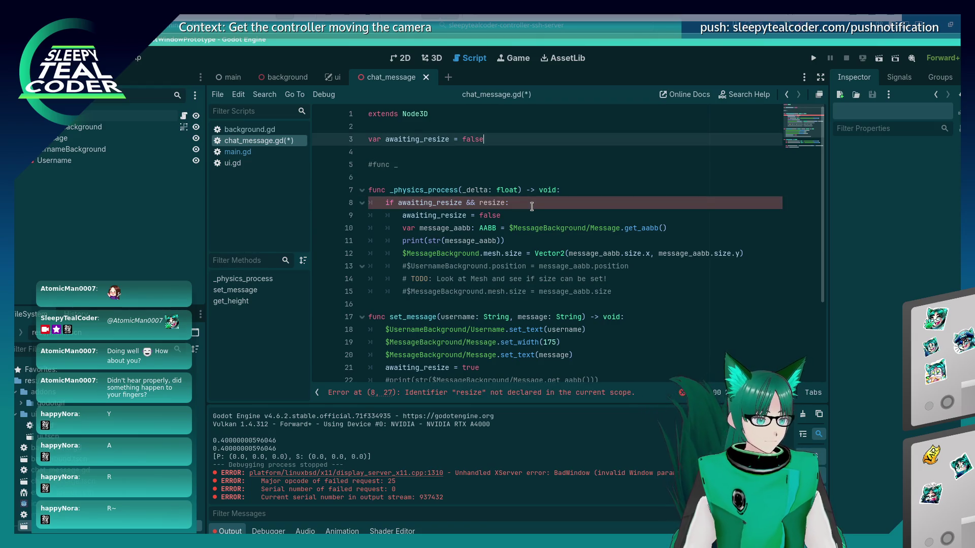
key(shift+Home)
key(ctrl+alt+Down)
key(ctrl+Right)
key(ctrl+Right)
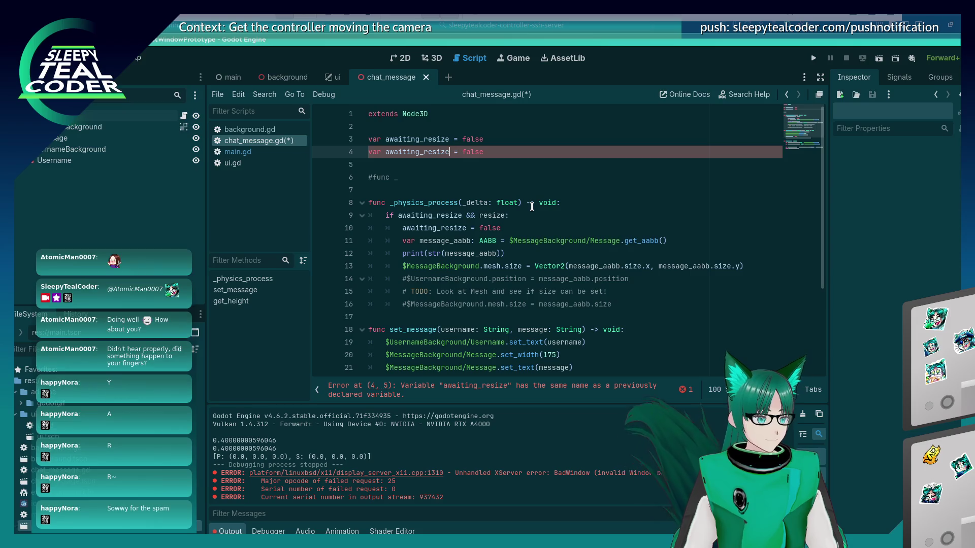
key(BackSpace)
key(ctrl+BackSpace)
text(resize_)
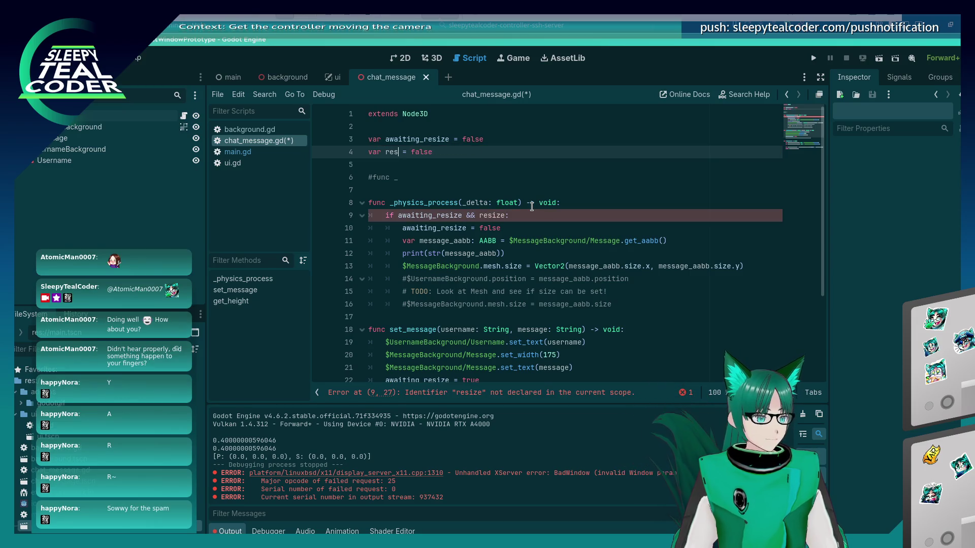
text(ready)
key(ctrl+s)
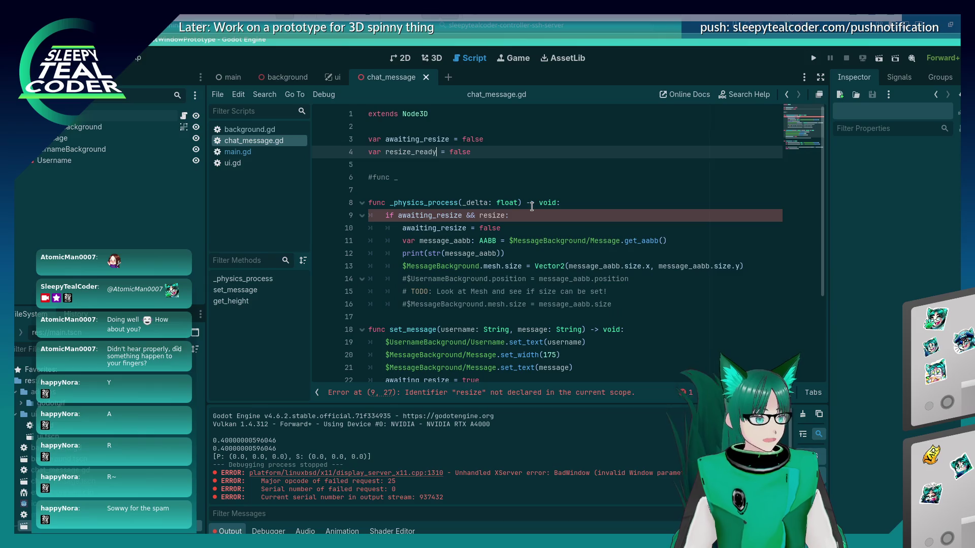
Tidy the blank lines above the _physics_process function
key(Down)
key(Down)
key(Down)
key(Down)
key(Up)
key(Up)
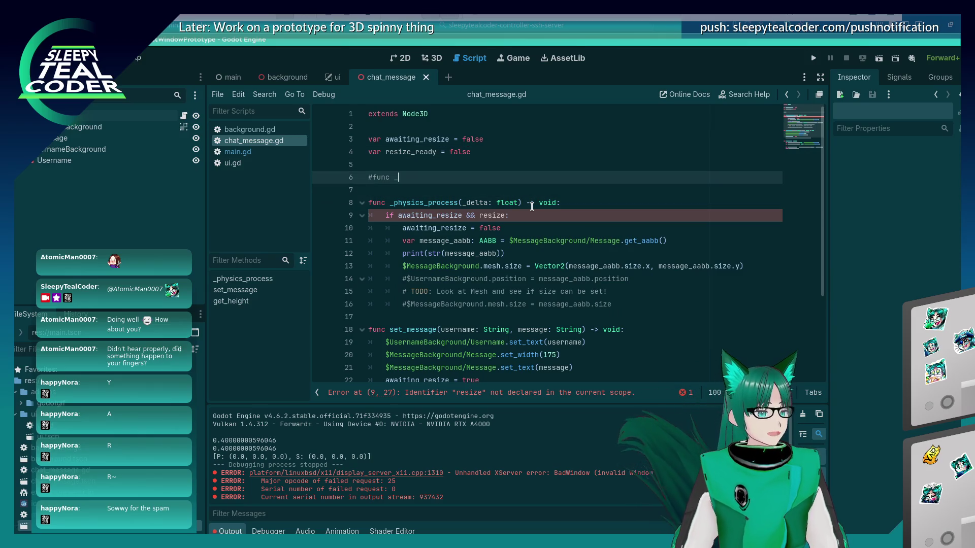
key(Return)
key(Return)
key(Up)
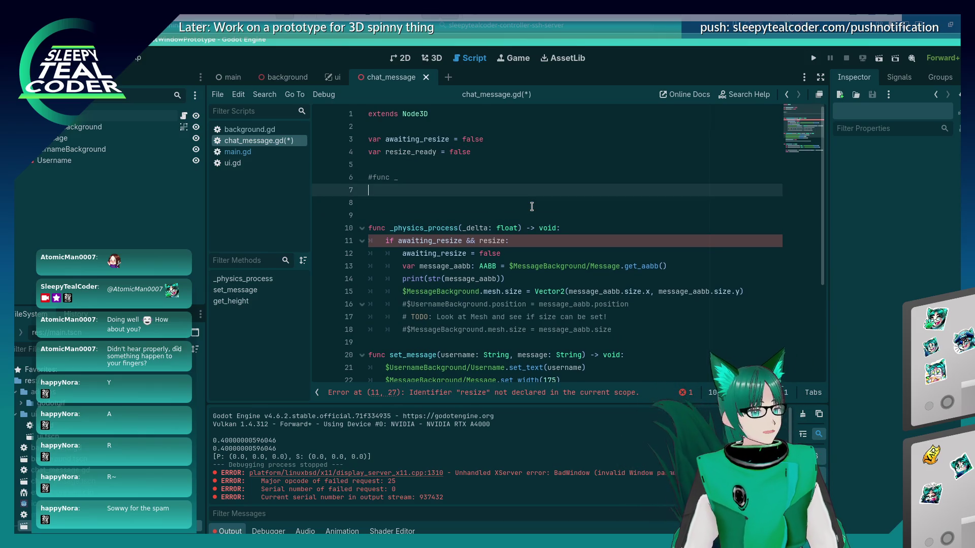
key(Down)
key(Down)
key(BackSpace)
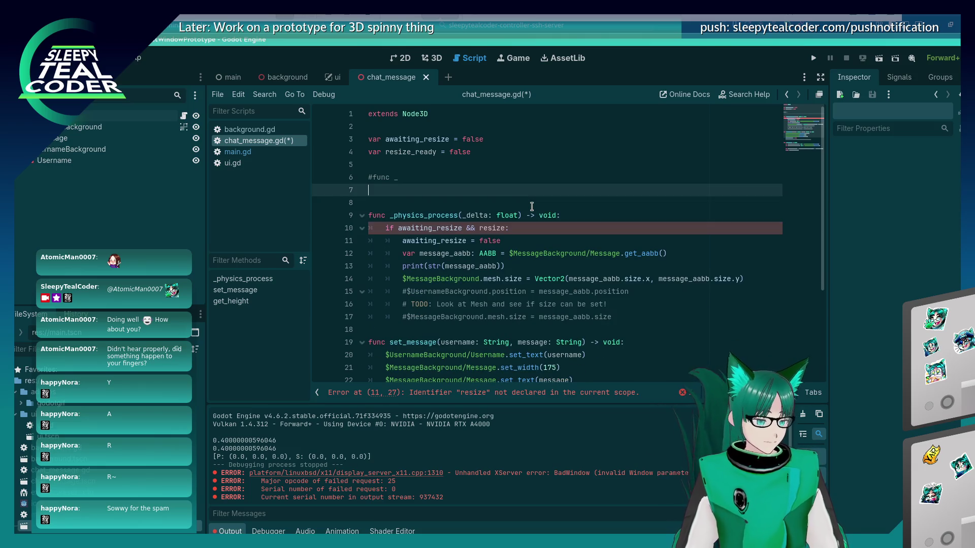
key(Up)
key(Down)
key(Down)
key(Down)
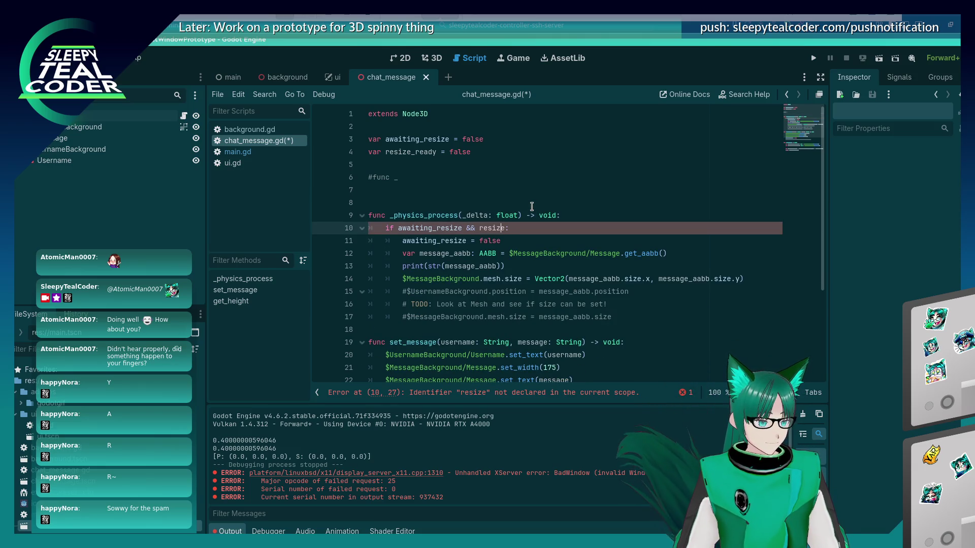
key(Up)
key(Up)
key(Up)
Add a _process function that opens with an 'if awaiting_resize:' check
key(Return)
text(func)
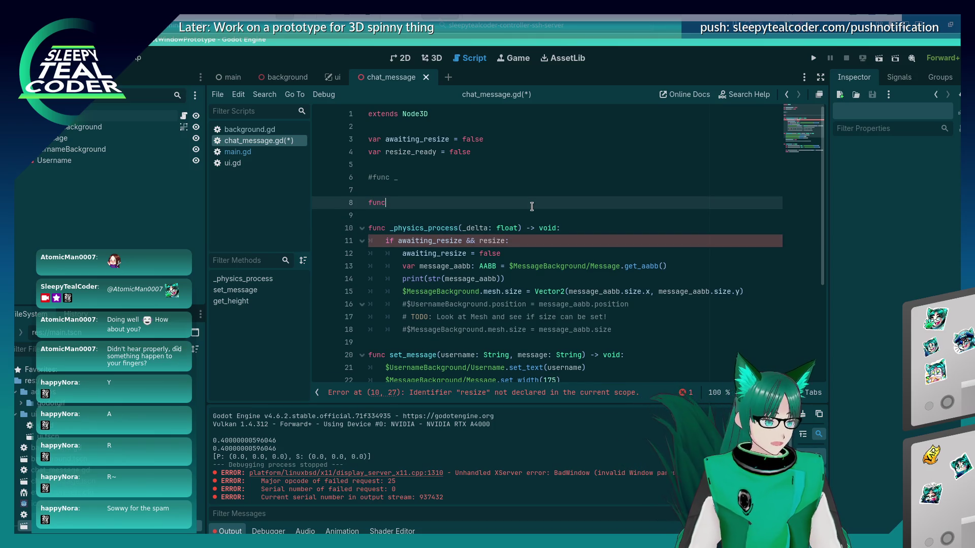
text( _proce)
key(Return)
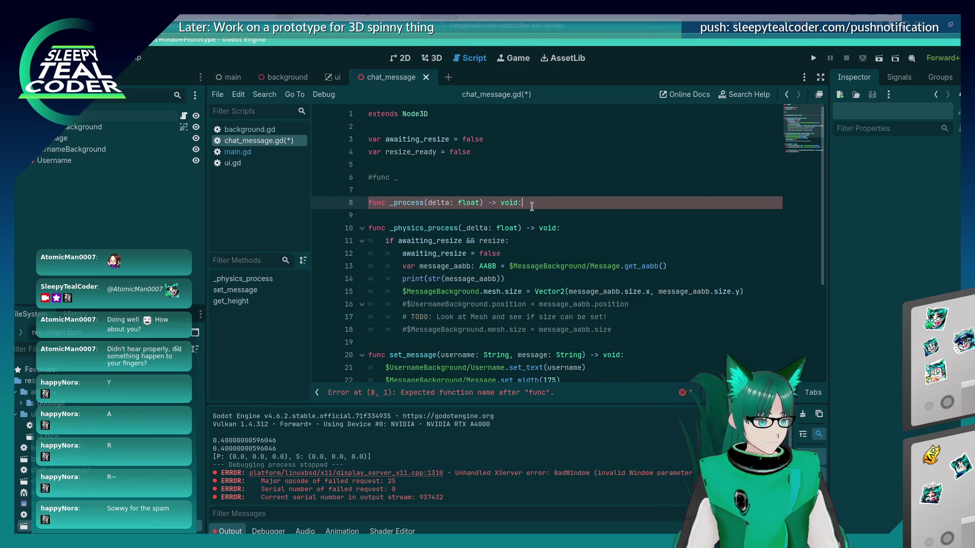
key(Return)
text(aw)
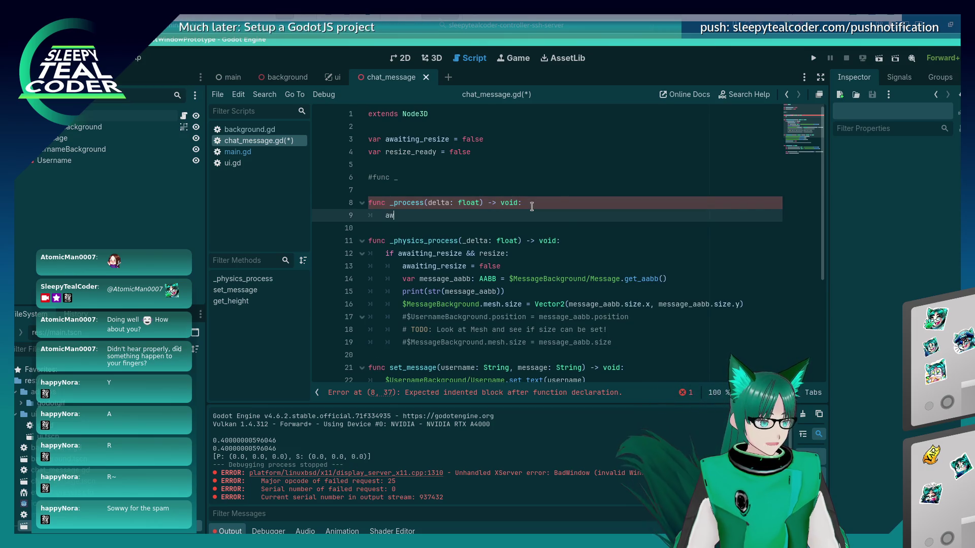
key(Return)
key(Home)
text(if)
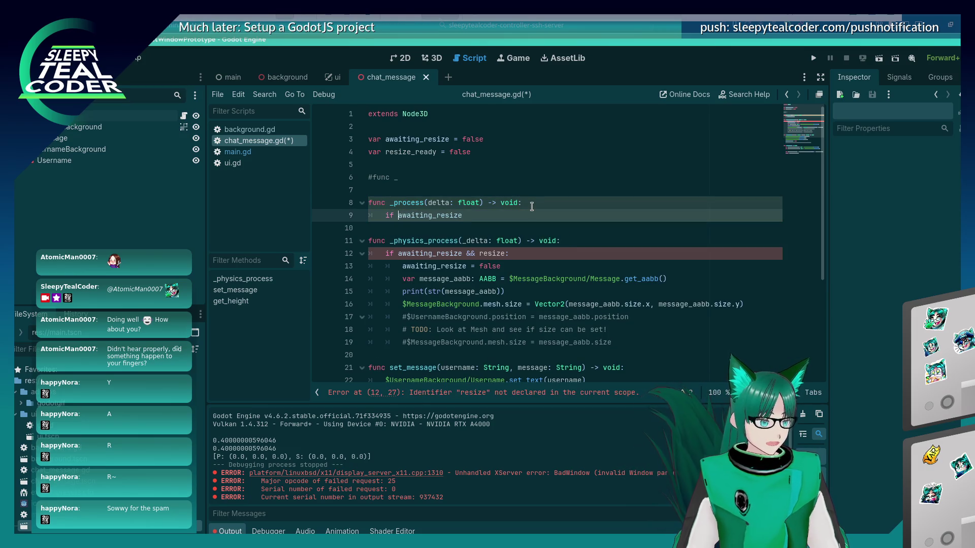
key(End)
text(:)
key(Return)
Inside the check, set awaiting_resize = false and resize_complete = true
text(awa)
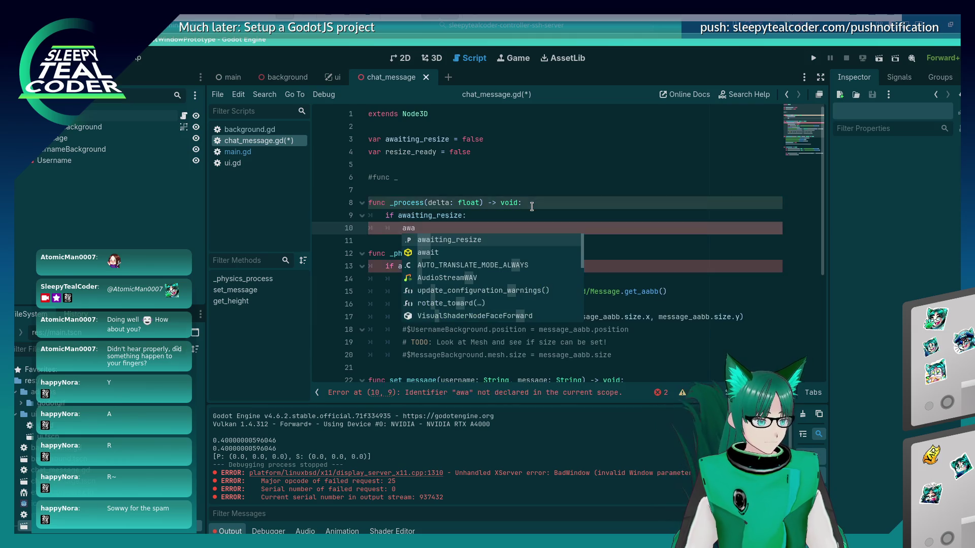
key(Return)
text(alse)
key(Return)
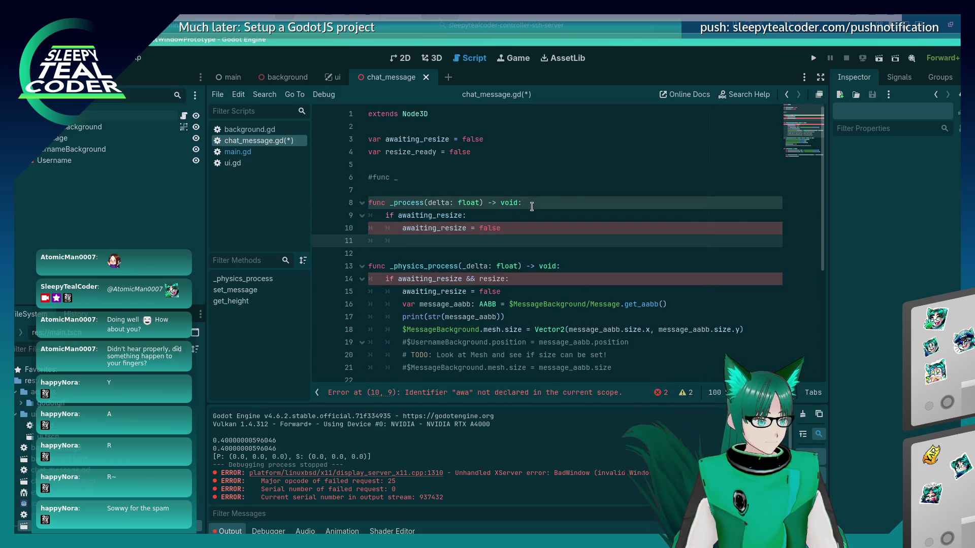
text(resize_ready =)
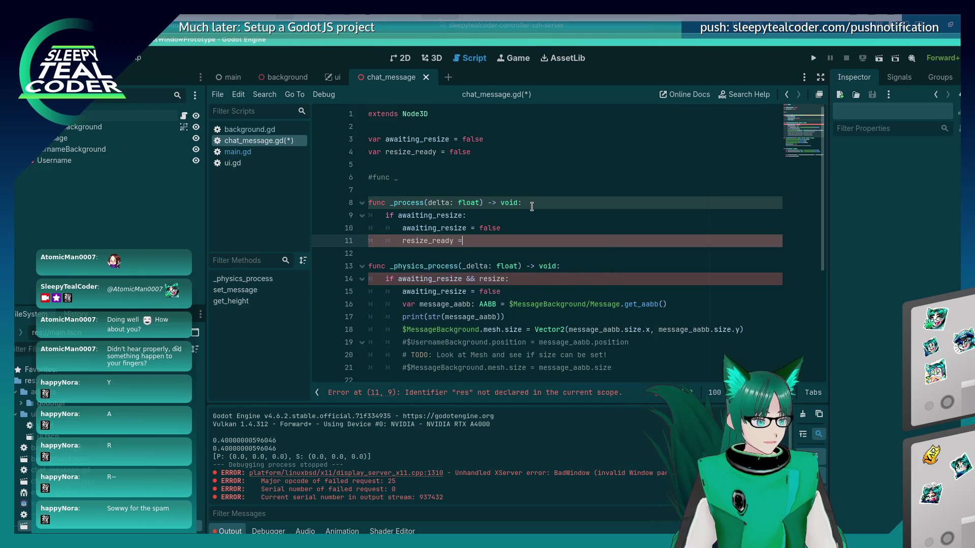
key(BackSpace)
text(complete)
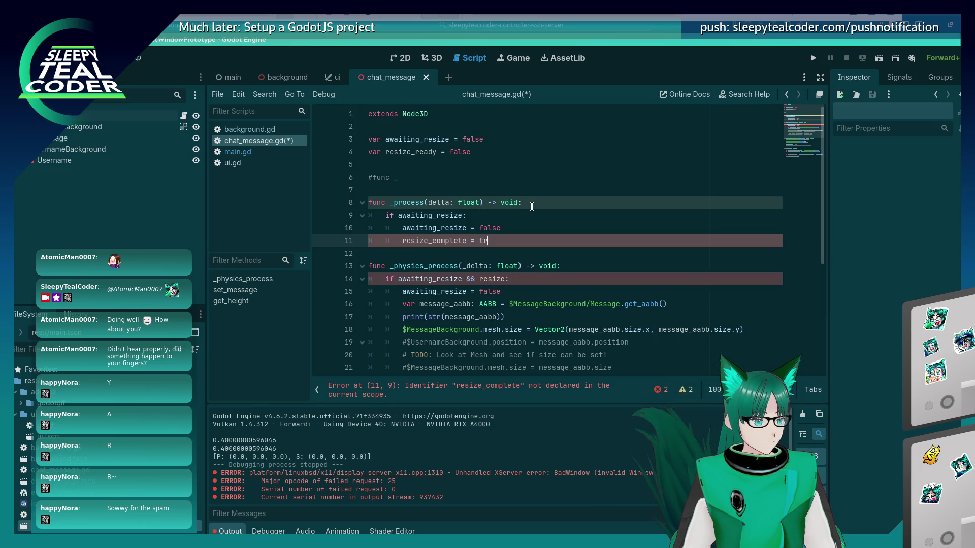
click(478, 186)
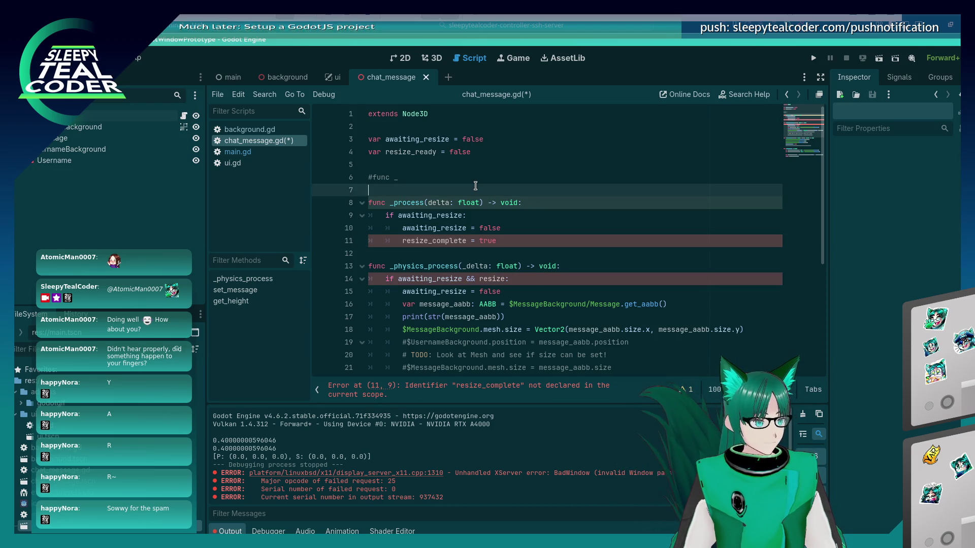
Rename the resize_ready declaration on line 4 to resize_complete and save
click(424, 153)
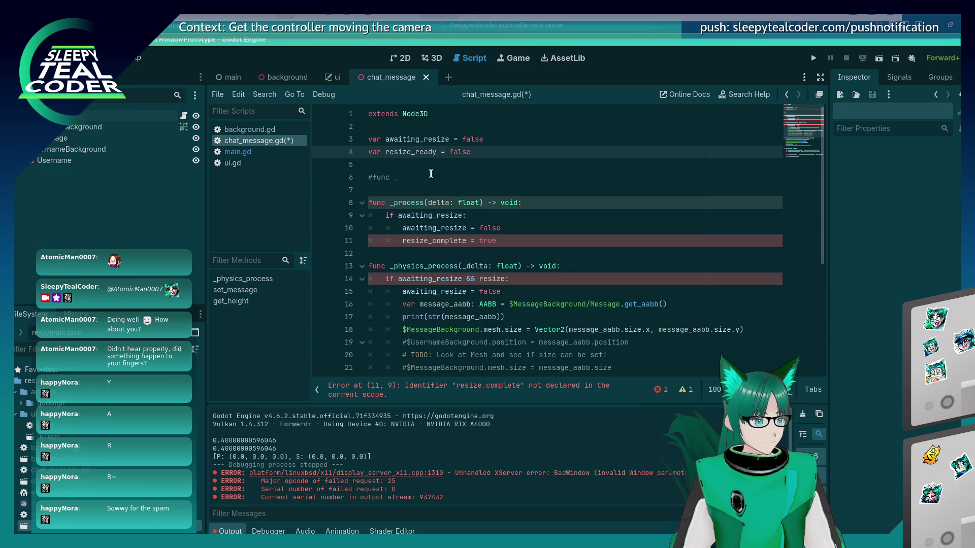
click(442, 241)
double_click(442, 240)
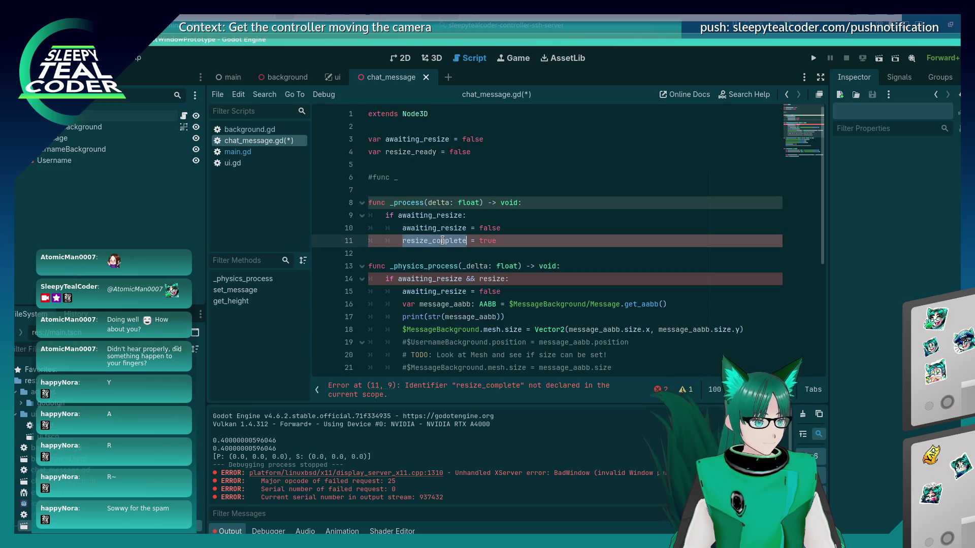
key(ctrl+c)
double_click(435, 152)
key(ctrl+v)
key(ctrl+s)
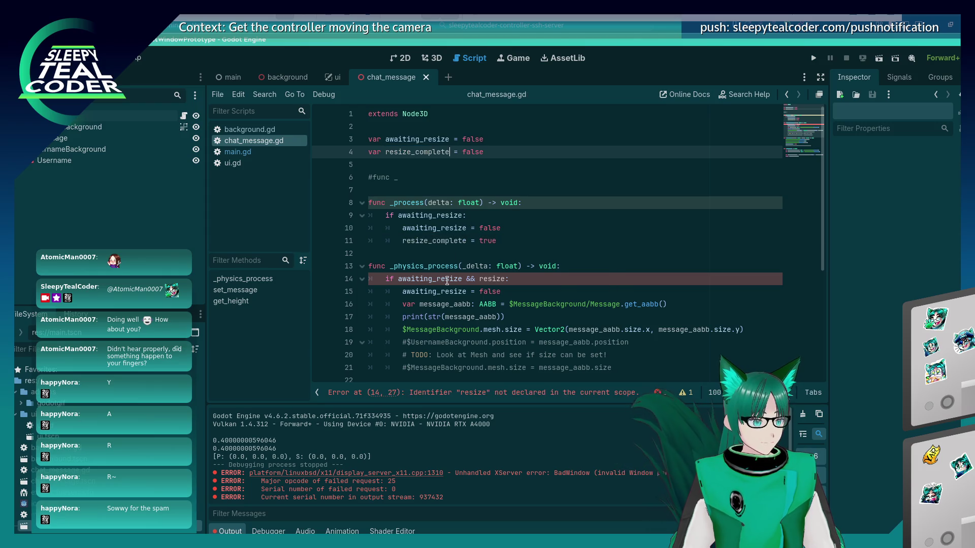
Make the line 14 condition check only resize_complete, save, and run the project
click(449, 279)
double_click(449, 279)
key(ctrl+v)
click(495, 278)
key(BackSpace)
key(BackSpace)
key(BackSpace)
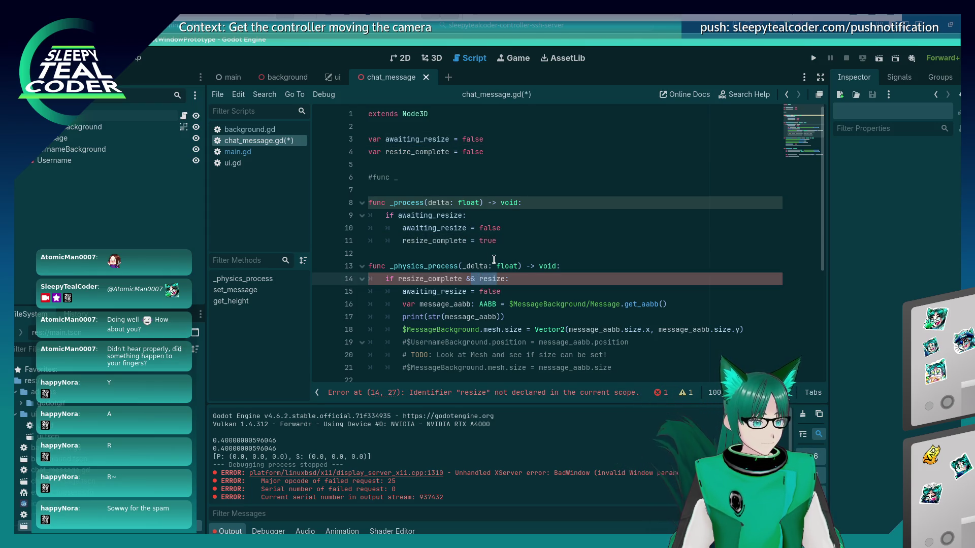
key(Delete)
key(Delete)
key(BackSpace)
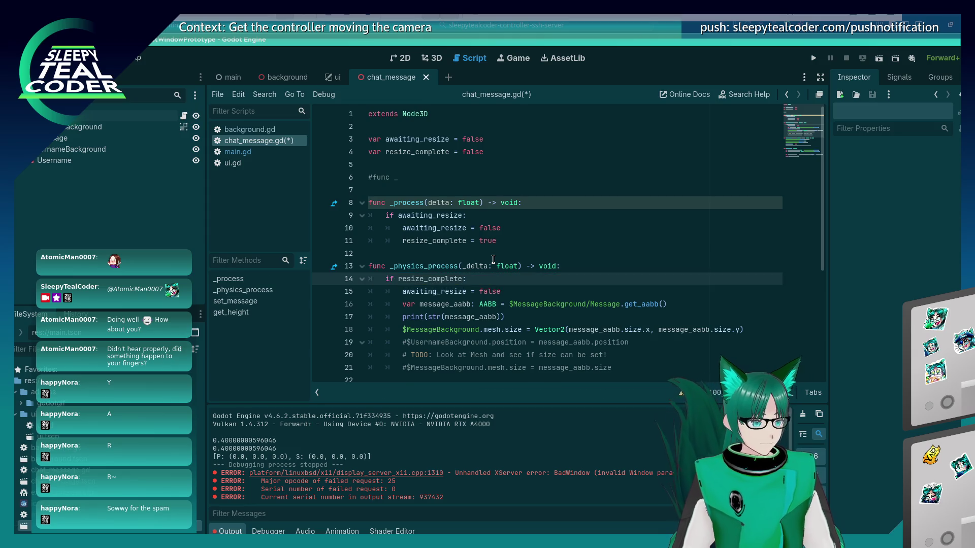
click(503, 253)
key(ctrl+s)
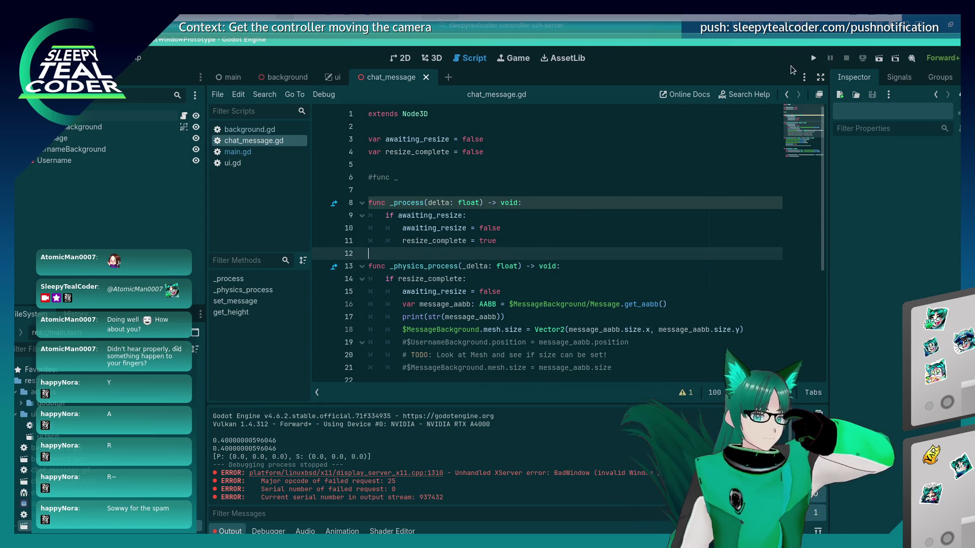
key(F5)
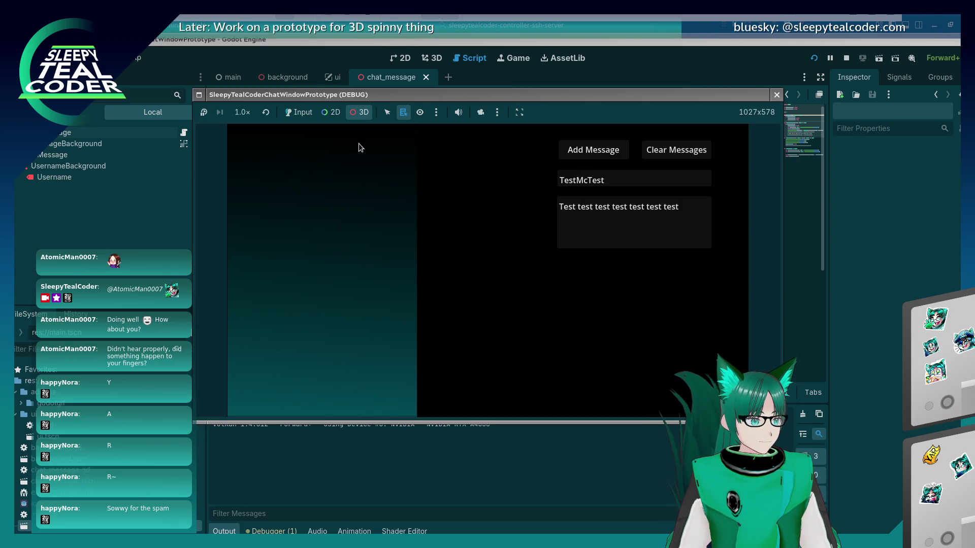
Enable game input, add two TestMcTest messages, and stop the game
click(300, 112)
click(598, 152)
click(597, 152)
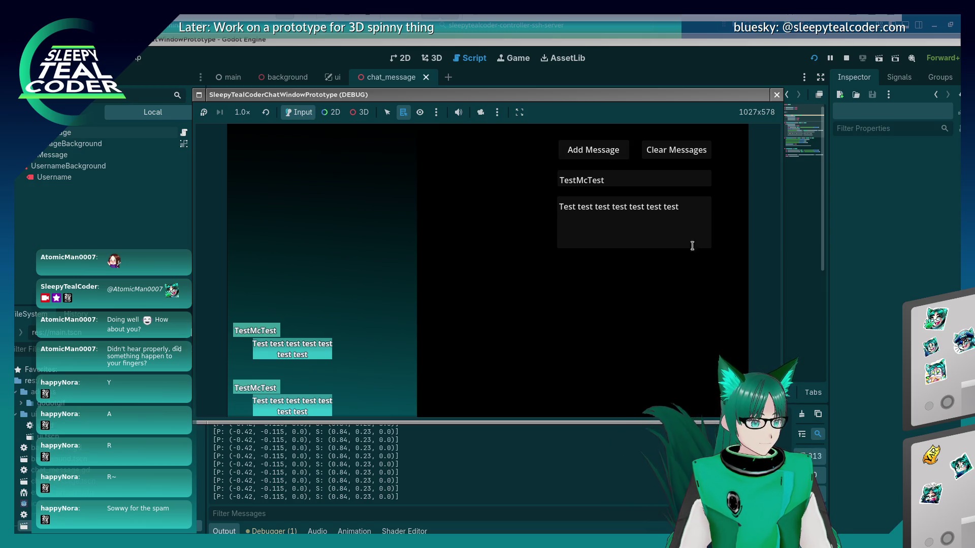
key(F8)
Copy the resize_complete name from line 11
scroll(477, 326, down, 3)
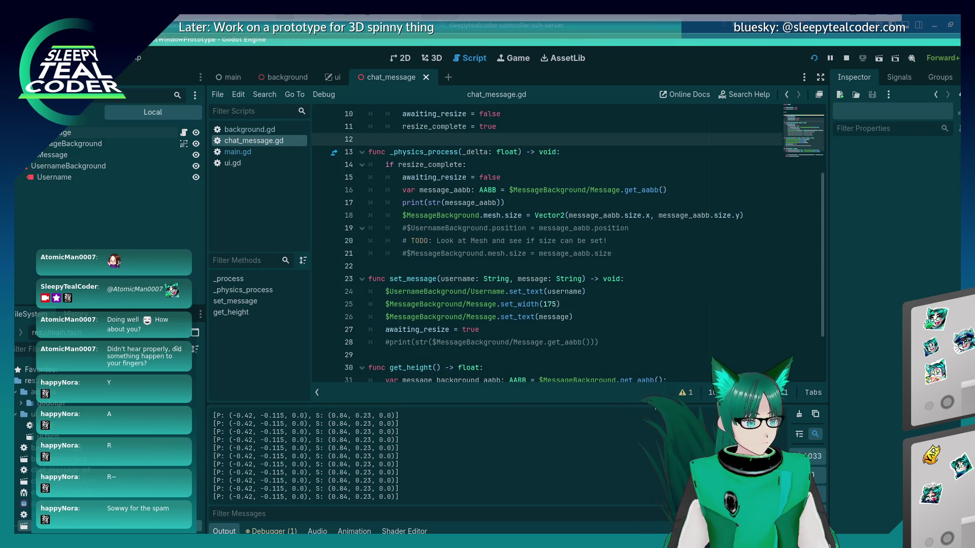
double_click(449, 127)
key(ctrl+c)
Reset resize_complete instead of awaiting_resize on line 15 and run the project
double_click(434, 178)
key(ctrl+v)
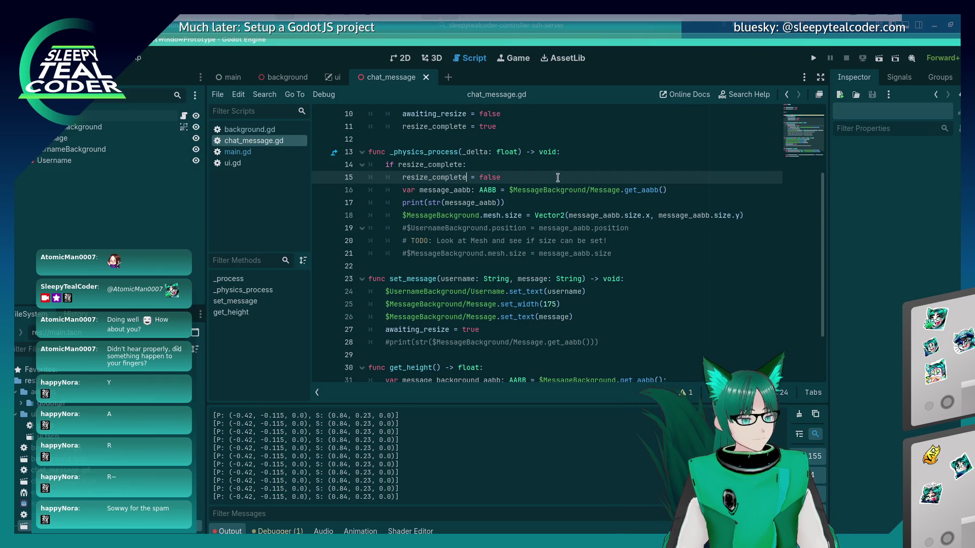
key(F5)
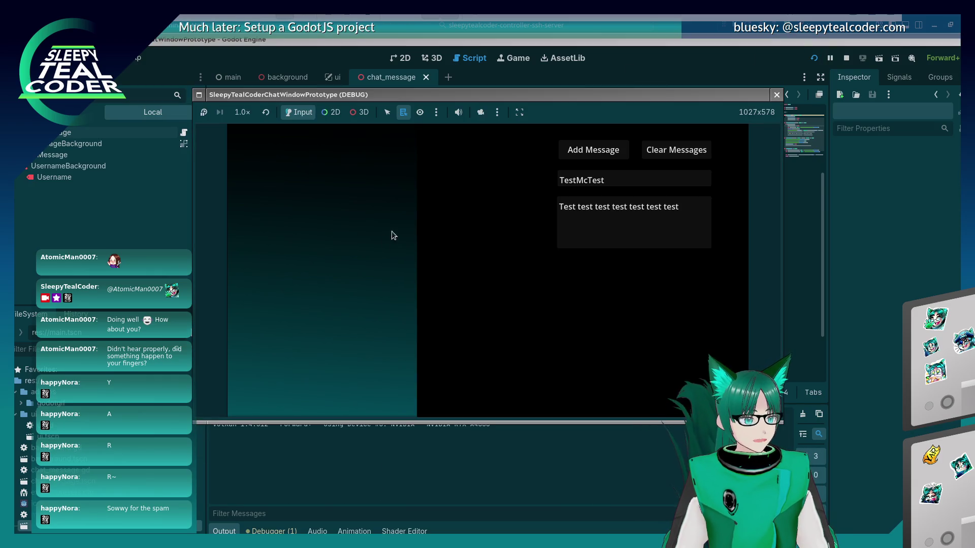
Add two test messages, post one lengthened with 'aaaaaaaaaaaaaaaa', then stop the game
click(593, 150)
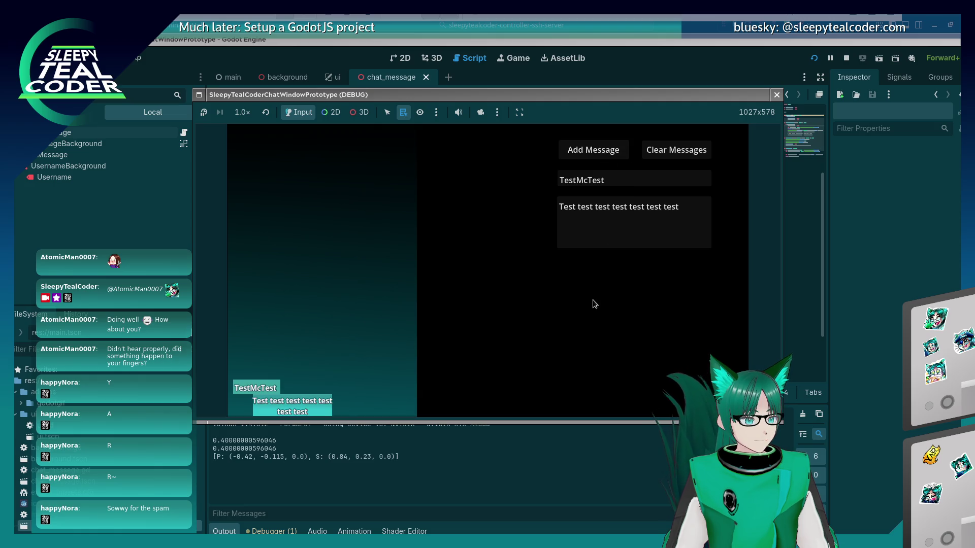
click(605, 154)
click(688, 211)
text(aaaaaaaaaaaaaaaa)
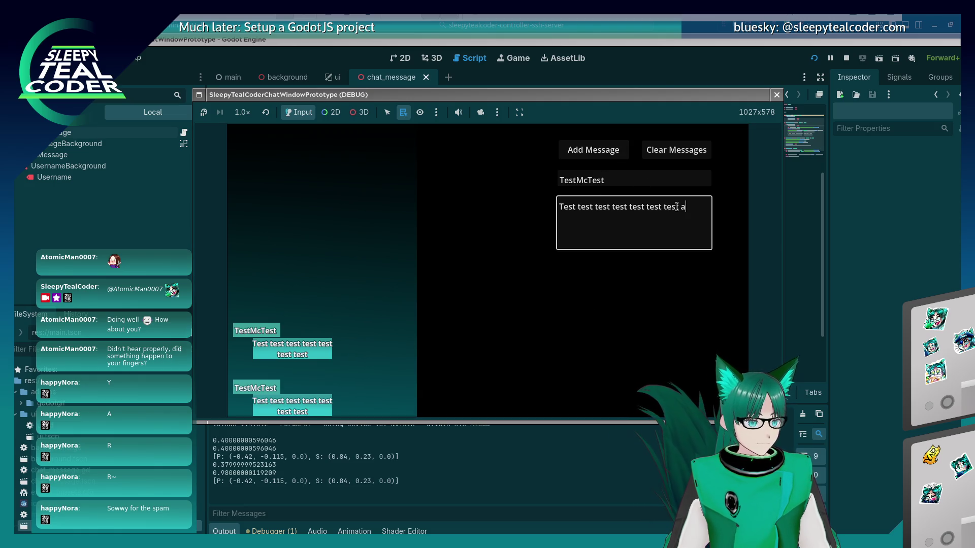
click(598, 154)
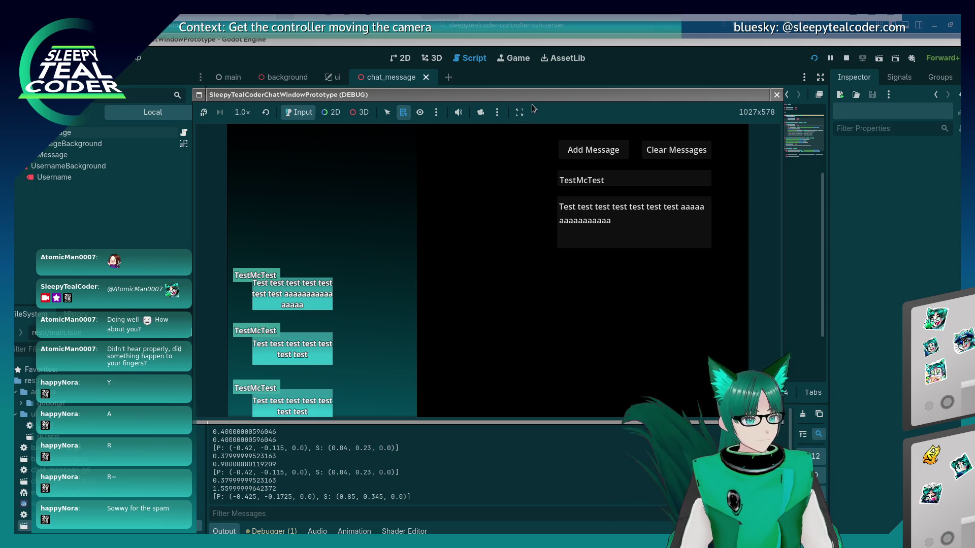
click(776, 95)
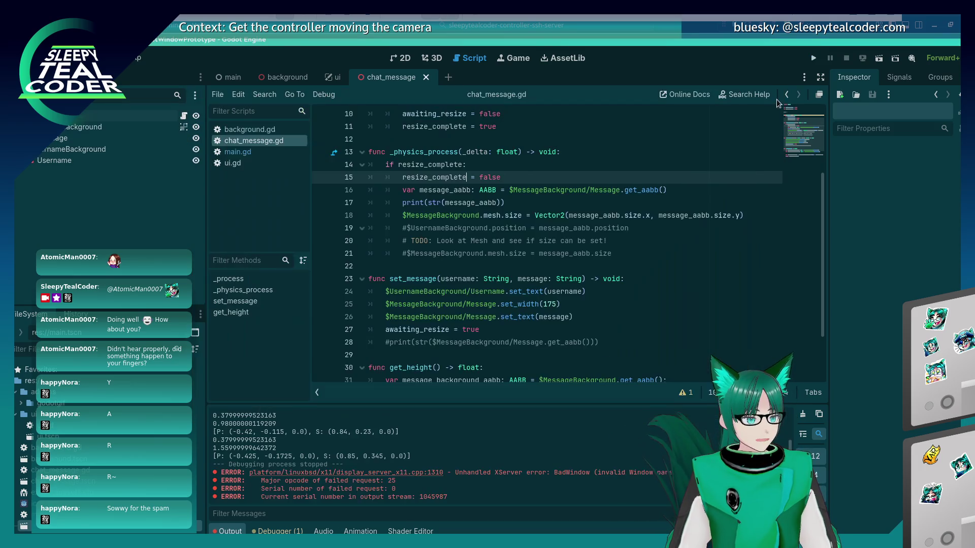
Set a breakpoint on line 15 and run the project
click(540, 253)
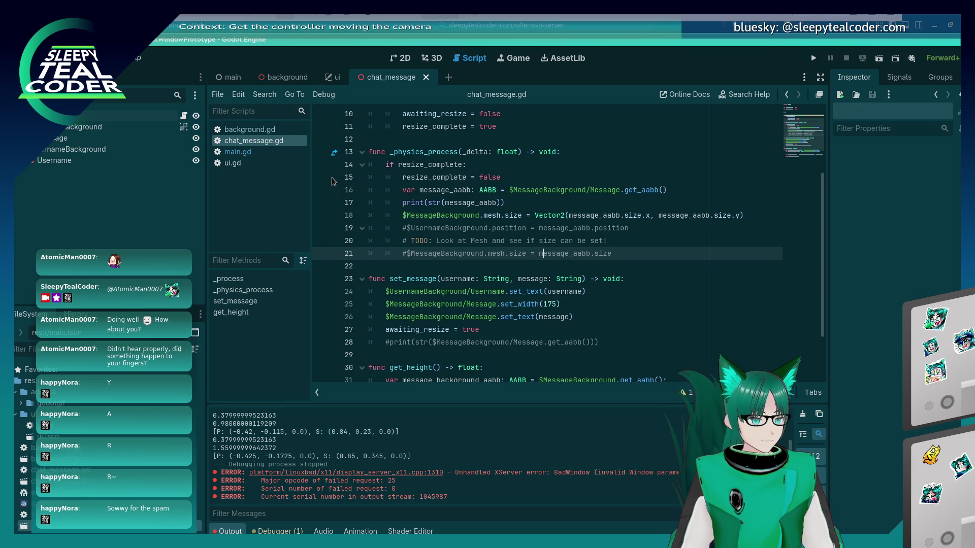
click(321, 177)
click(815, 59)
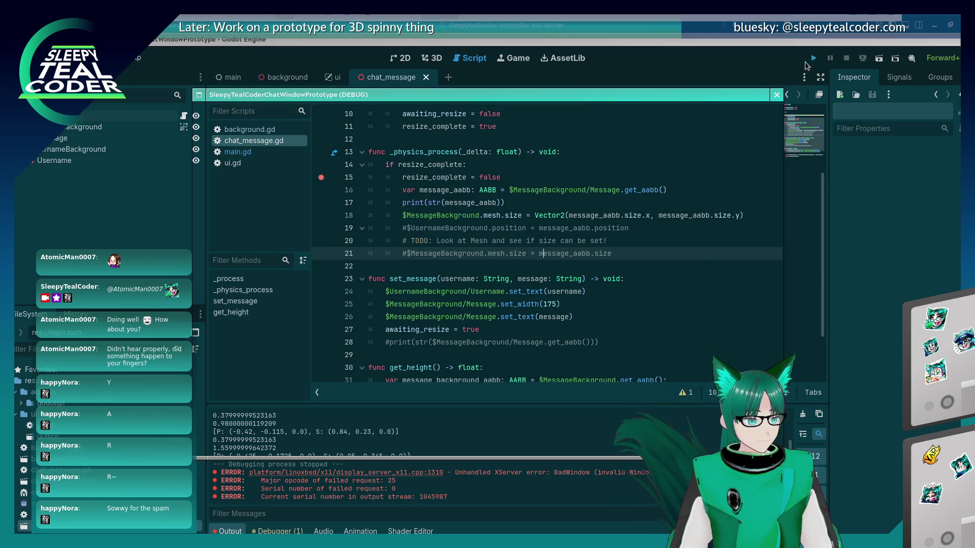
Add three messages, continuing past the breakpoint each time, then inspect message_aabb on line 18
click(602, 151)
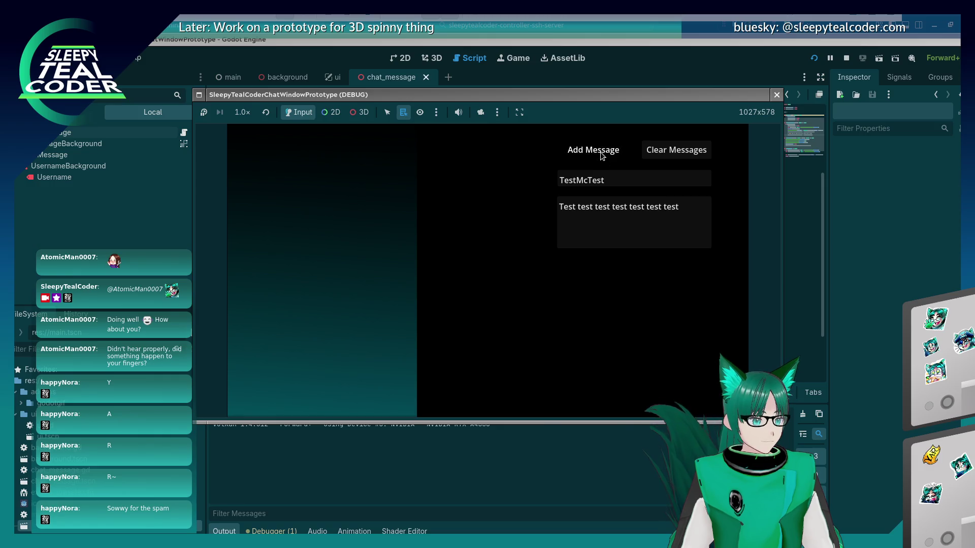
click(819, 421)
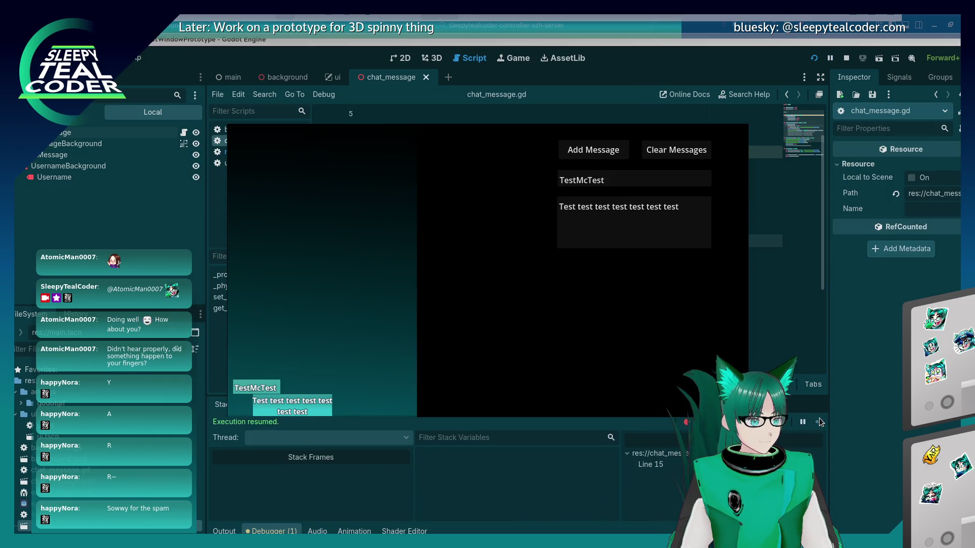
click(594, 151)
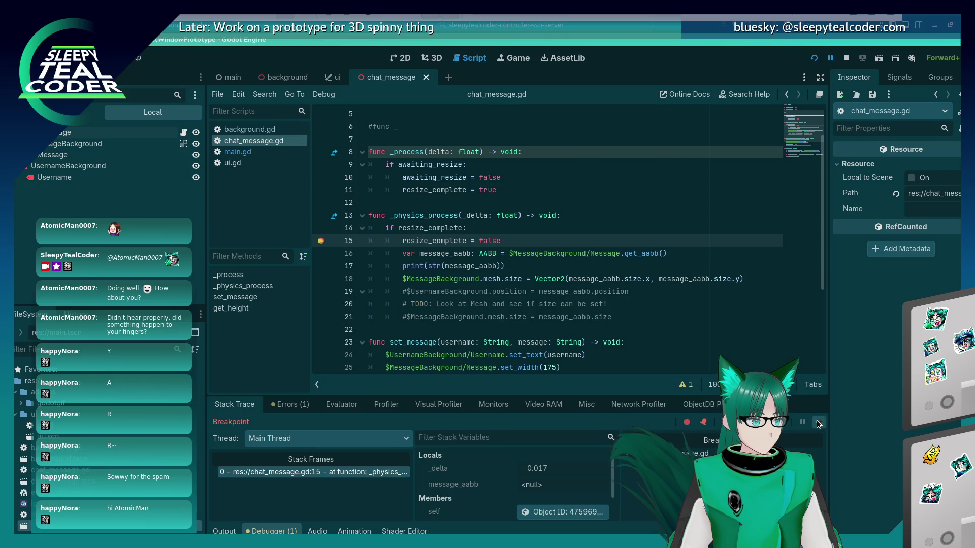
click(818, 423)
click(594, 158)
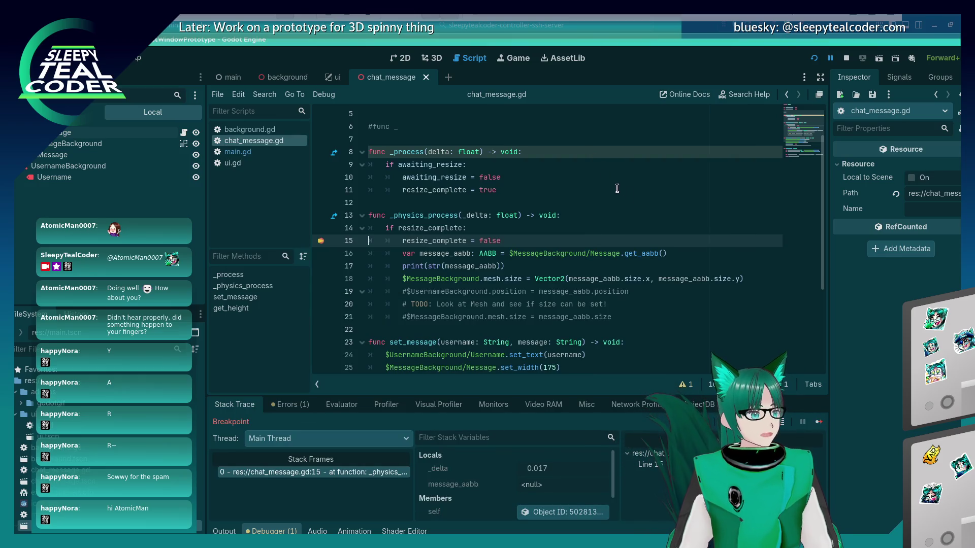
click(819, 422)
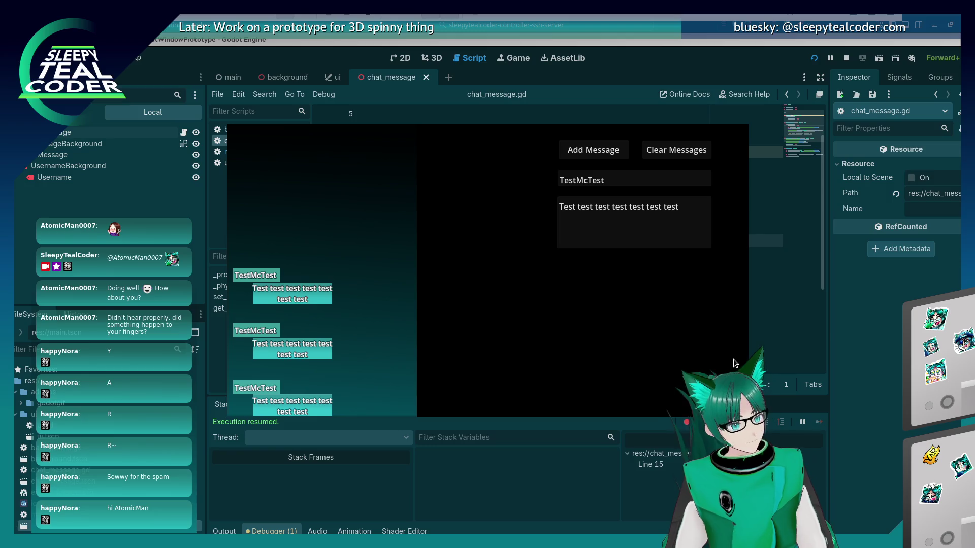
click(812, 331)
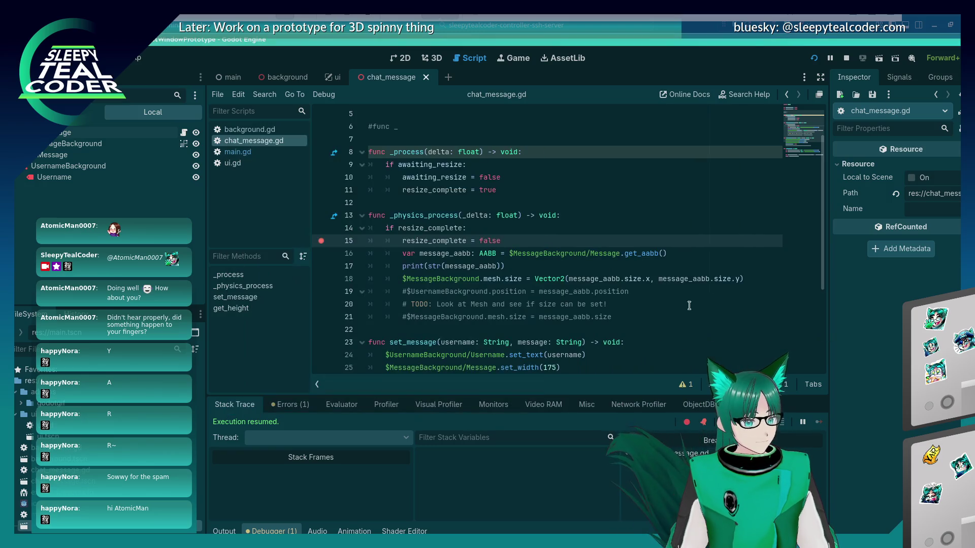
click(462, 278)
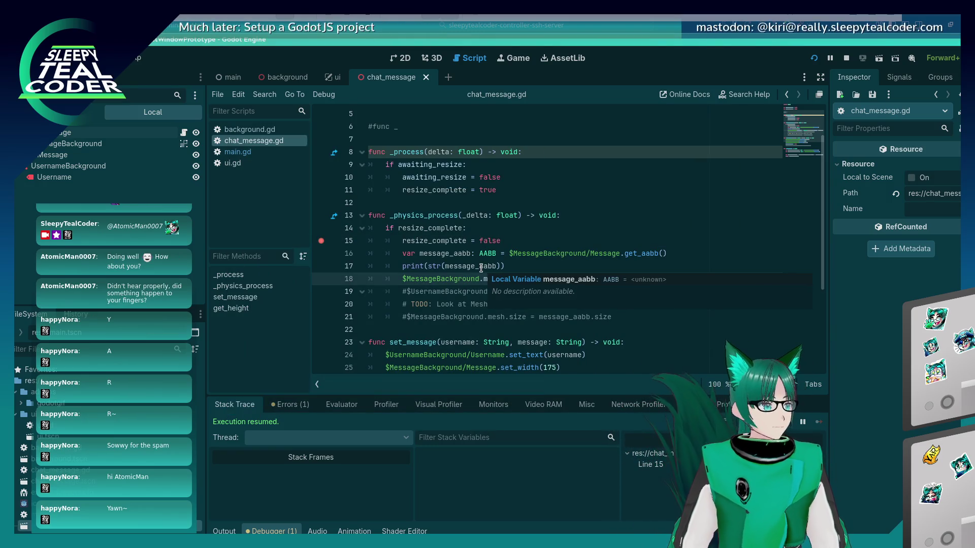
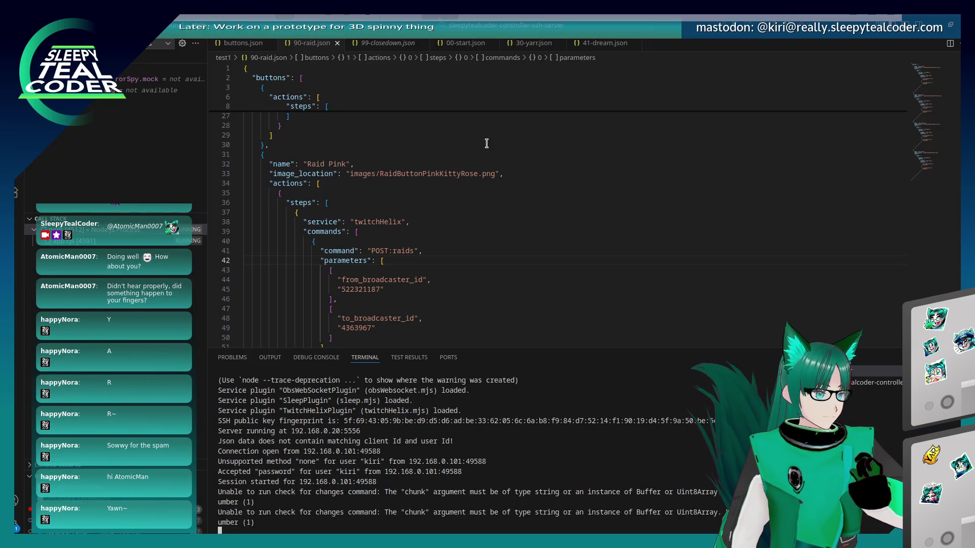
Switch from VS Code to the Firefox window showing a new tab
key(alt+Tab)
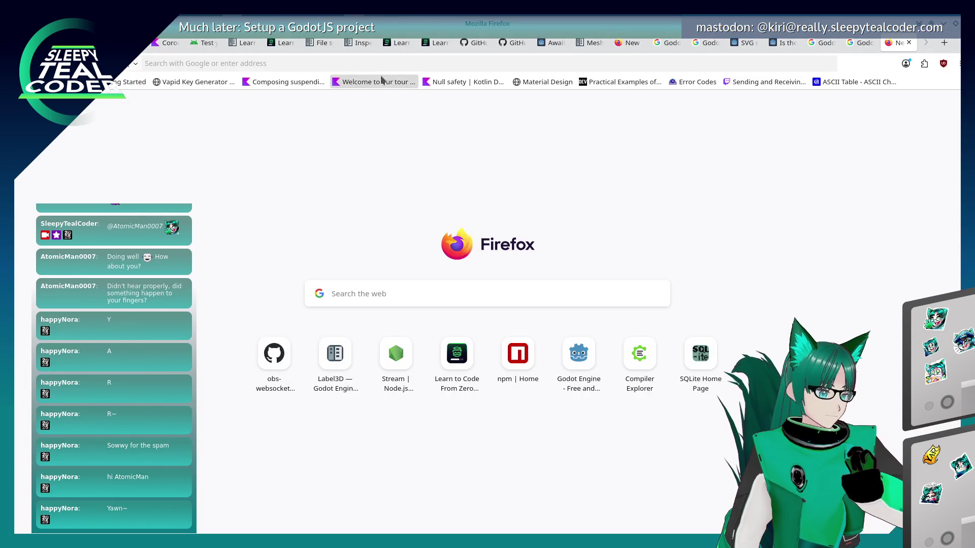
Search Google for 'Godot physics process, change size' and skim the results
click(497, 65)
text(Go)
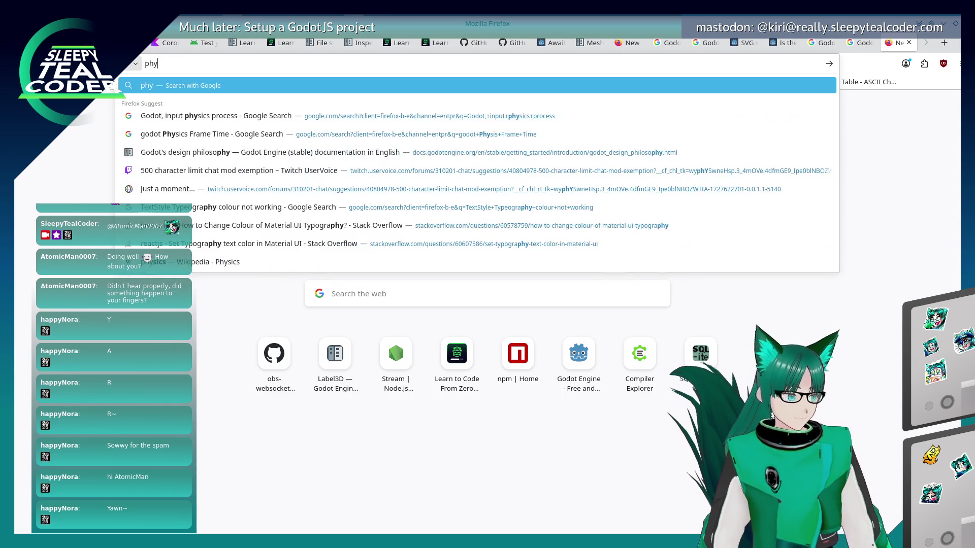
text(dot phys)
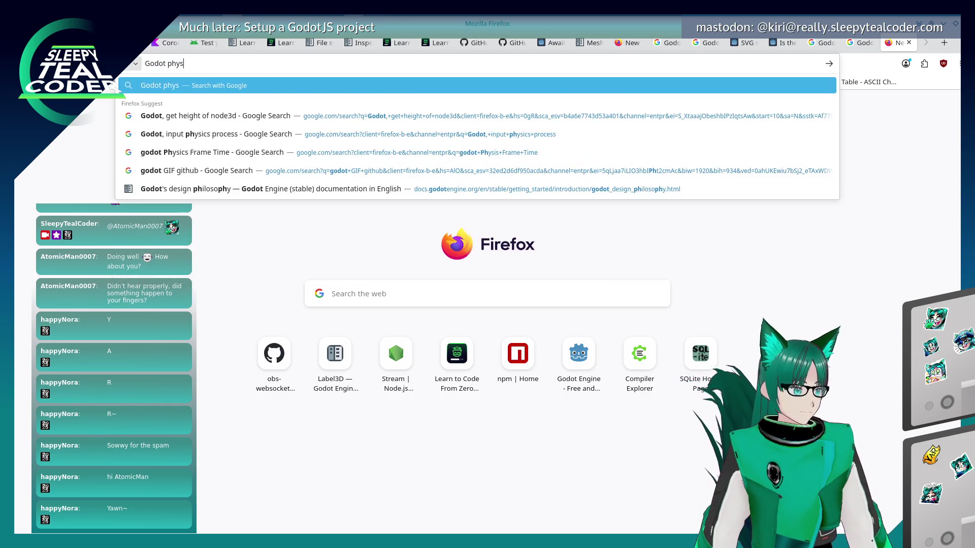
text(ics process, )
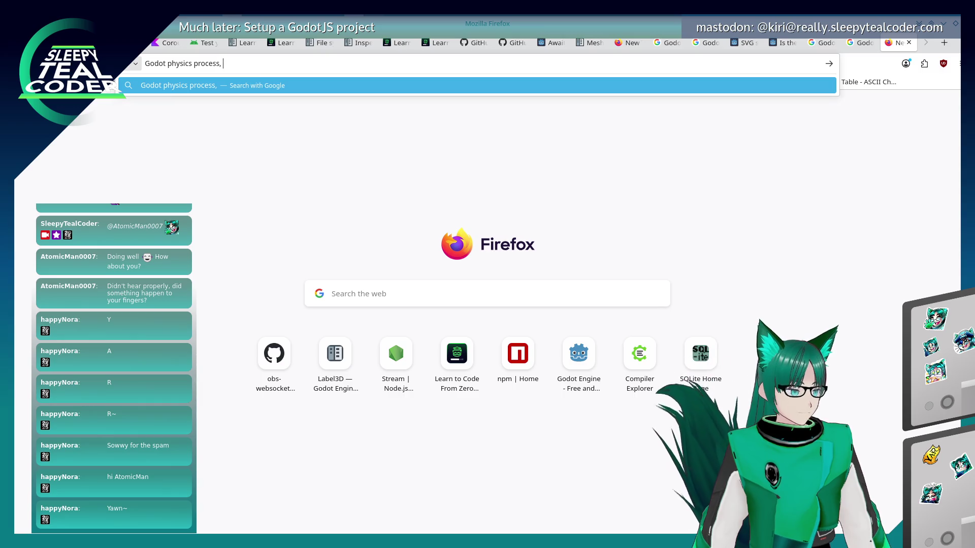
text(change size)
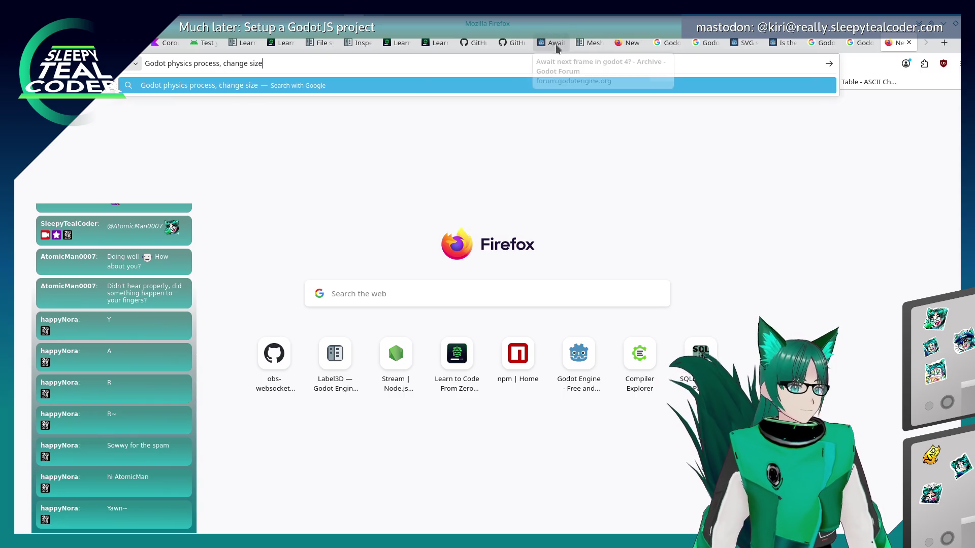
key(Return)
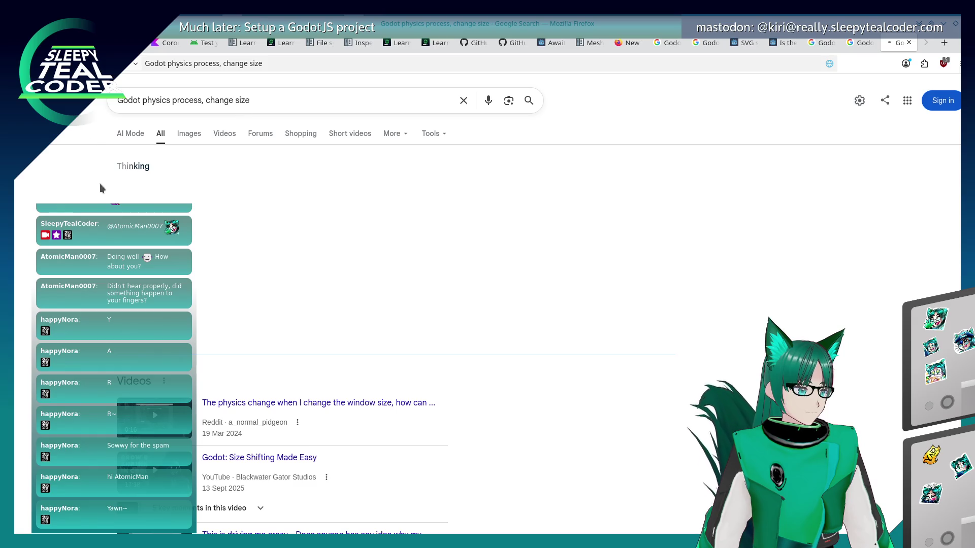
scroll(235, 297, down, 7)
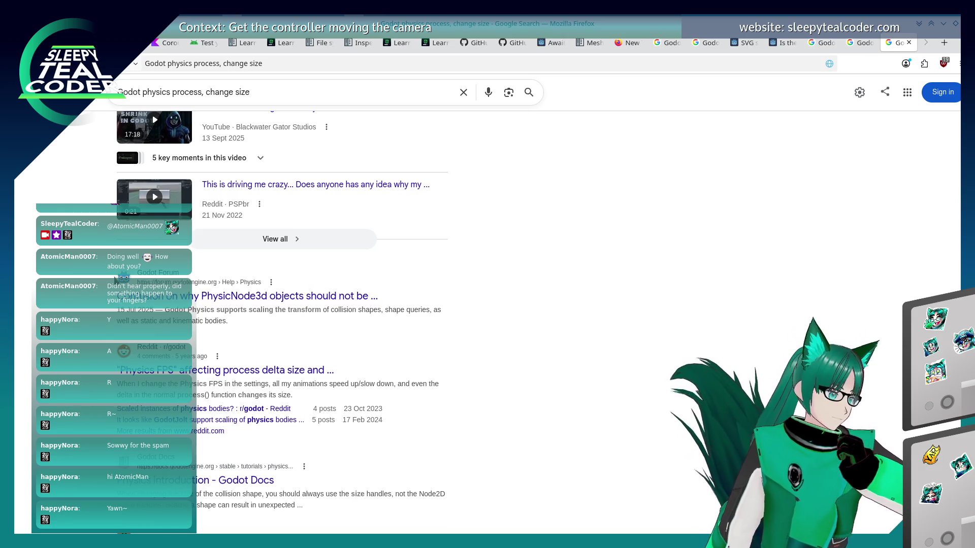
scroll(234, 213, up, 7)
Refine the query to 'Godot physics process, change specific node' and open the Idle and Physics Processing docs
click(236, 101)
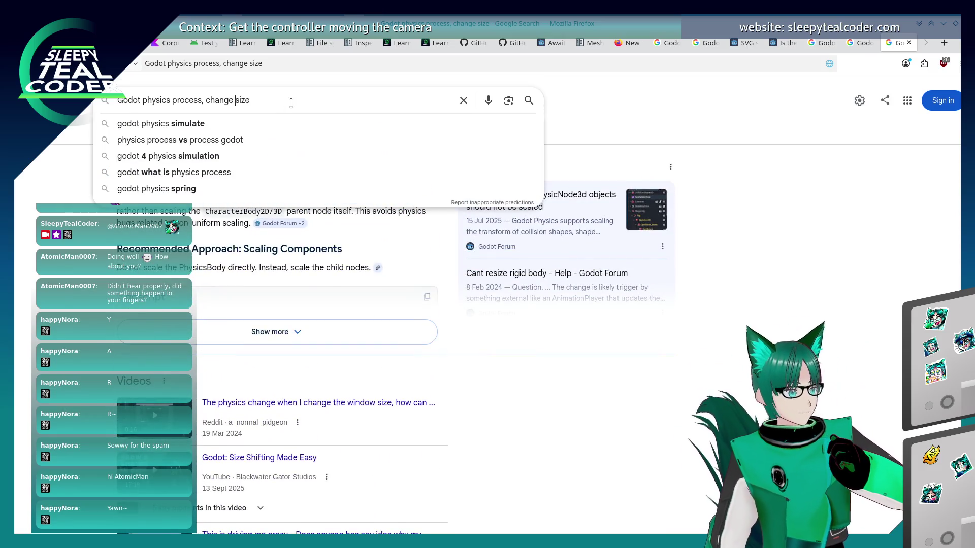
text(specific)
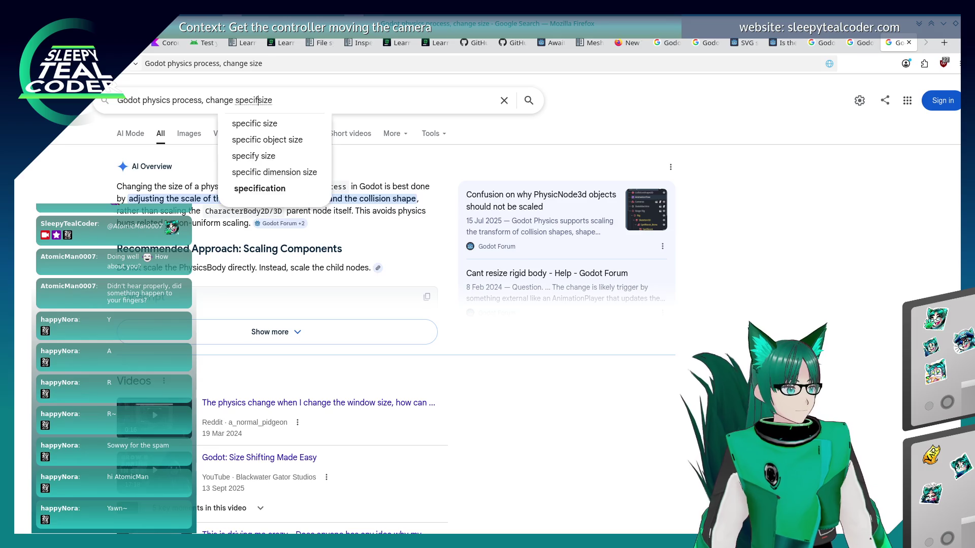
key(ctrl+shift+Right)
text(node)
key(Return)
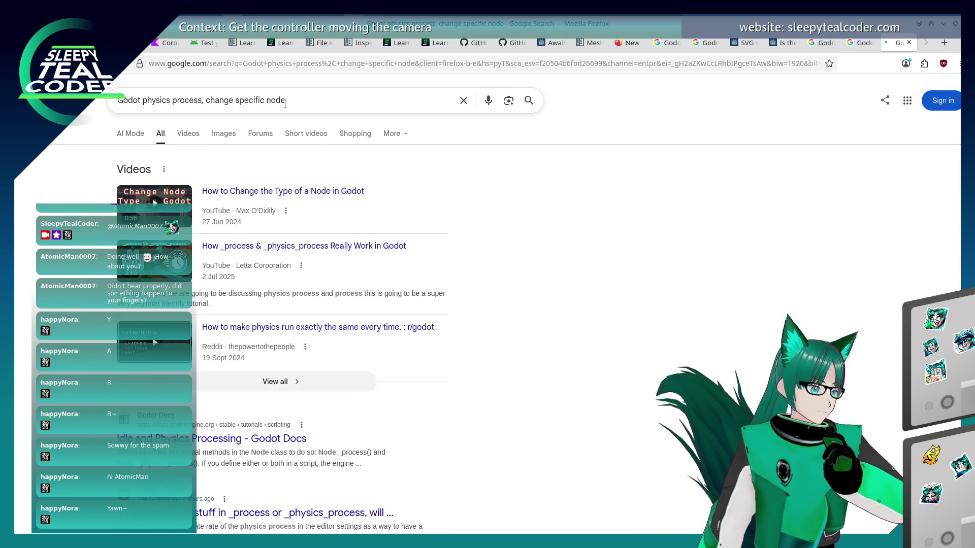
scroll(62, 333, down, 5)
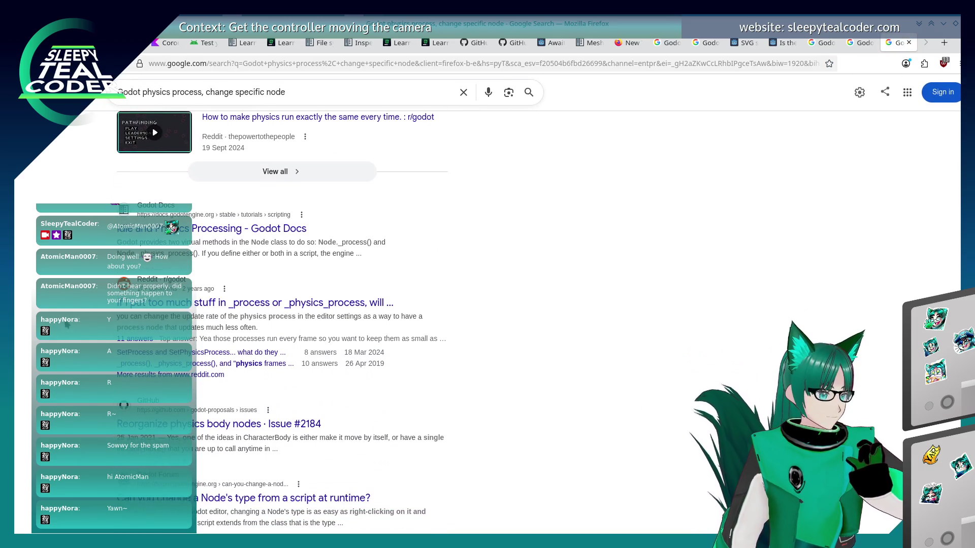
click(201, 232)
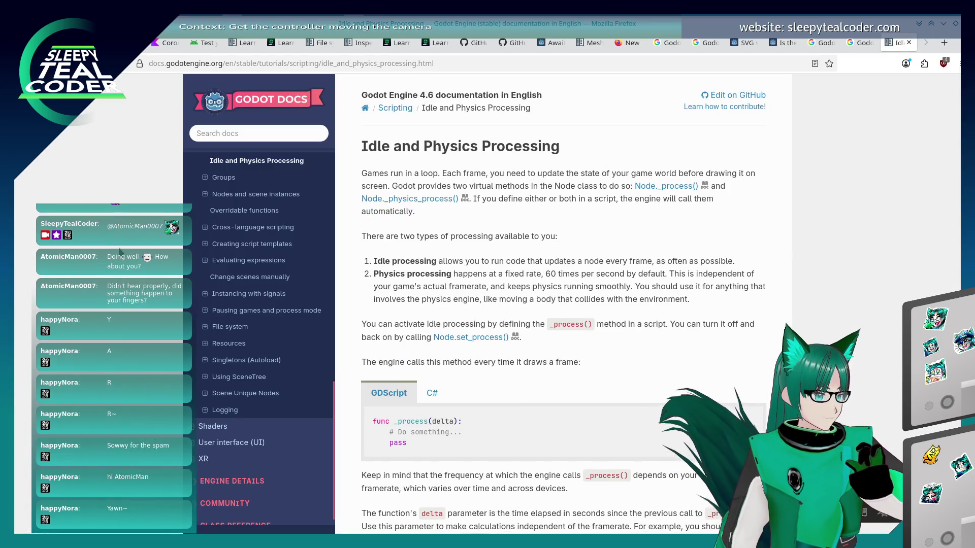
scroll(120, 252, down, 3)
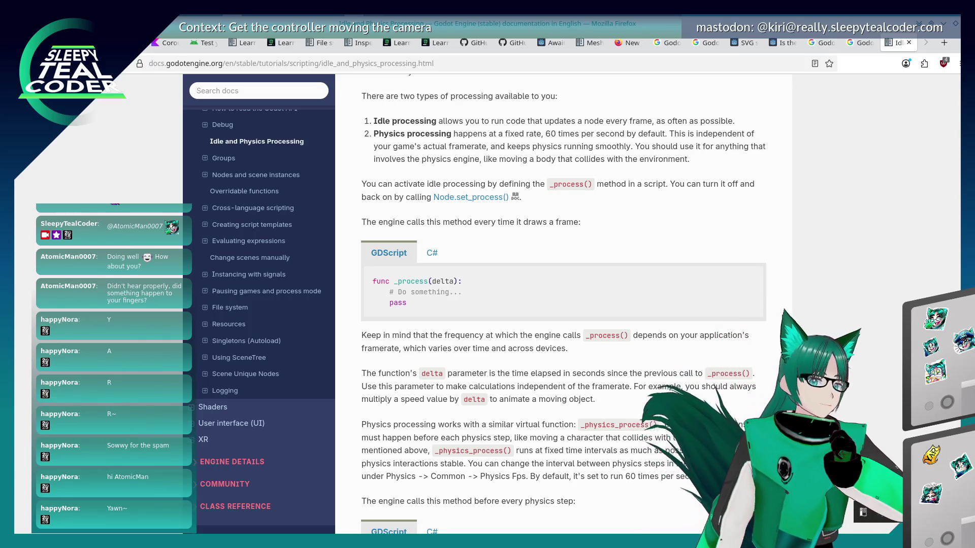
scroll(498, 324, down, 3)
scroll(498, 323, down, 6)
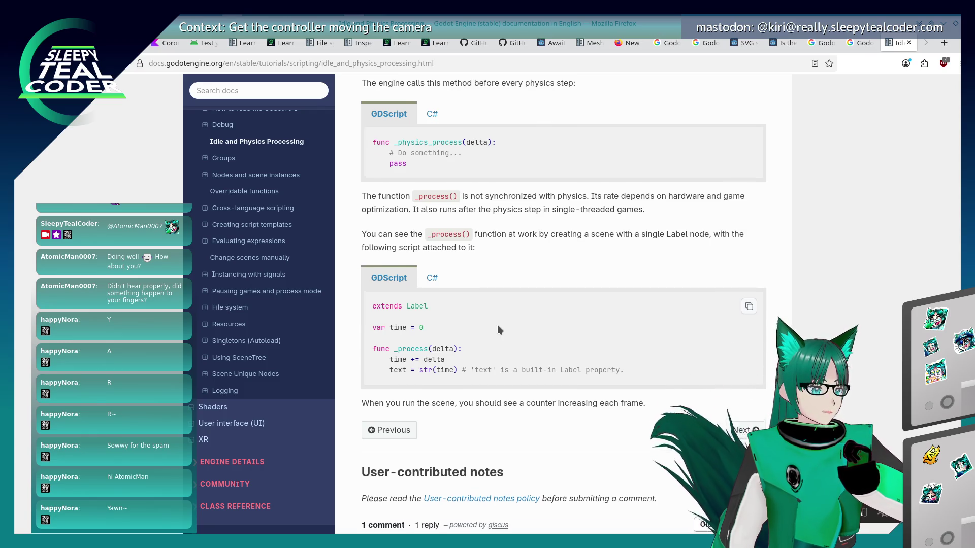
scroll(498, 327, up, 9)
scroll(497, 325, up, 3)
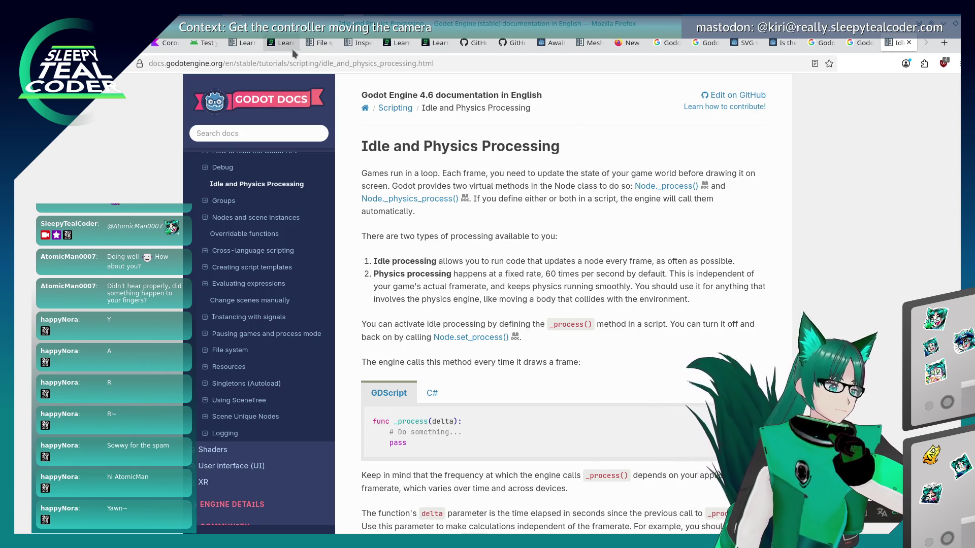
Go from the GDScript docs to the Spawning monsters randomly section of Your first 3D game
click(243, 42)
scroll(238, 305, down, 5)
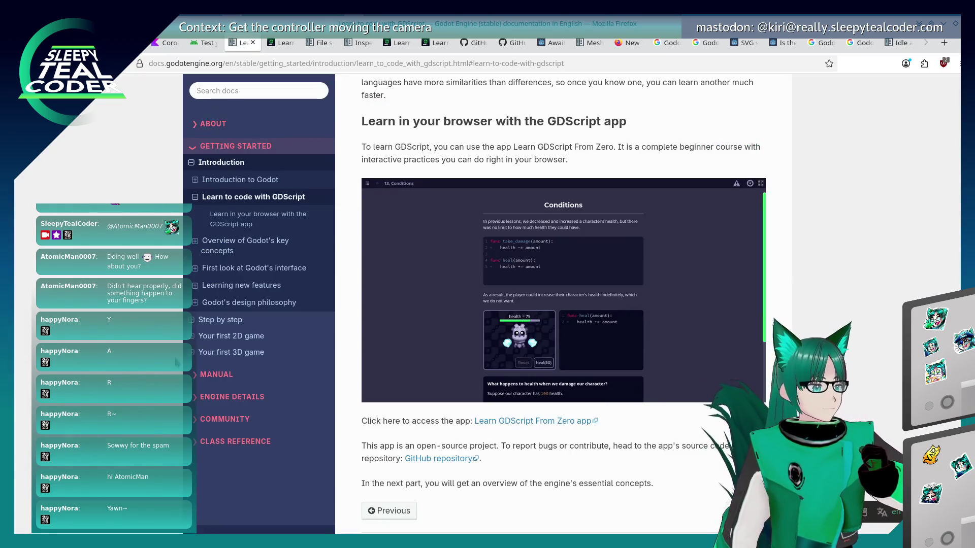
click(231, 352)
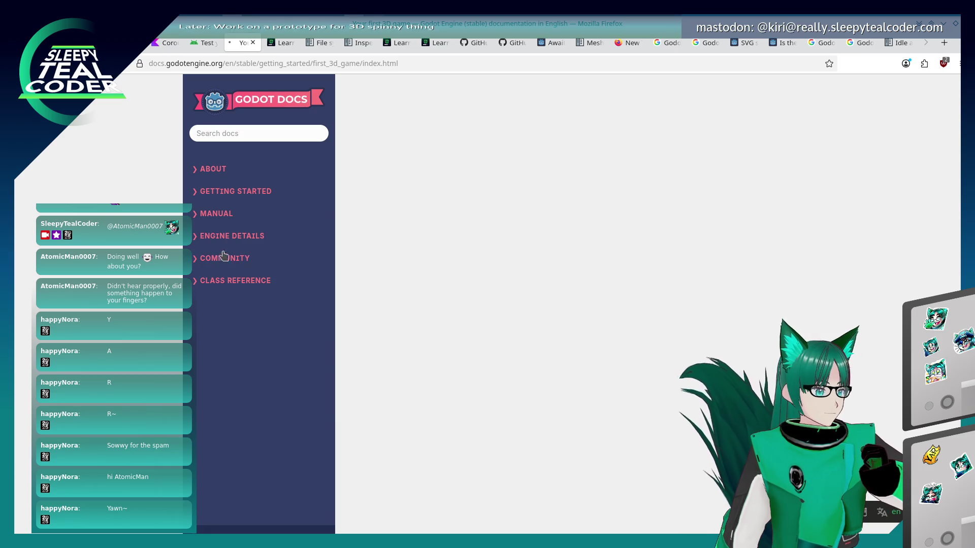
scroll(203, 237, down, 3)
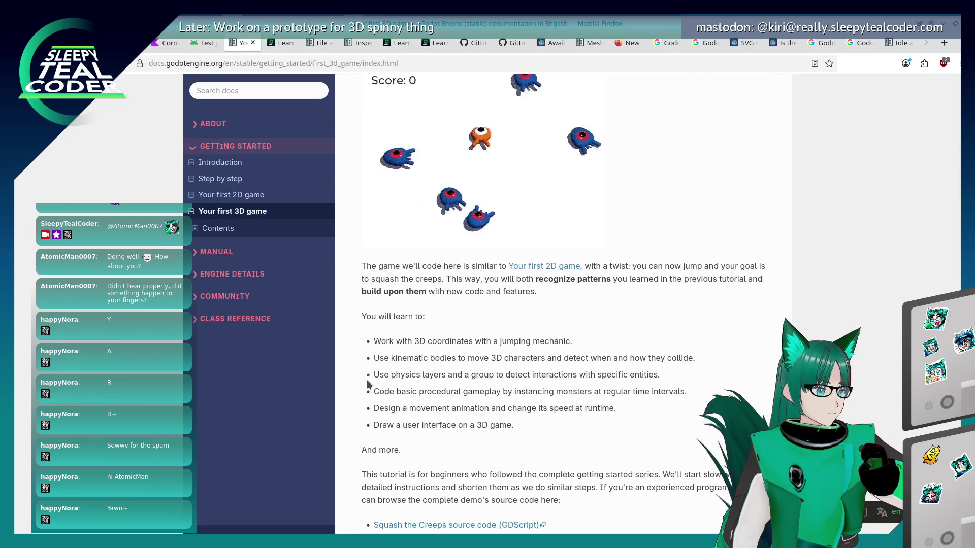
click(196, 229)
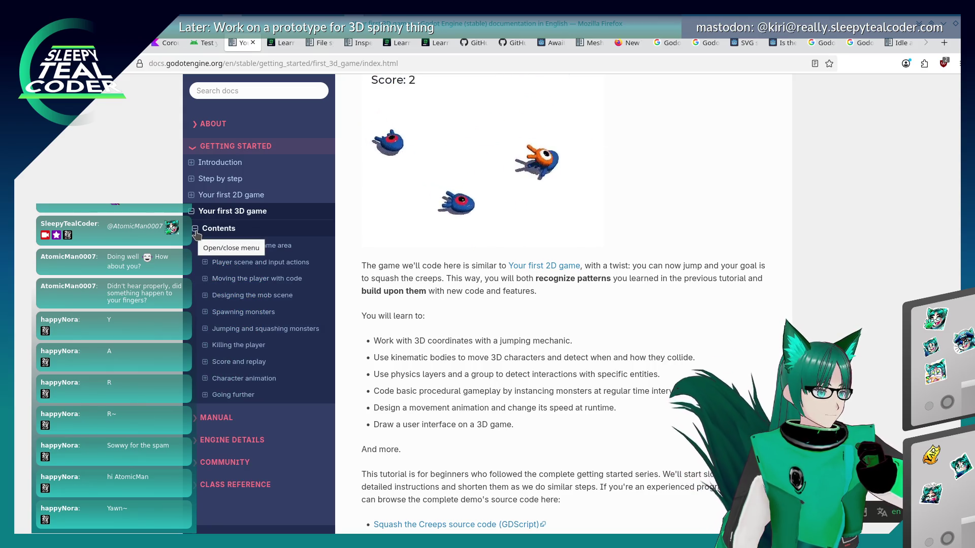
scroll(202, 355, down, 2)
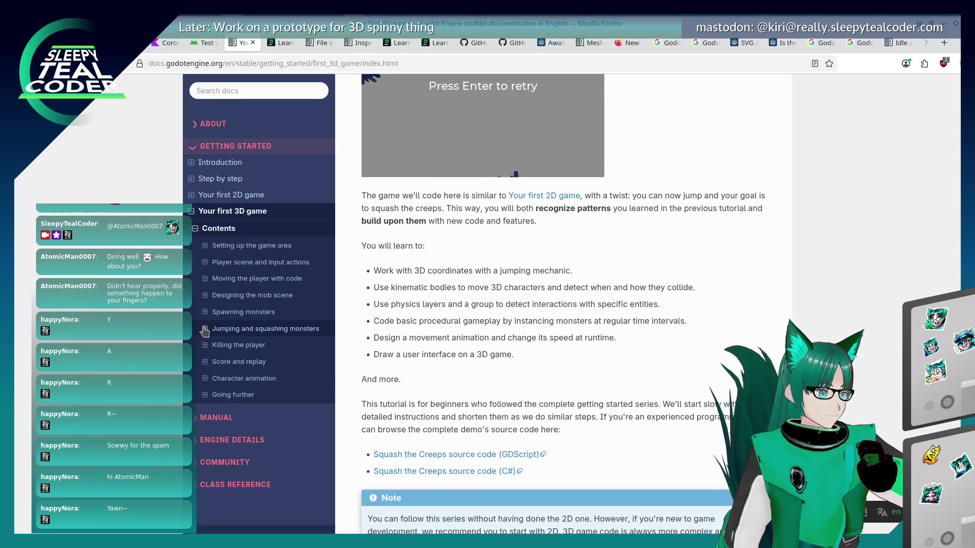
click(205, 328)
click(205, 312)
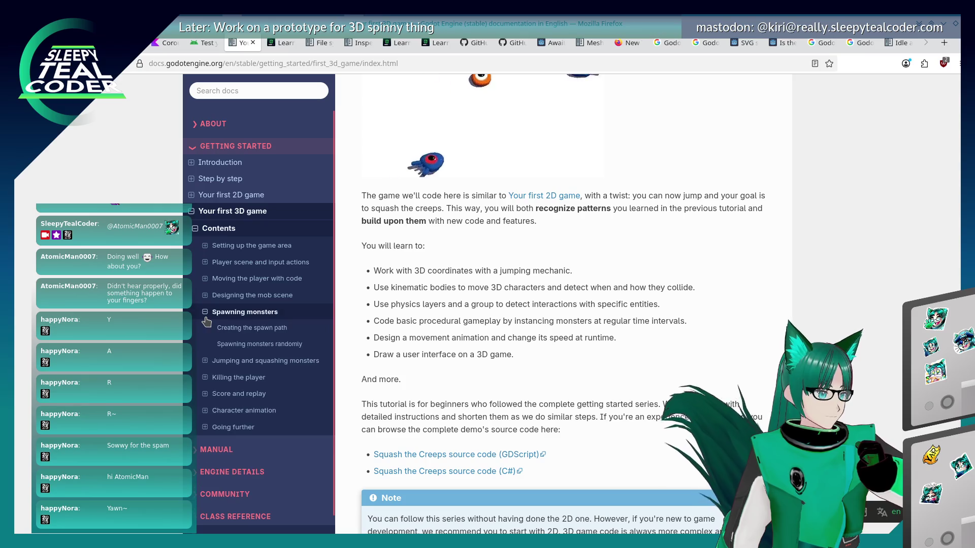
click(242, 346)
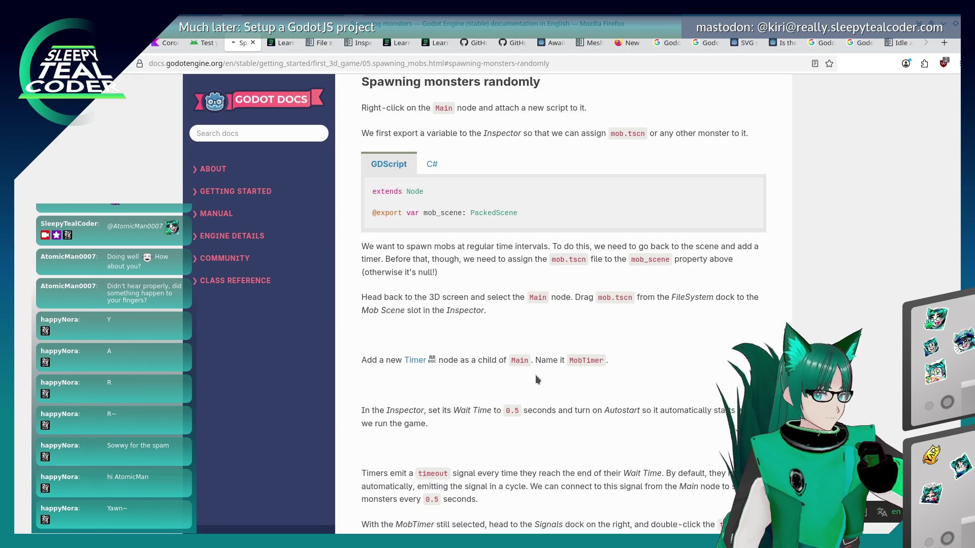
Skim the Spawning monsters page and jump to the Creating the spawn path section
scroll(535, 378, down, 15)
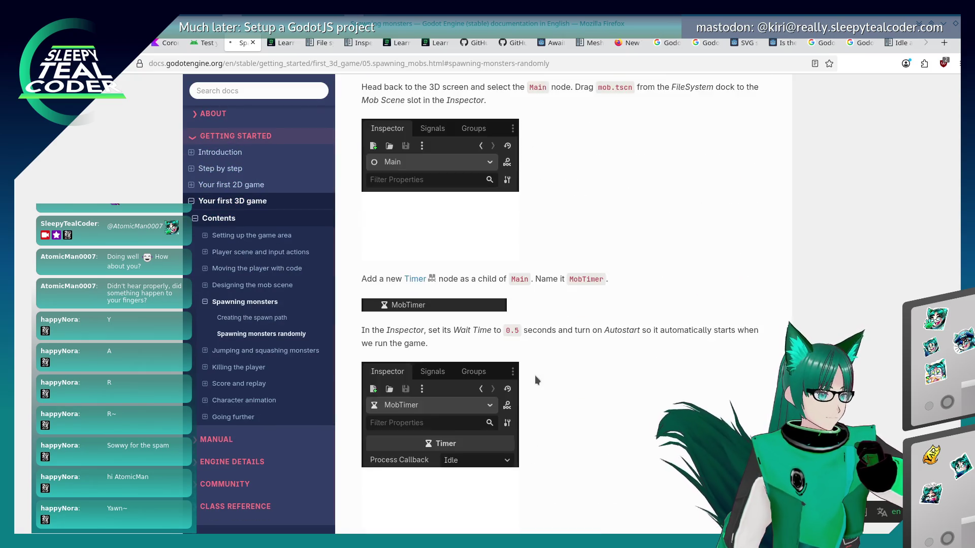
scroll(535, 382, down, 4)
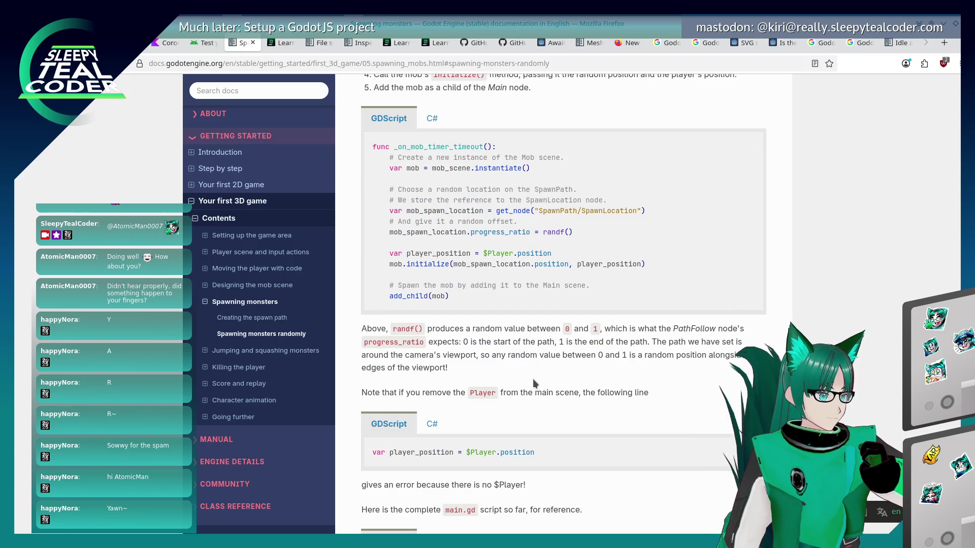
scroll(532, 379, down, 10)
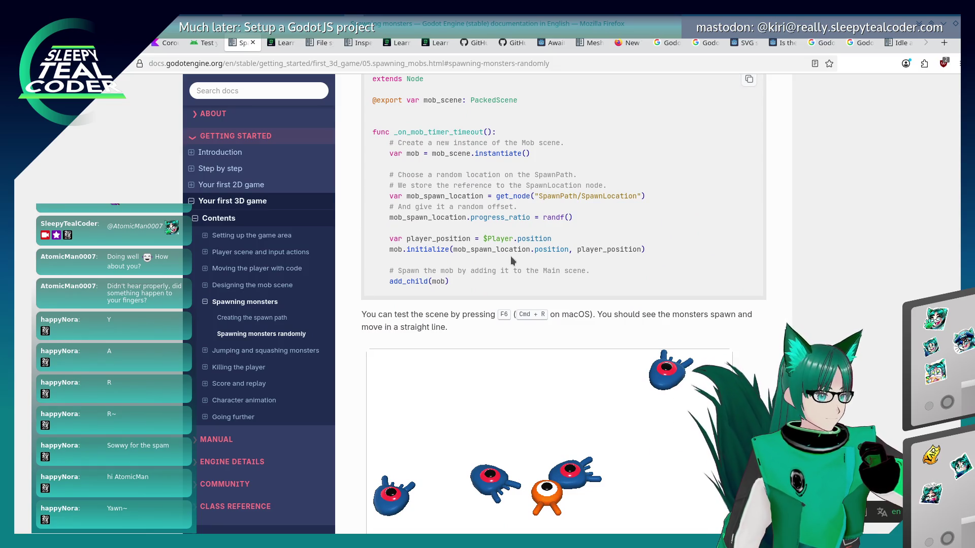
scroll(511, 261, down, 8)
scroll(503, 264, up, 15)
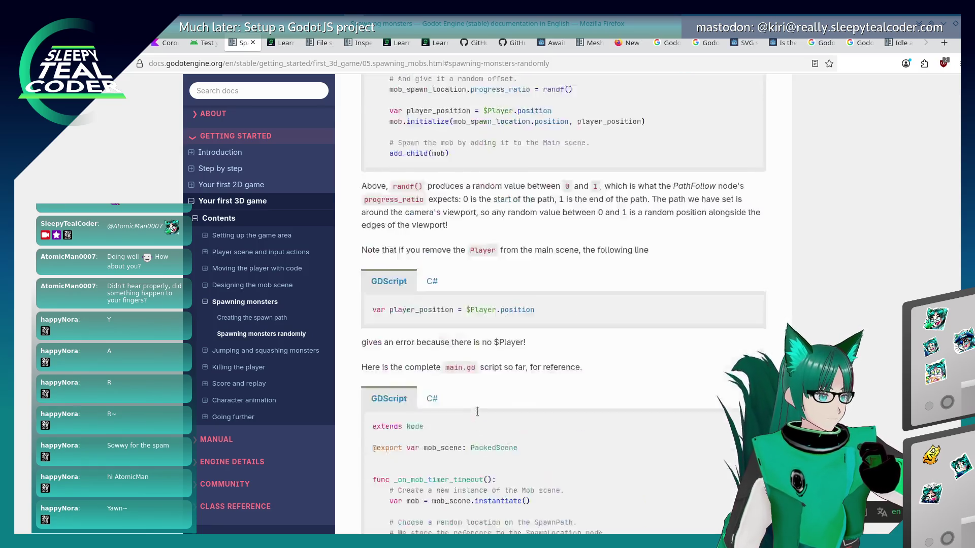
scroll(477, 411, up, 20)
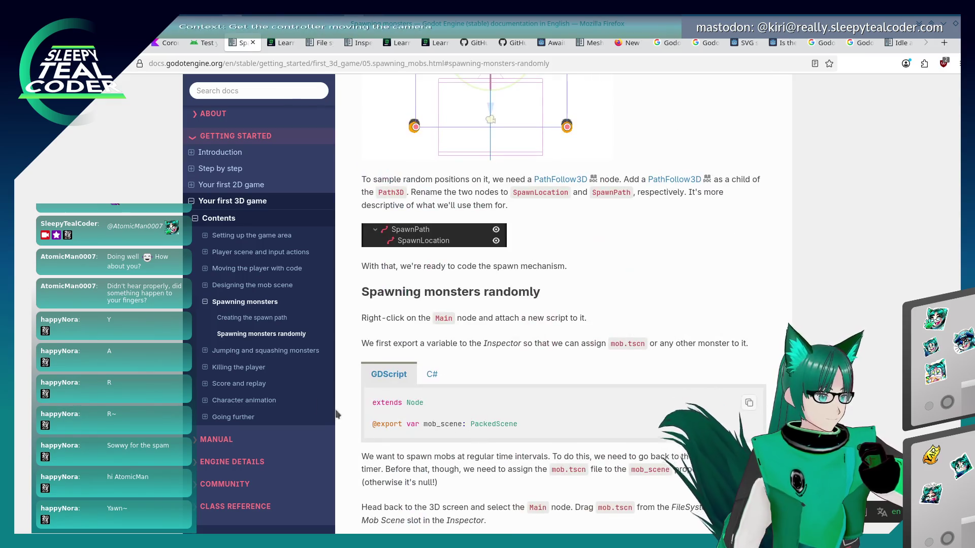
click(252, 318)
Scroll down to the _on_mob_timer_timeout() GDScript example, then leave the docs window
scroll(431, 351, down, 10)
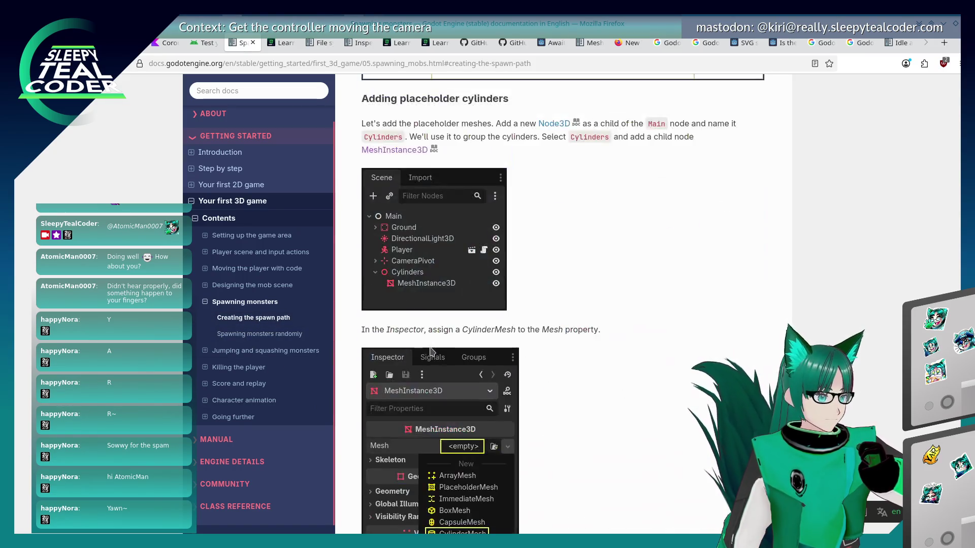
scroll(431, 352, down, 15)
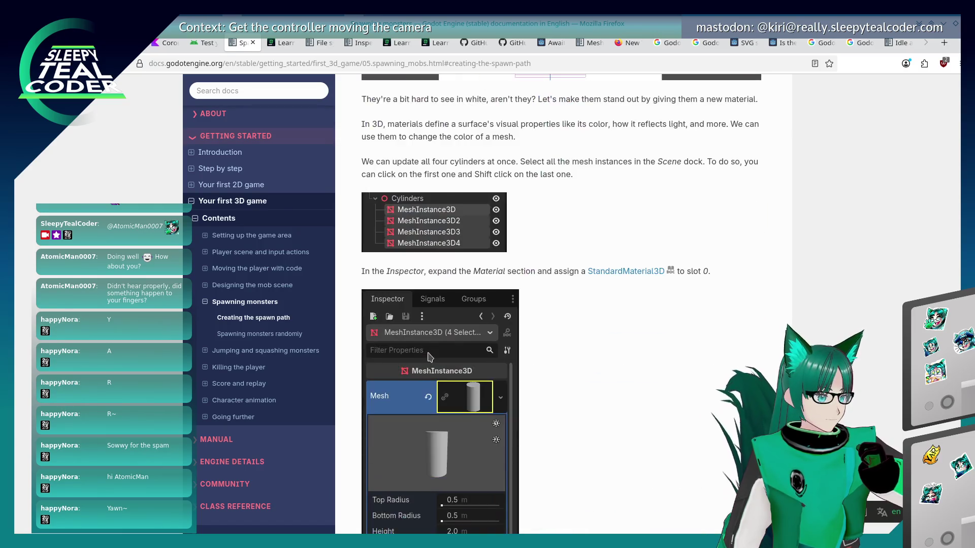
scroll(428, 354, down, 15)
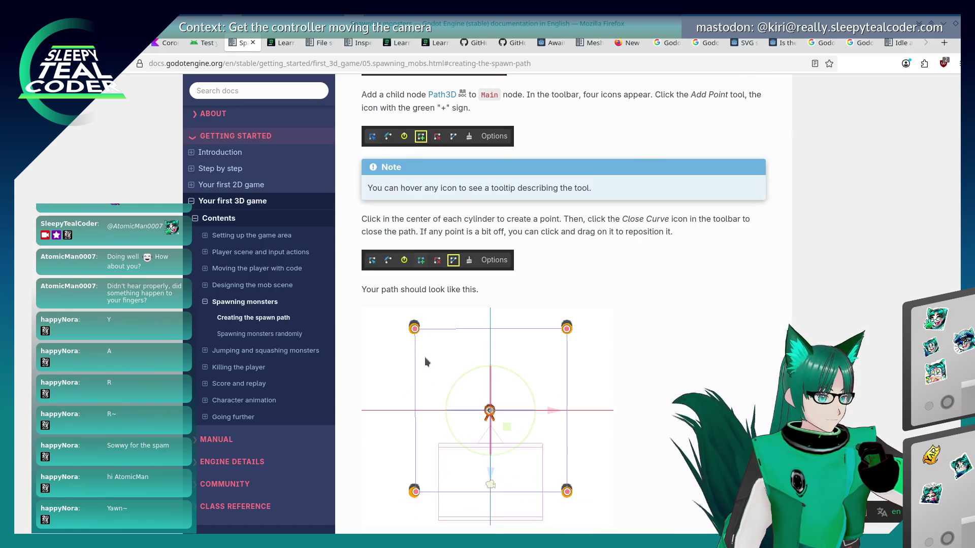
scroll(425, 362, down, 12)
scroll(426, 358, down, 15)
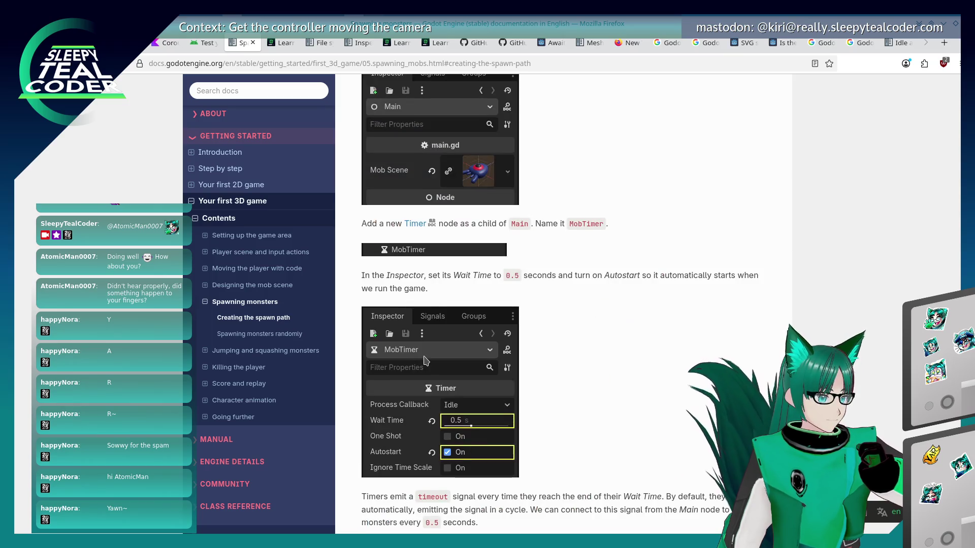
scroll(426, 355, down, 5)
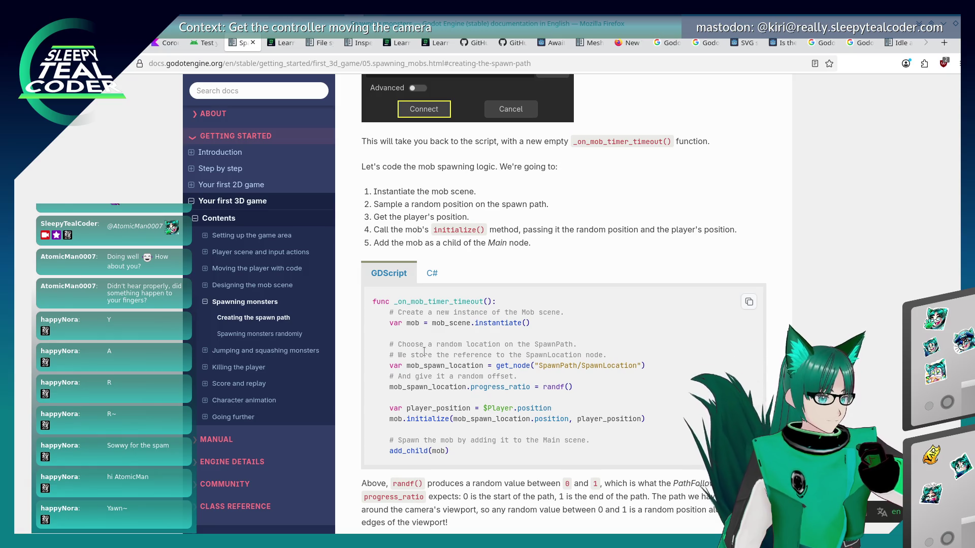
scroll(425, 352, down, 11)
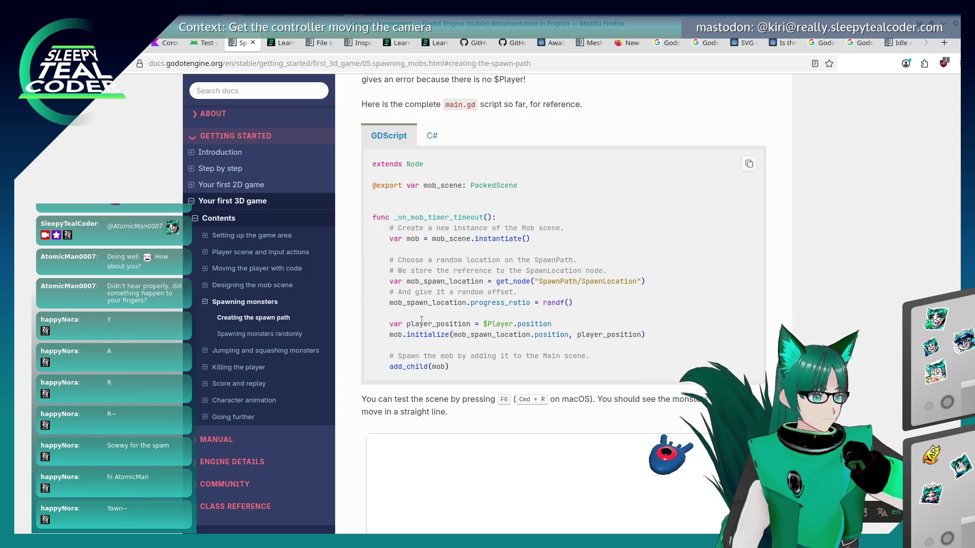
scroll(422, 321, up, 5)
scroll(516, 320, down, 5)
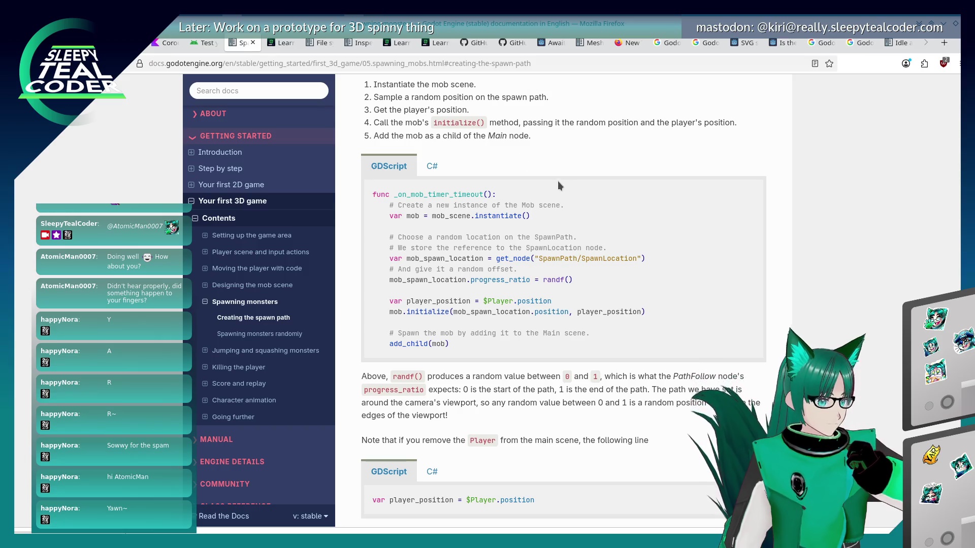
key(alt+Tab)
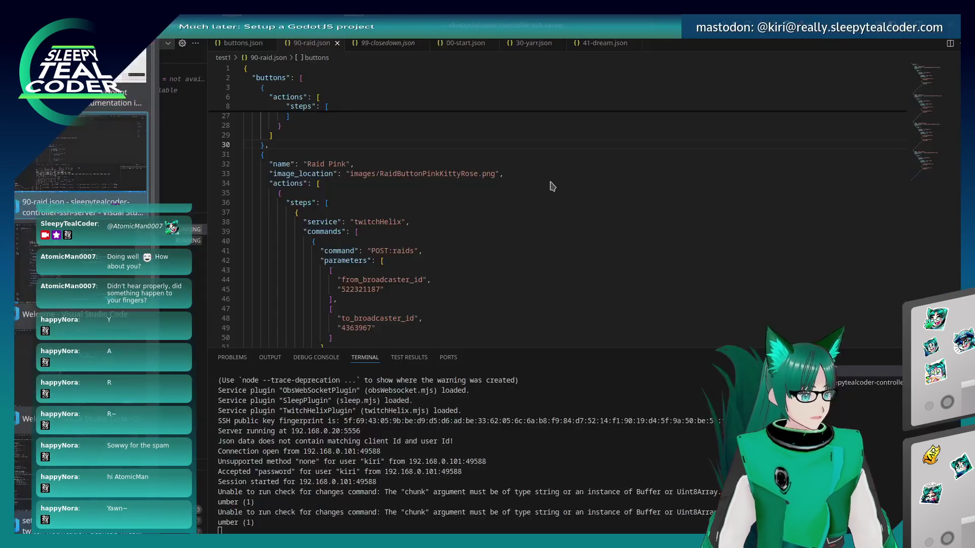
Add 'var message_node = get_node("MessageBackground/Message")' after line 15 of chat_message.gd
key(alt+Tab)
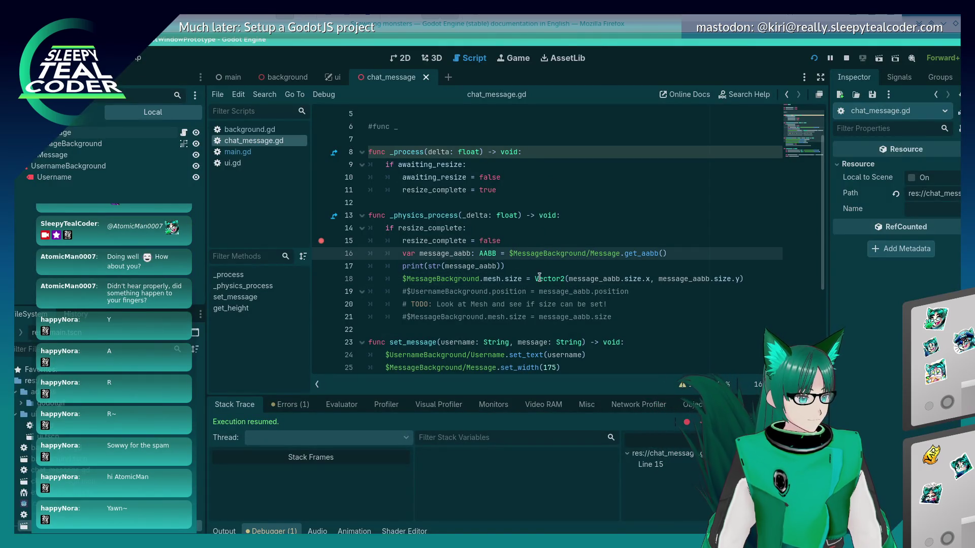
key(alt+Tab)
key(alt+Tab)
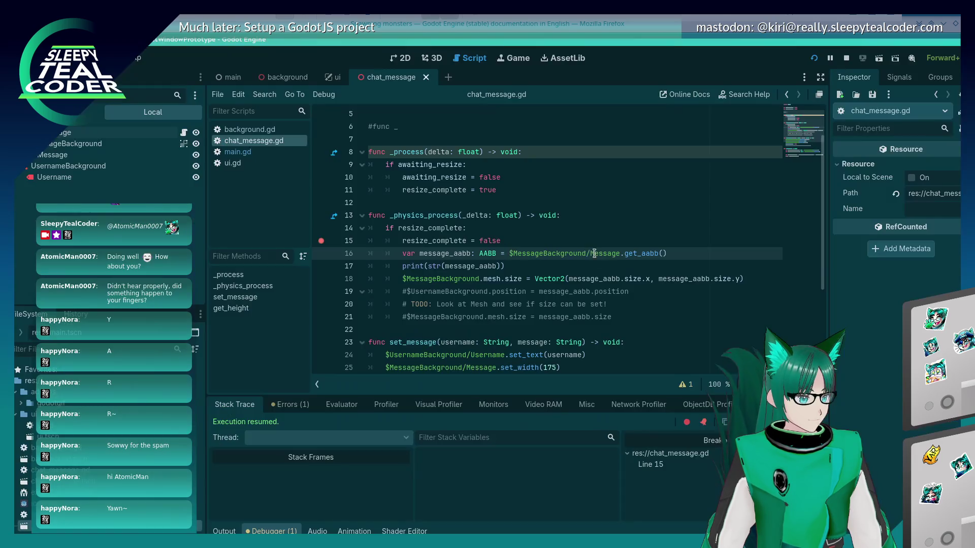
key(Return)
text(var )
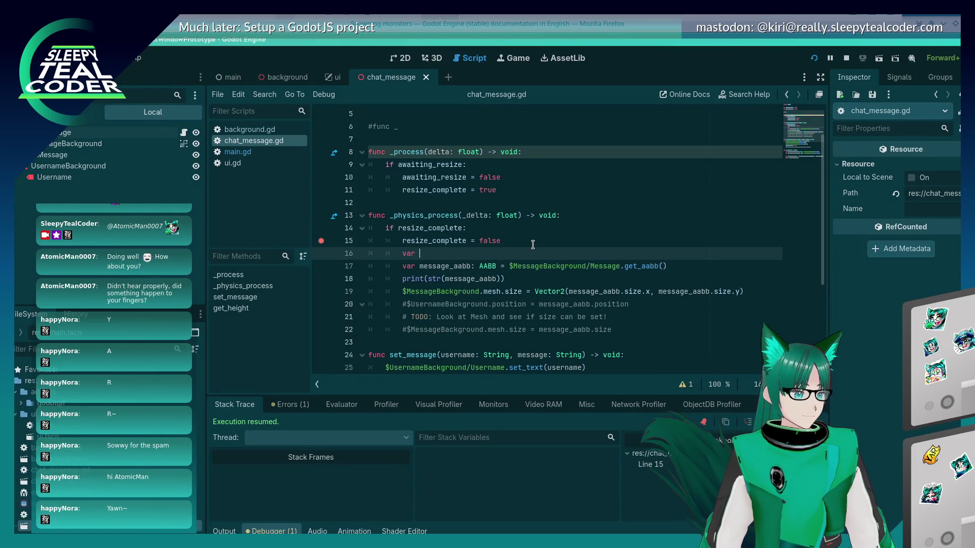
text(message_node )
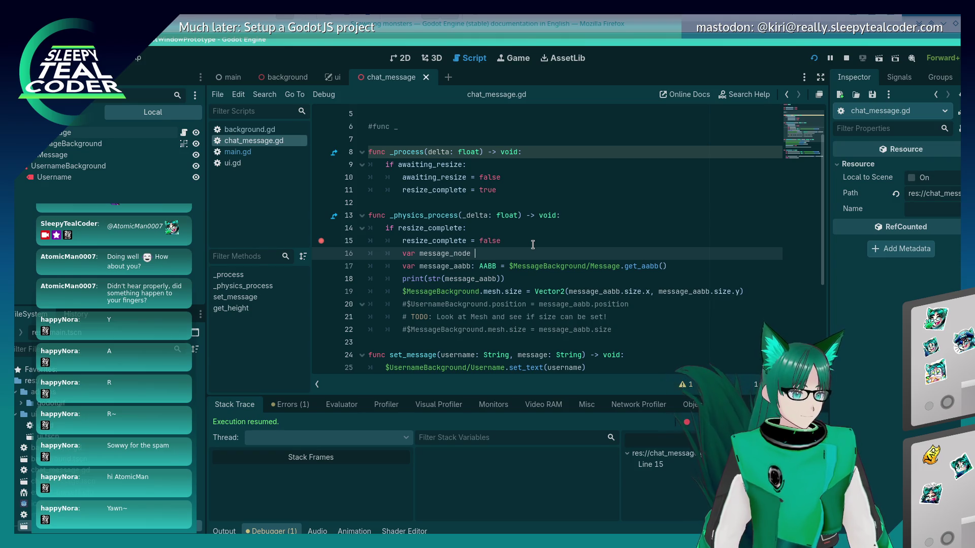
text(= get_nod)
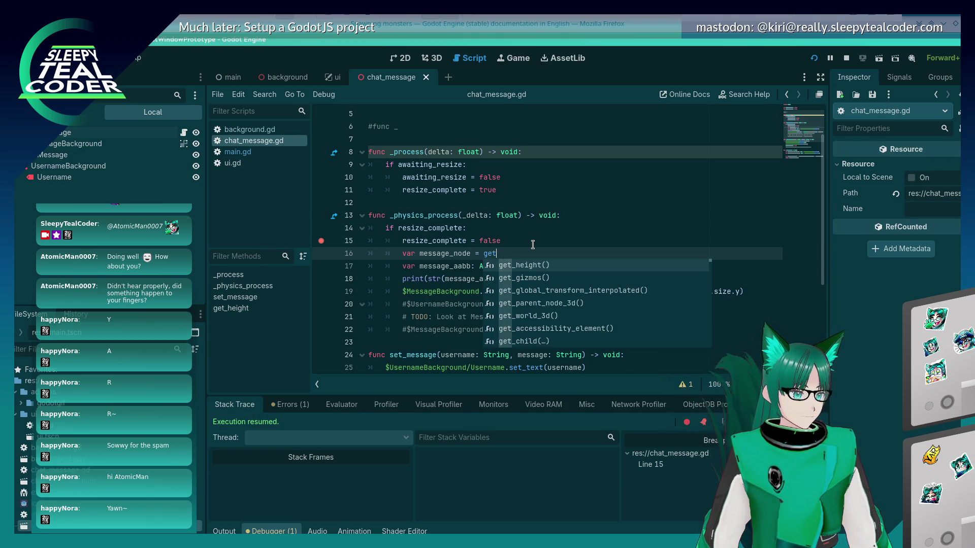
key(Return)
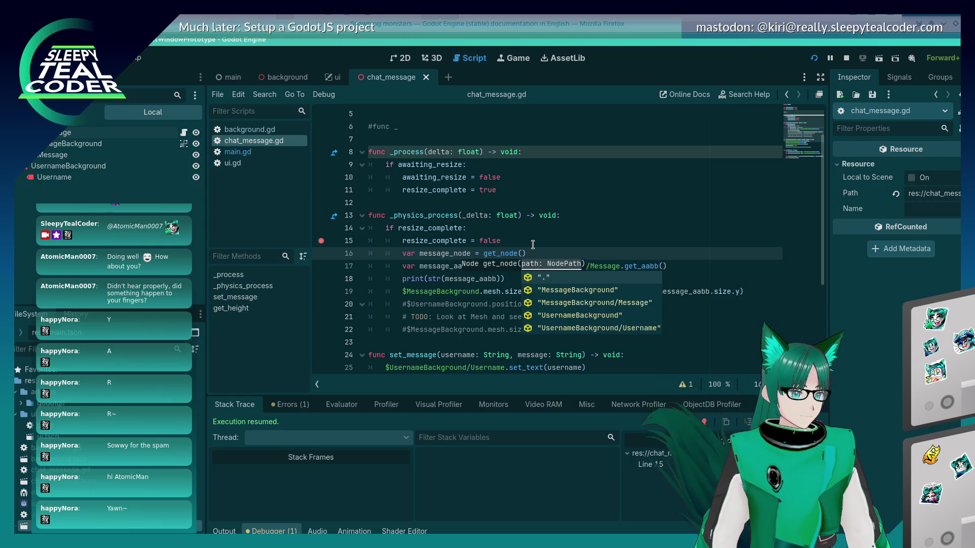
key(Down)
key(Down)
key(Return)
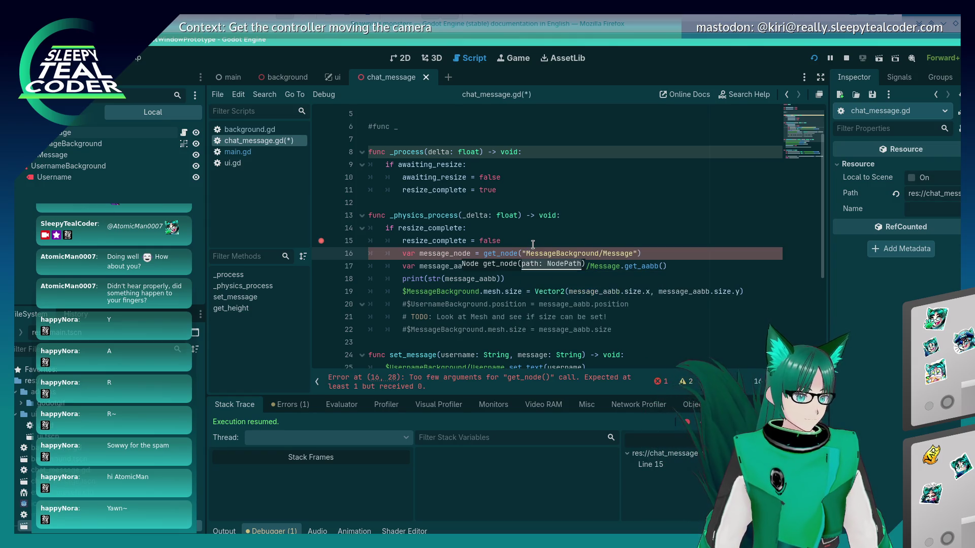
key(Down)
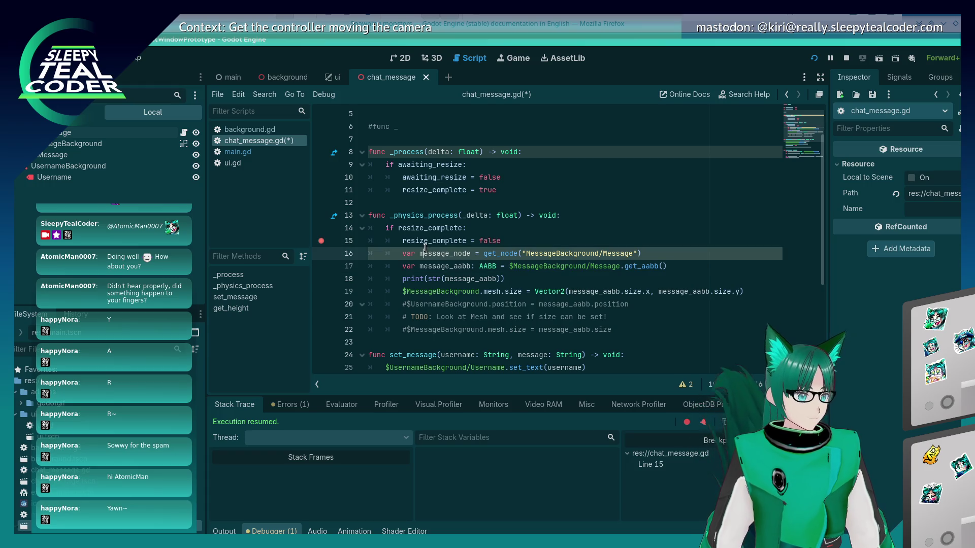
Replace the direct node path in the bounds line with message_node
double_click(426, 251)
key(ctrl+c)
drag(509, 266, 620, 266)
key(ctrl+v)
click(601, 254)
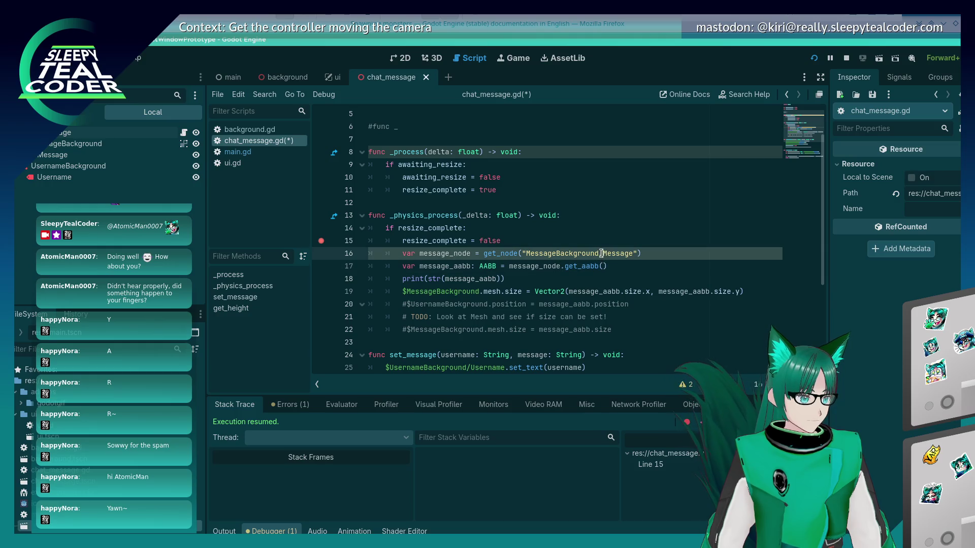
key(End)
key(Return)
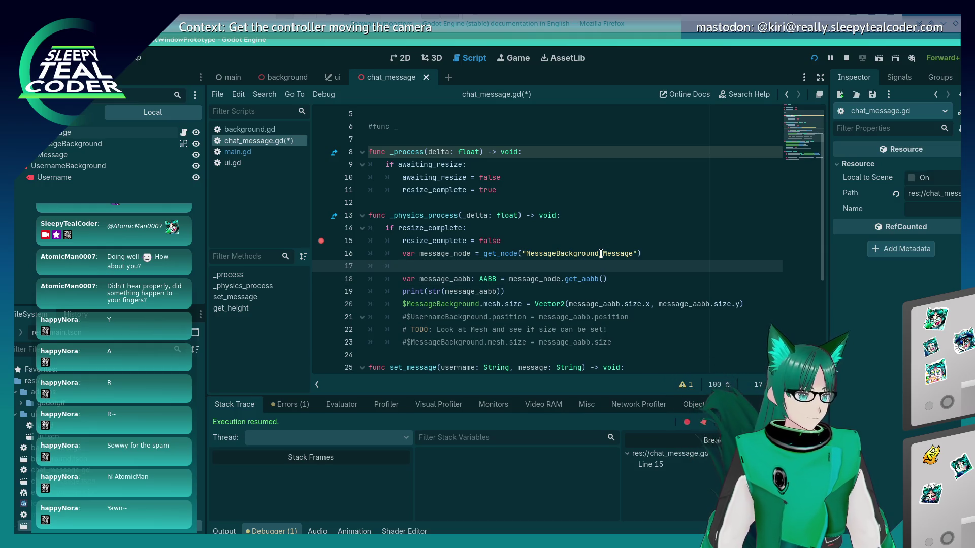
key(ctrl+z)
Duplicate the lookup below the print line as message_background_node pointing to MessageBackground
key(Down)
key(Down)
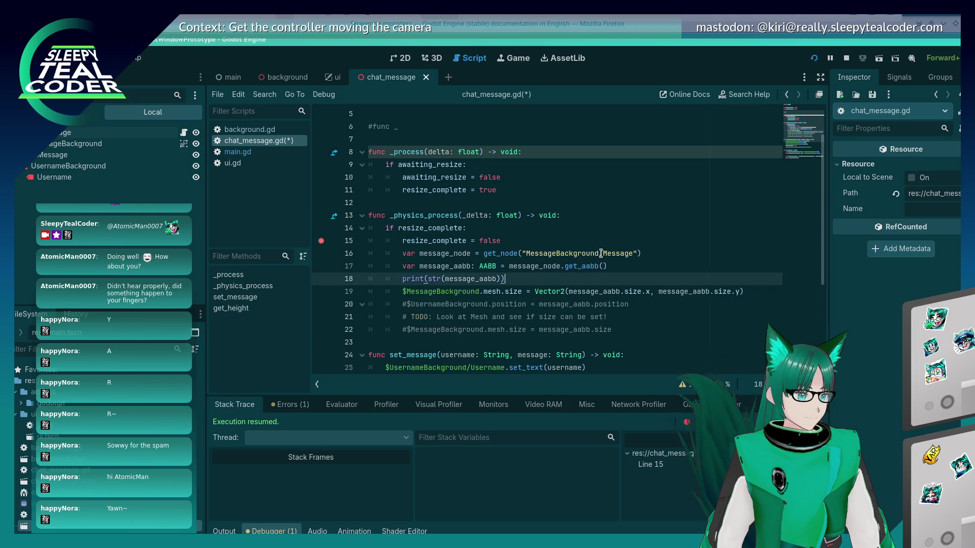
key(Return)
key(Return)
text(var message_node = get_node("MessageBackground/Message"))
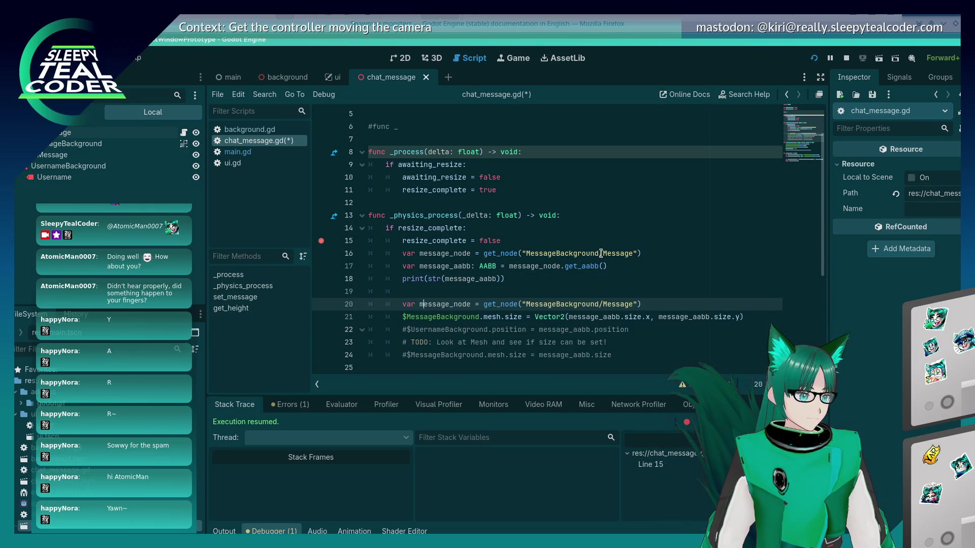
key(Right)
key(Right)
key(Right)
text(background_)
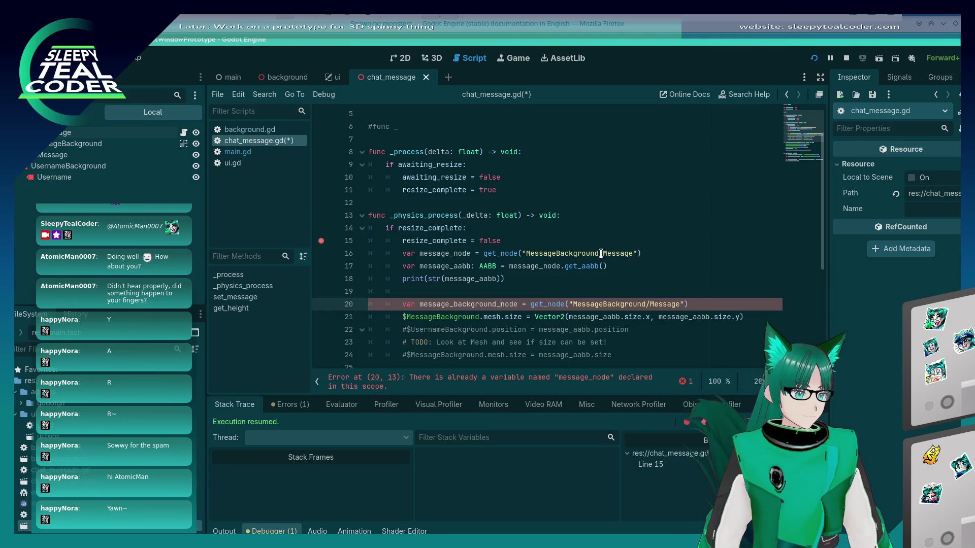
double_click(488, 304)
key(ctrl+c)
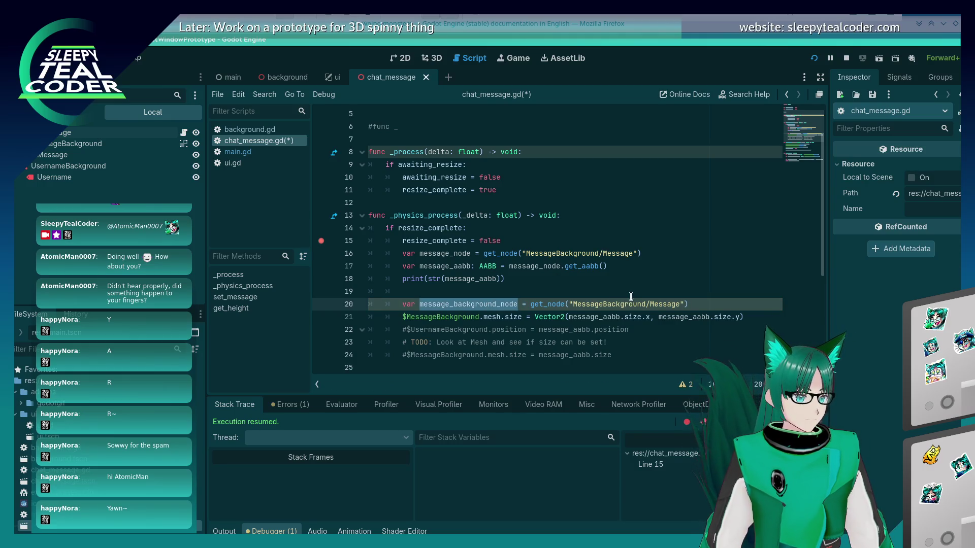
click(676, 304)
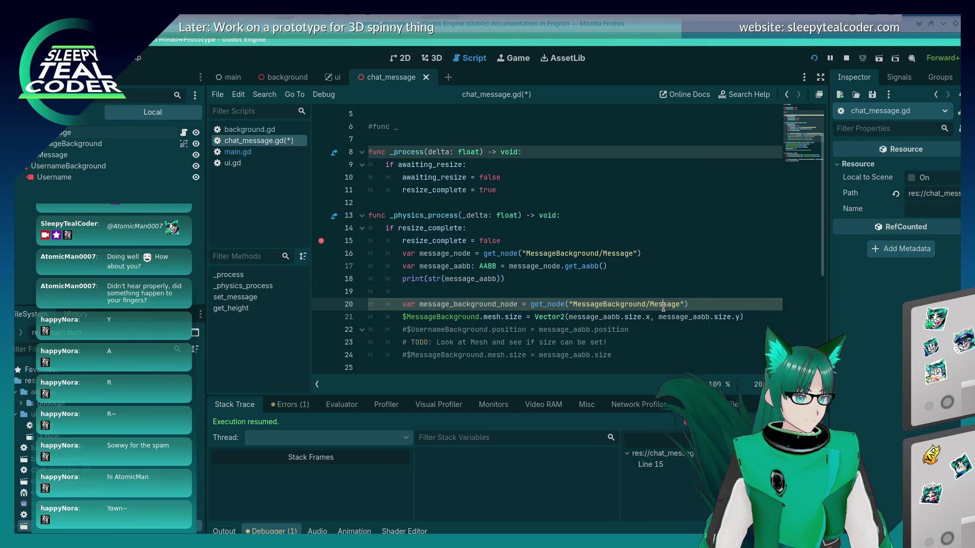
key(BackSpace)
key(BackSpace)
key(BackSpace)
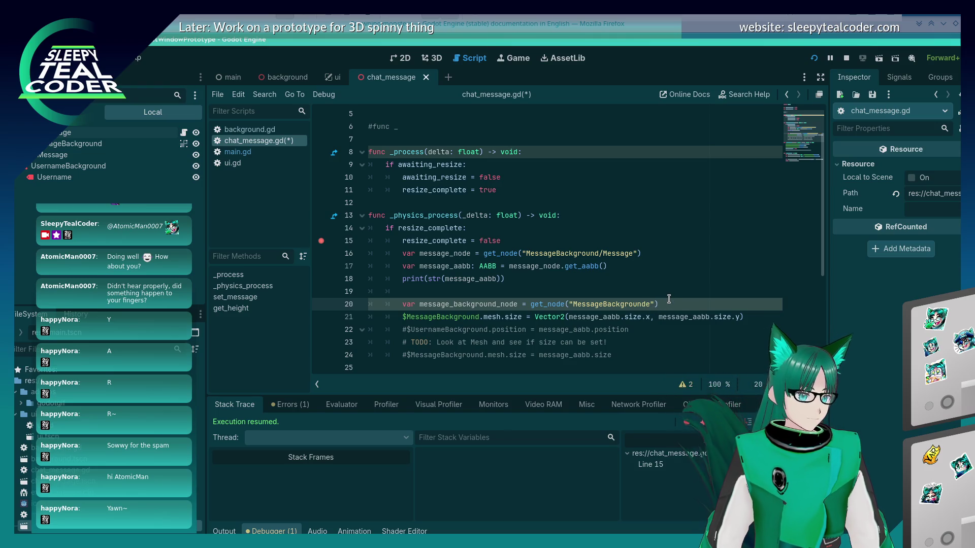
Use message_background_node in the mesh size line, save the script, and run the game
double_click(447, 317)
key(ctrl+v)
key(Delete)
key(ctrl+s)
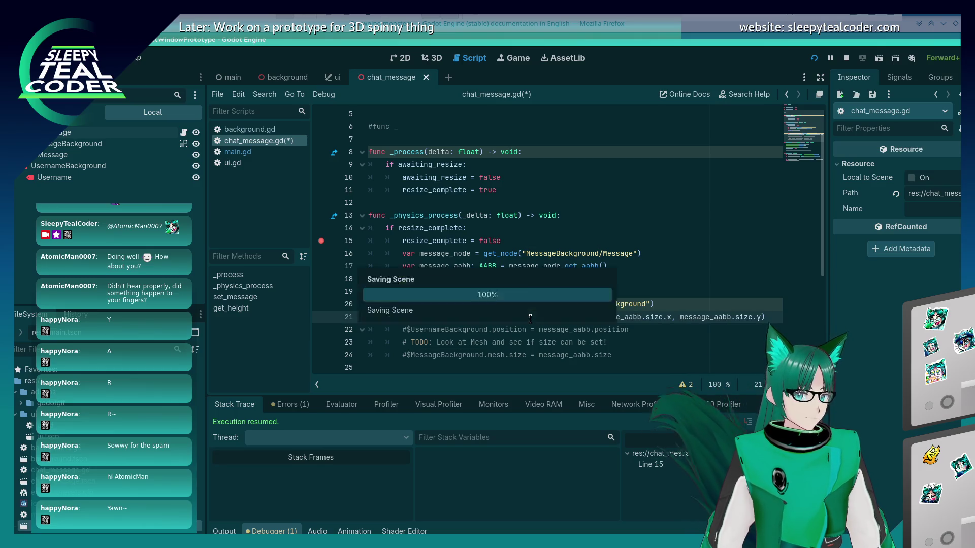
scroll(642, 276, down, 2)
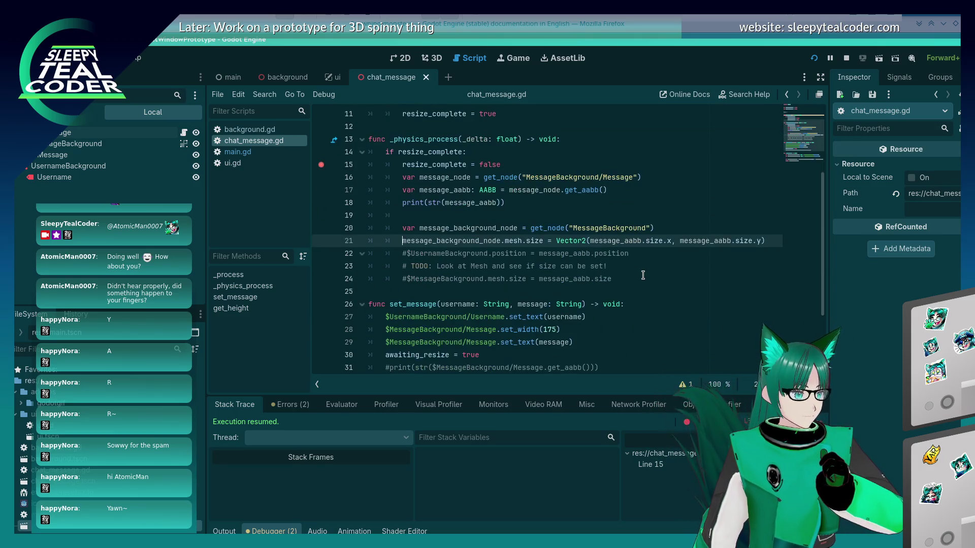
click(814, 57)
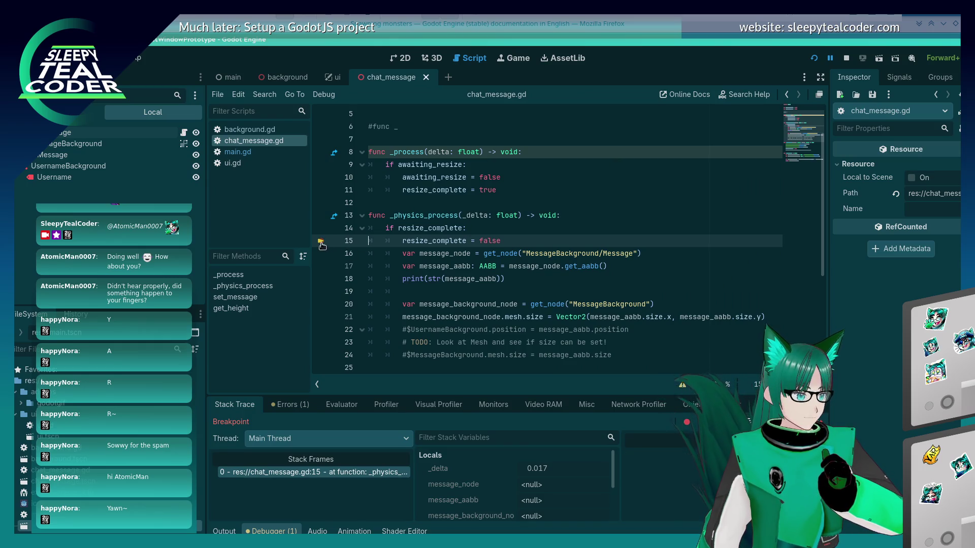
Continue past the breakpoint and add test chat messages, including 'testaaa'
click(722, 421)
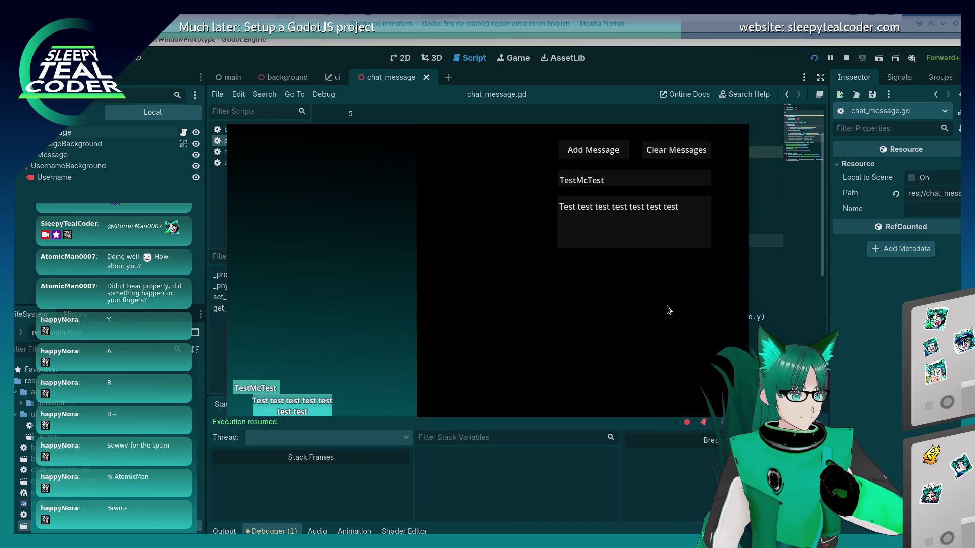
click(571, 153)
click(604, 155)
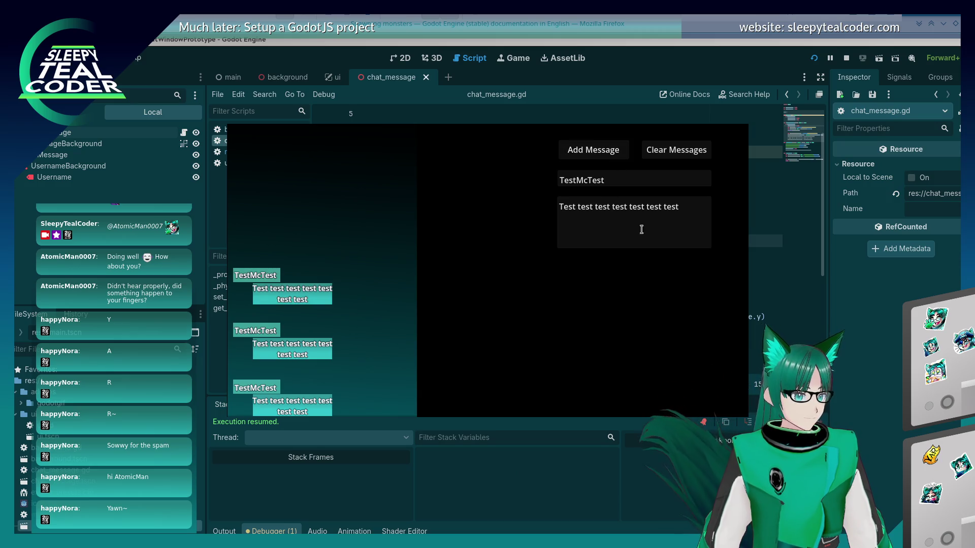
click(660, 220)
text(aaa)
click(612, 154)
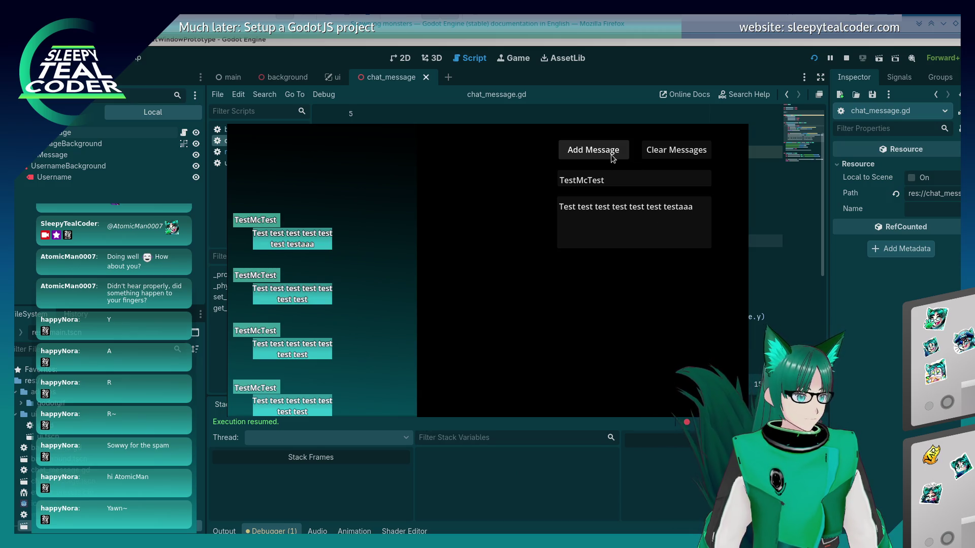
Post a much longer 'a'-padded message as a new bubble, then stop the game with F8
click(710, 210)
text(aaaaaaaaaaaaaa)
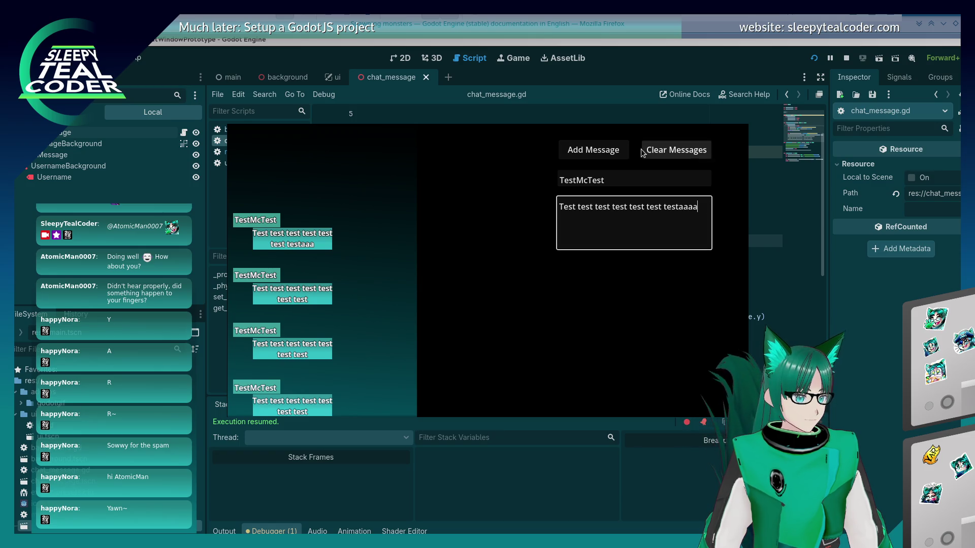
click(613, 151)
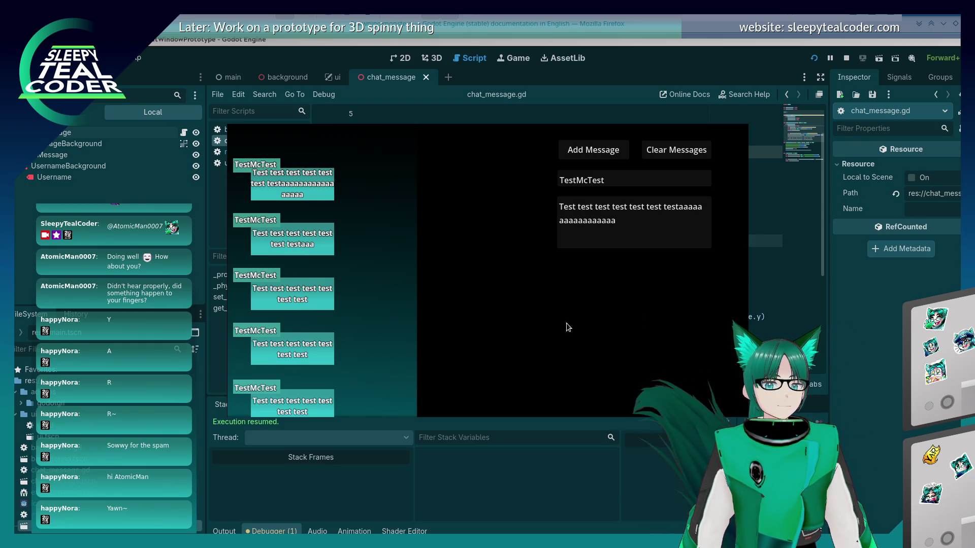
key(F8)
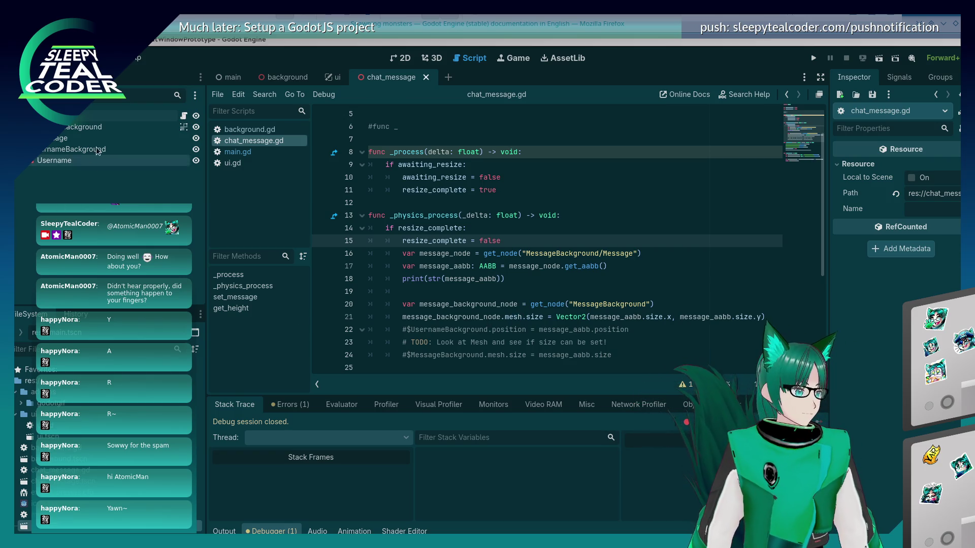
Select the MessageBackground node and make its children selectable
right_click(98, 133)
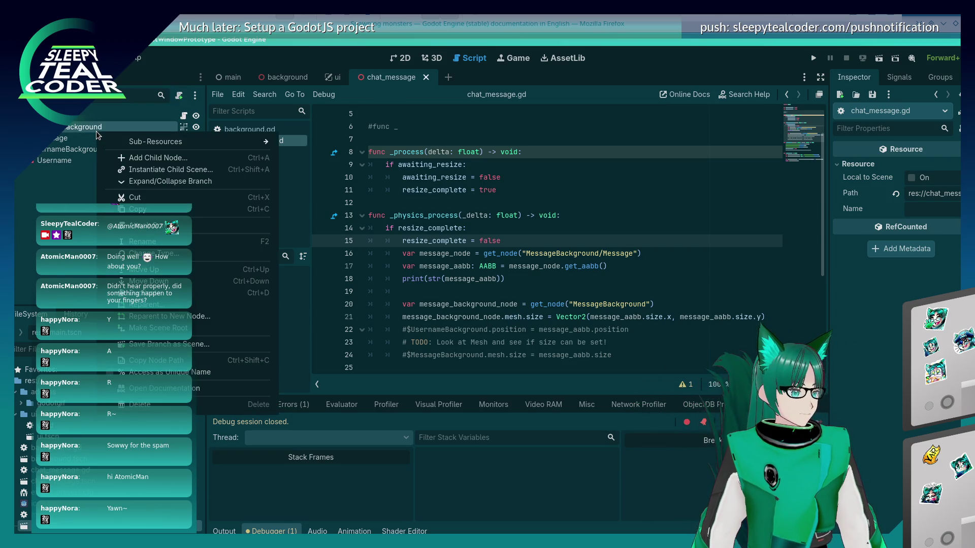
click(183, 129)
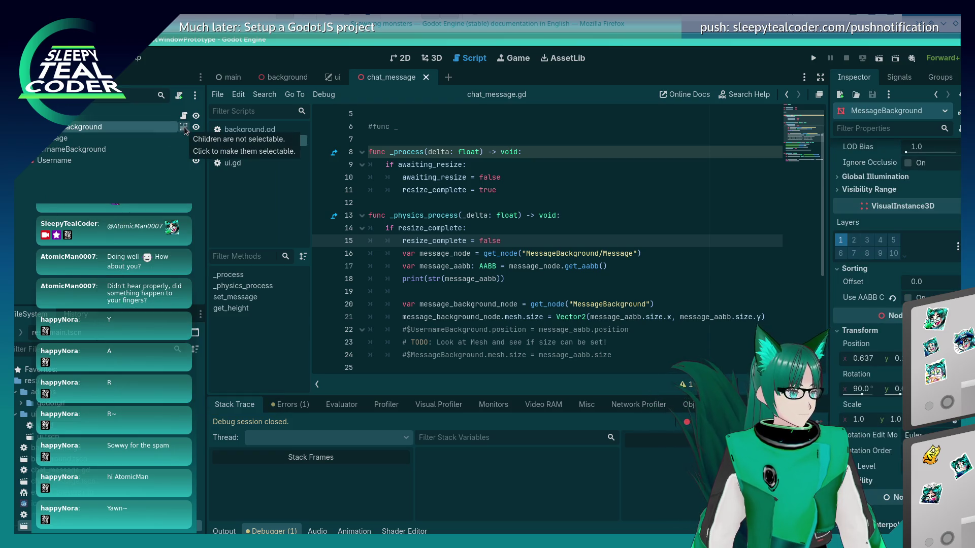
click(183, 128)
Toggle Access as Unique Name on and off for MessageBackground, then cancel Change Type
right_click(177, 131)
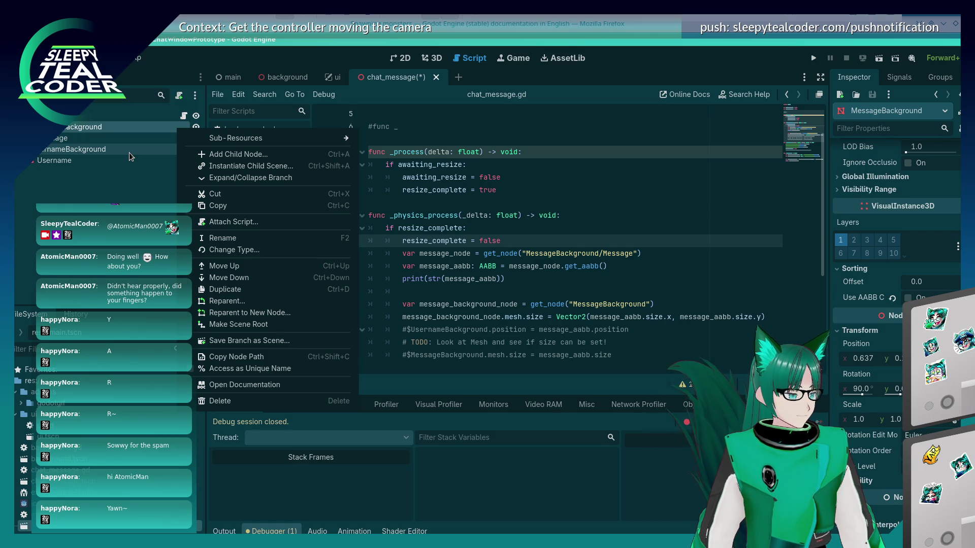
click(239, 368)
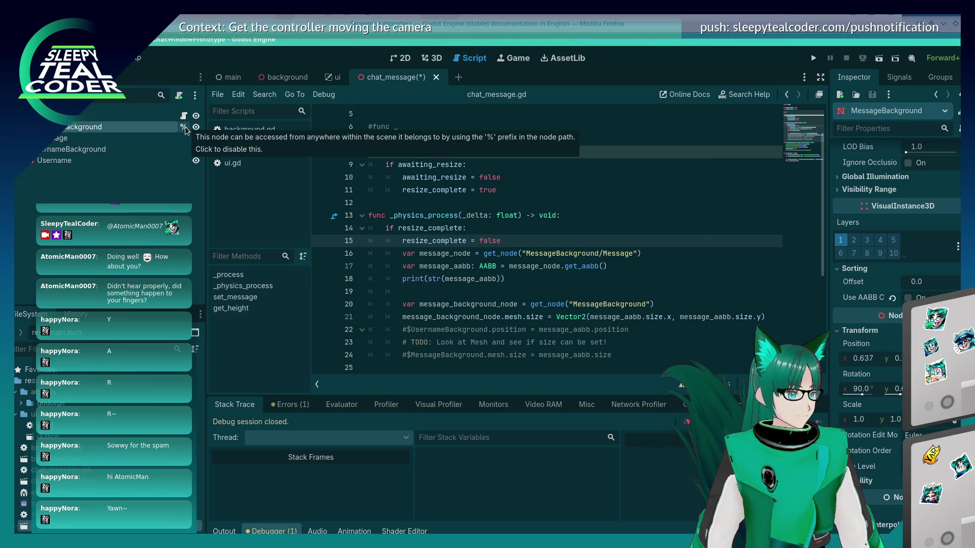
right_click(176, 128)
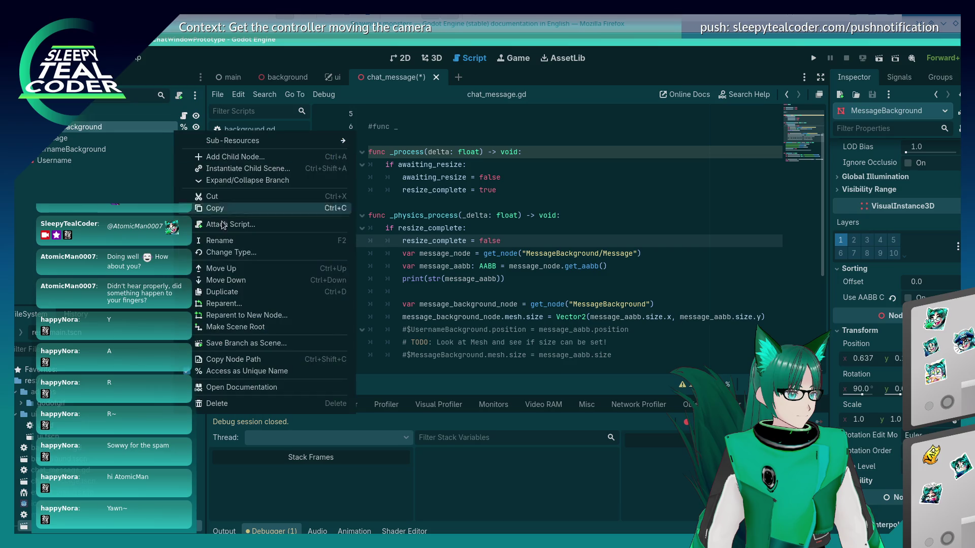
click(234, 371)
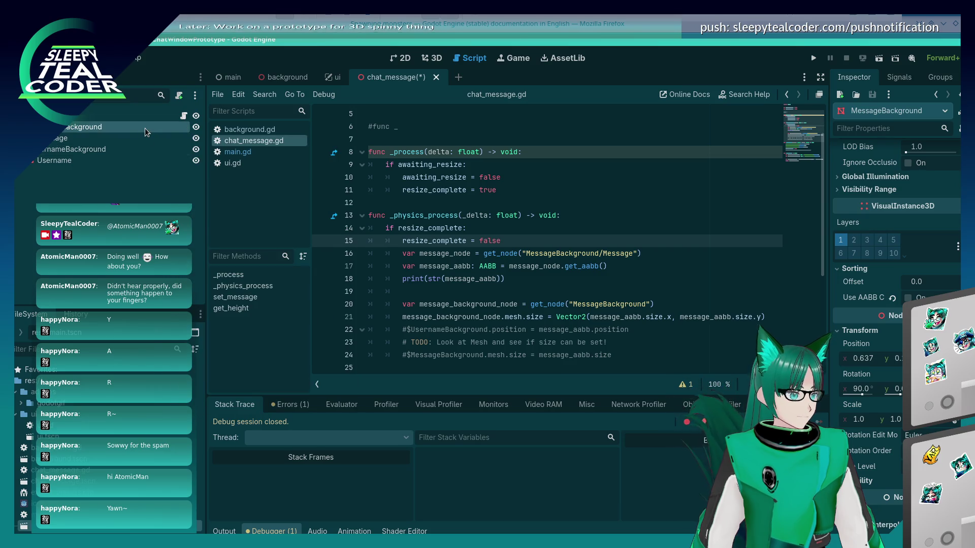
right_click(146, 127)
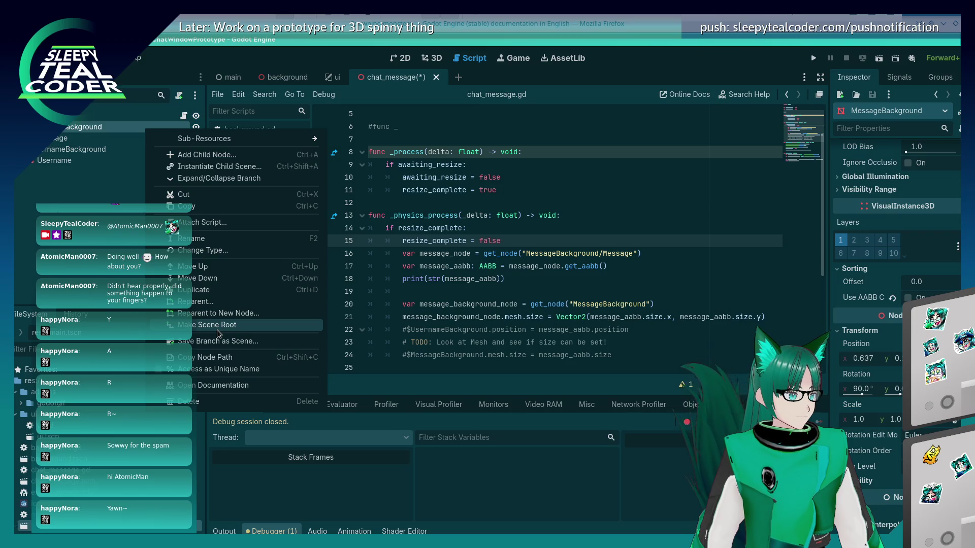
click(207, 250)
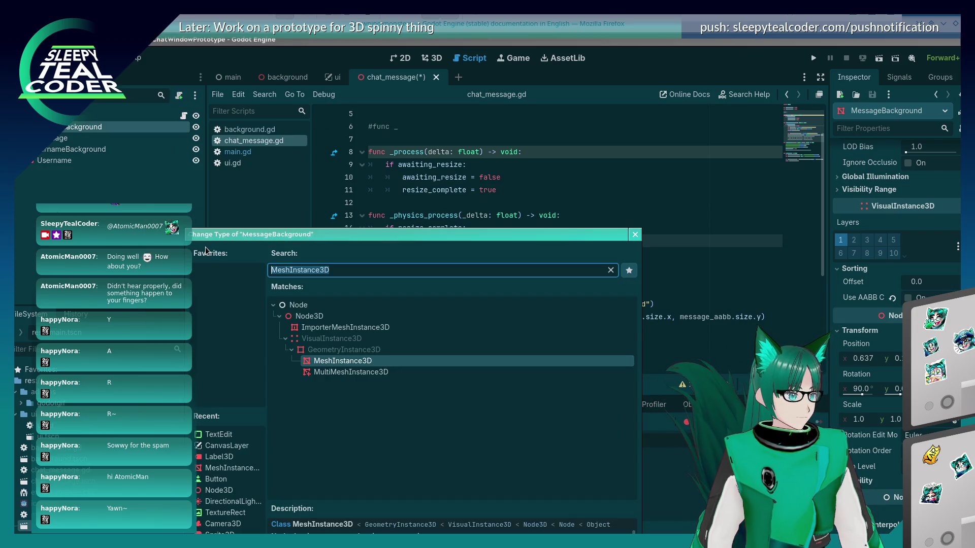
click(635, 234)
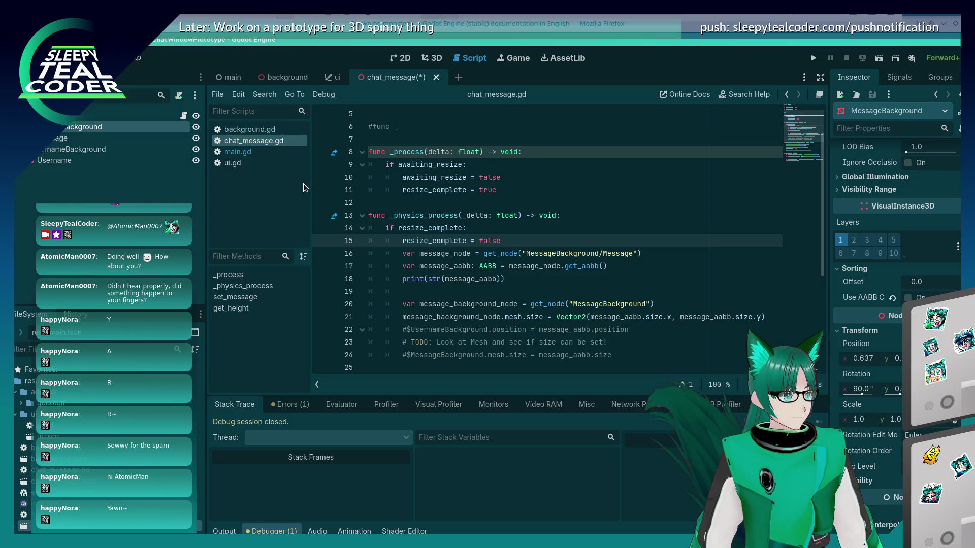
scroll(470, 262, down, 5)
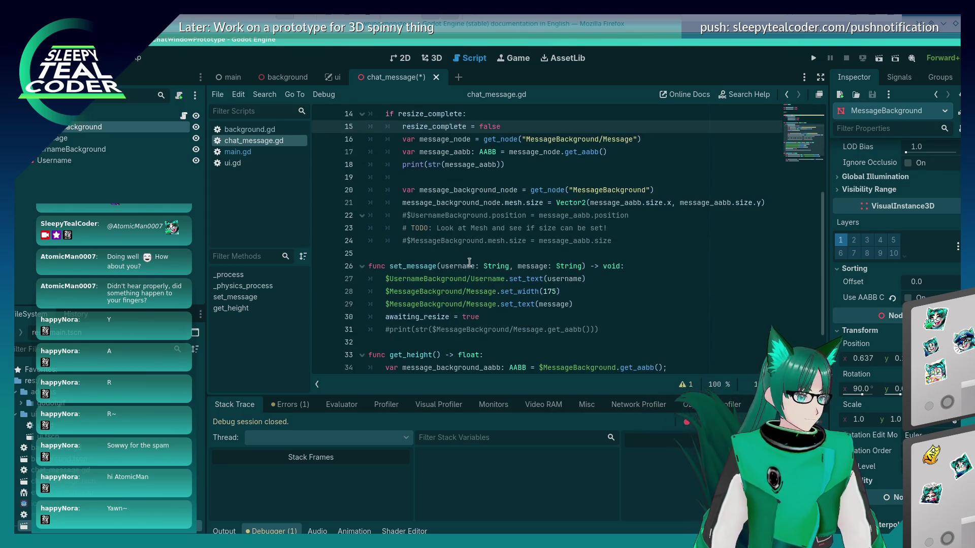
scroll(468, 258, up, 6)
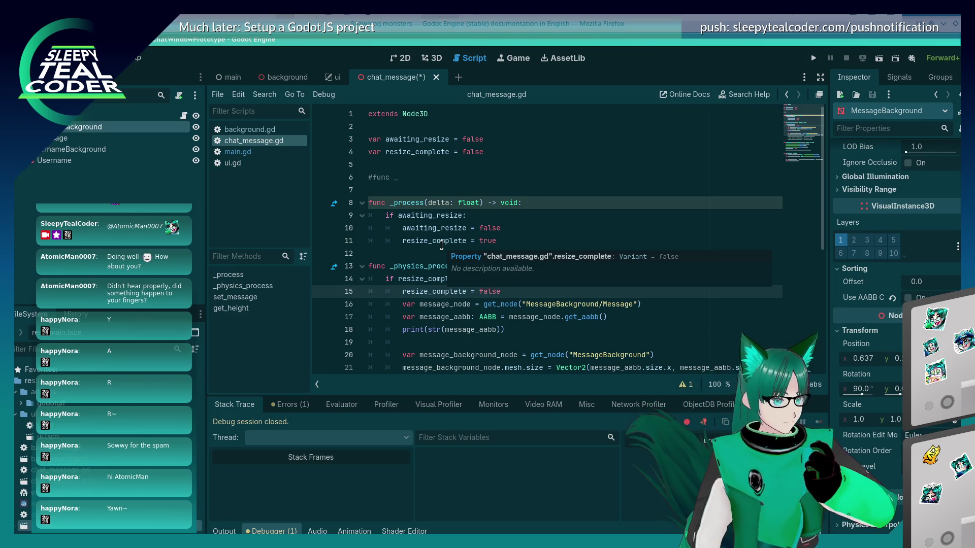
scroll(423, 350, down, 1)
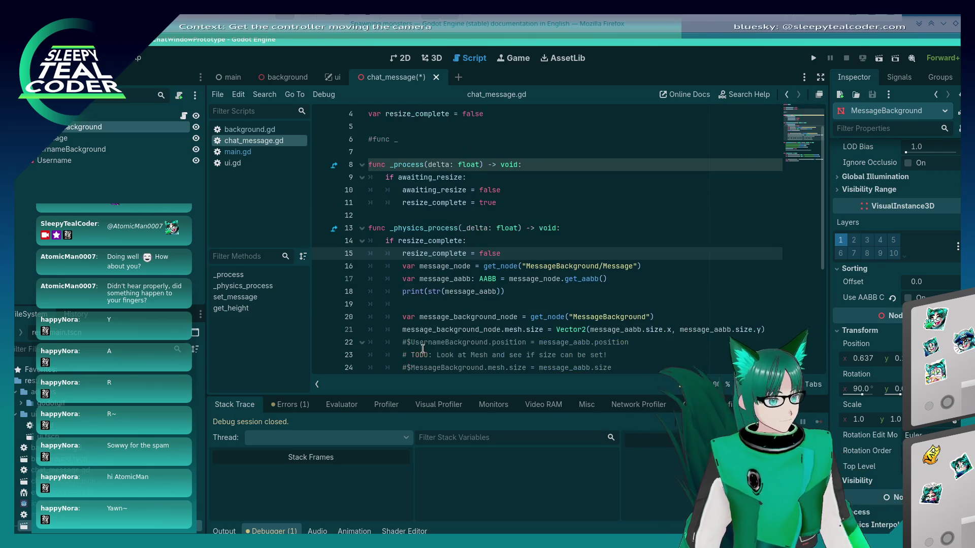
scroll(423, 350, down, 3)
scroll(423, 319, up, 2)
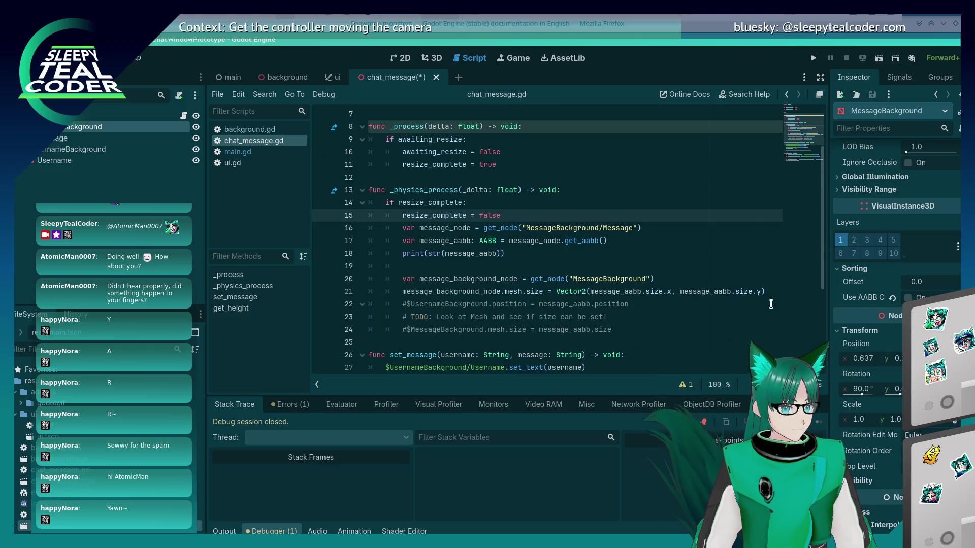
click(773, 294)
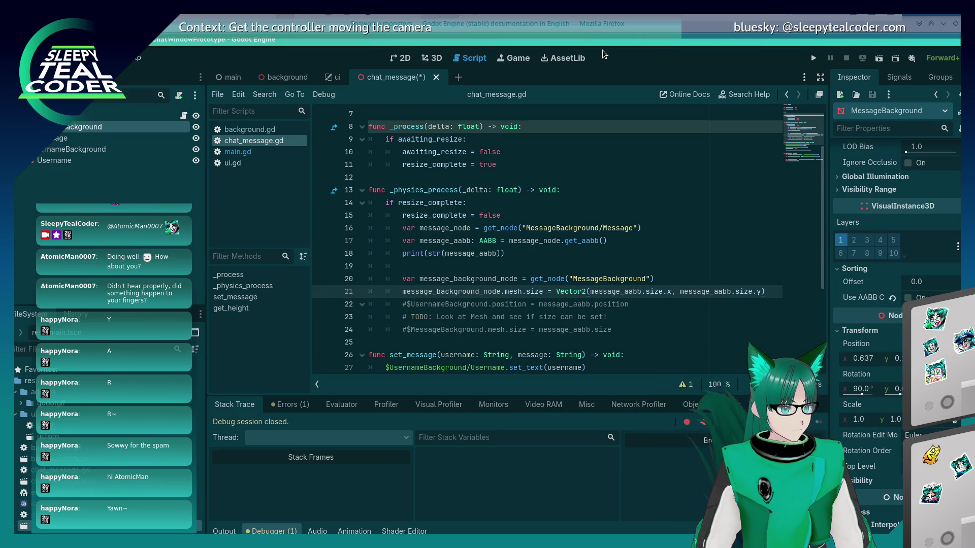
key(alt+Tab)
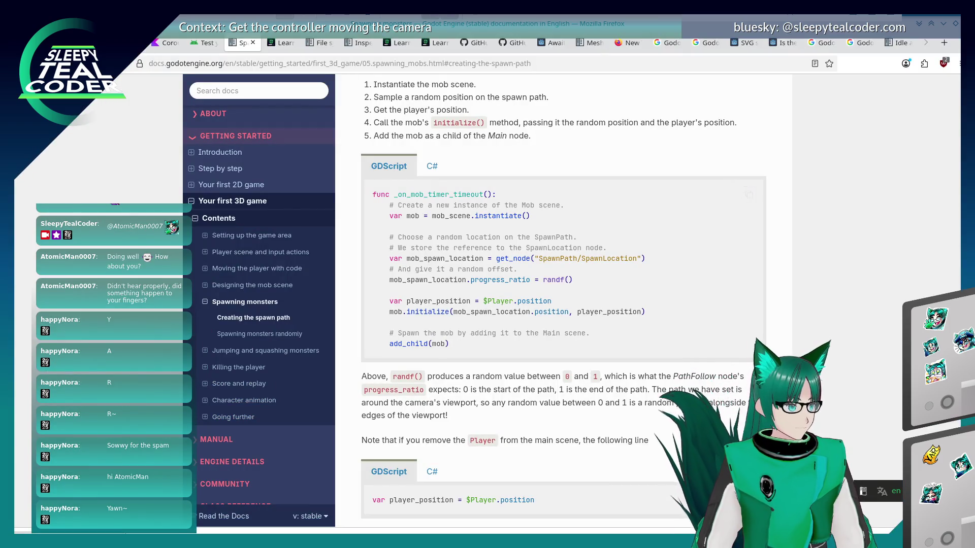
Navigate Firefox history back to the earlier Google search results
key(alt+Left)
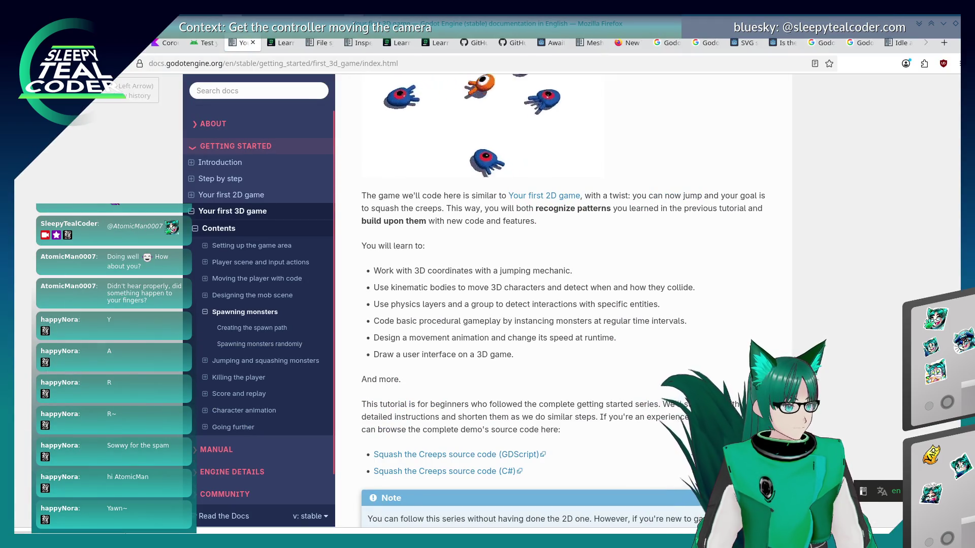
key(alt+Left)
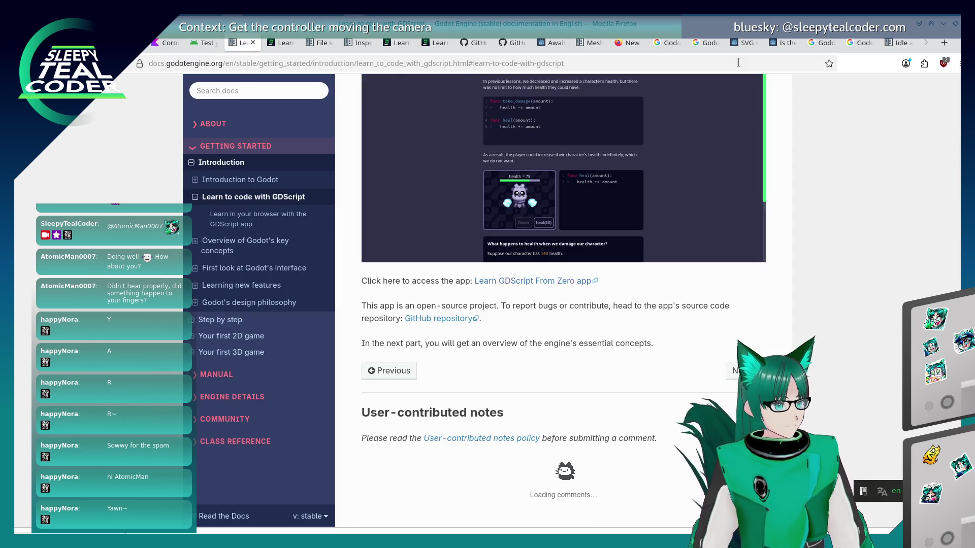
click(892, 45)
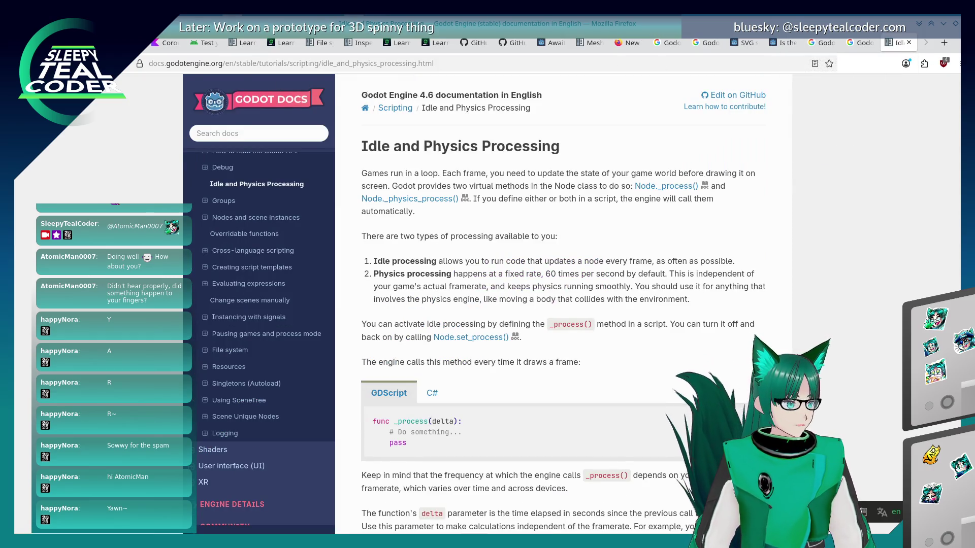
key(alt+Left)
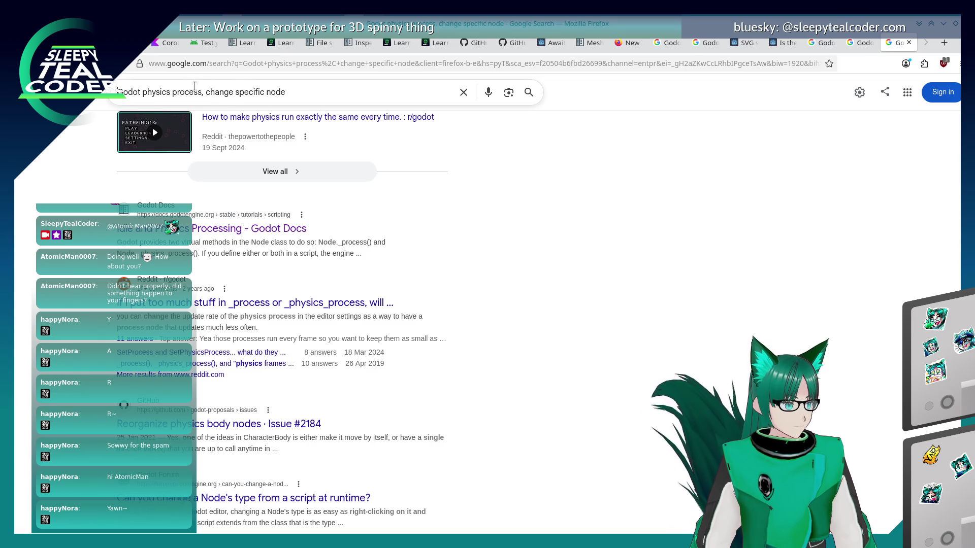
Search 'Godot, changing node changes all nodes' and open the duplicated-nodes forum thread
click(196, 92)
drag(144, 94, 299, 95)
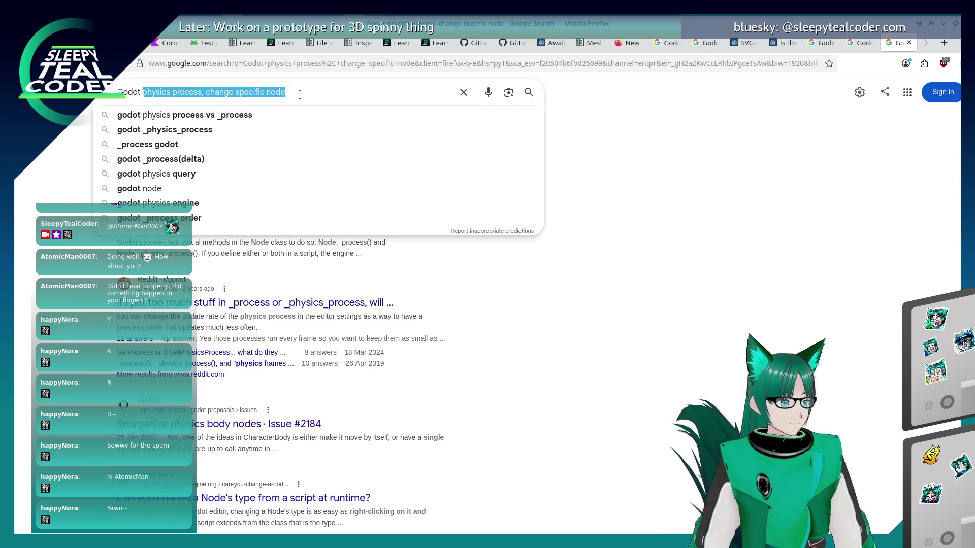
text(, )
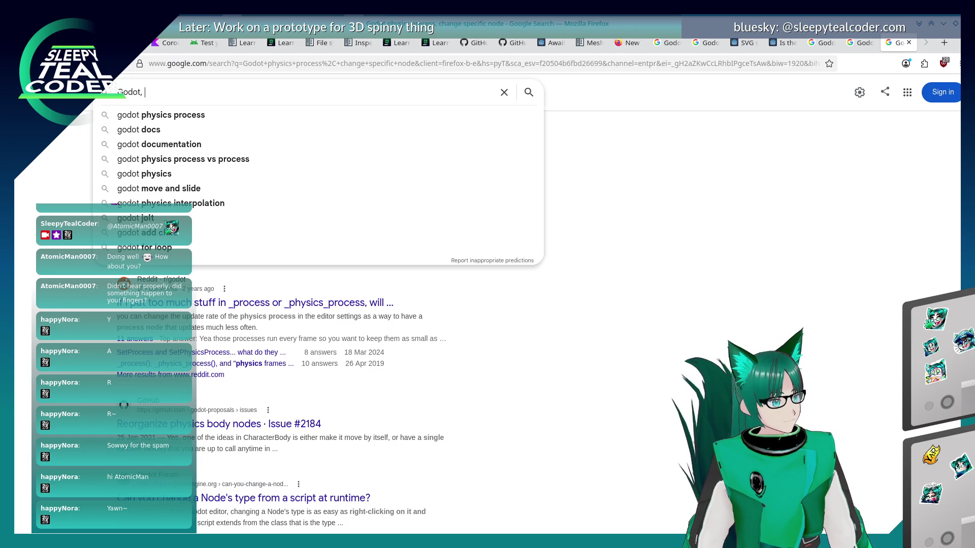
text(changing node cha)
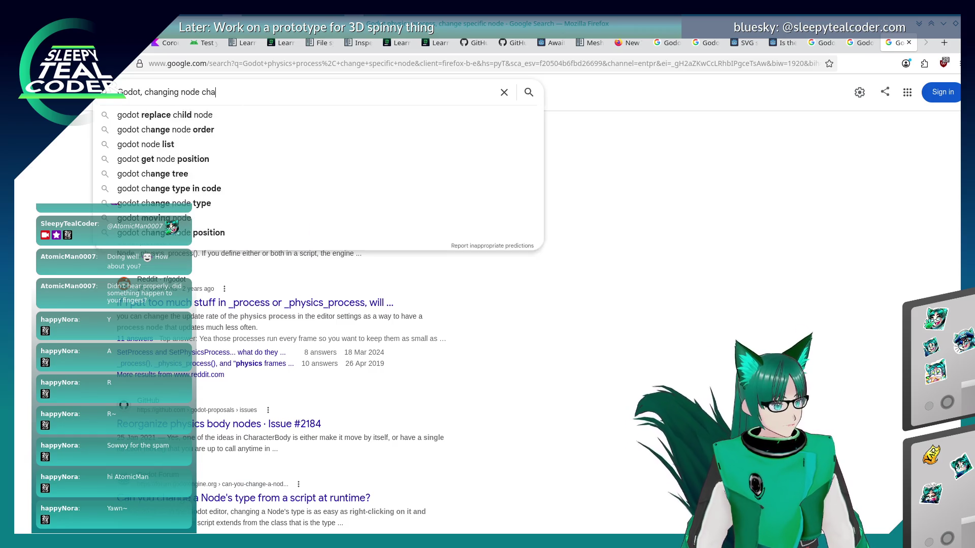
text(nges all nodes)
key(Return)
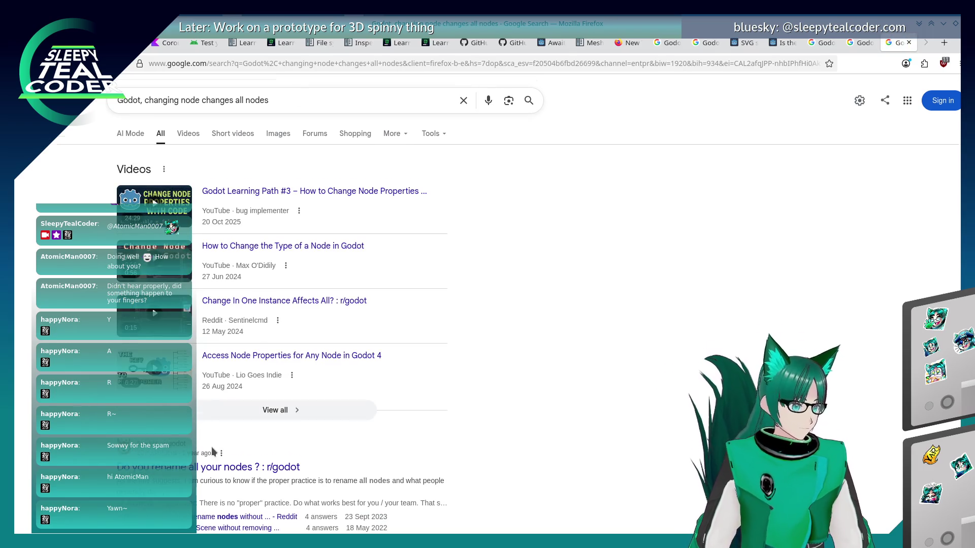
scroll(311, 310, down, 5)
click(312, 308)
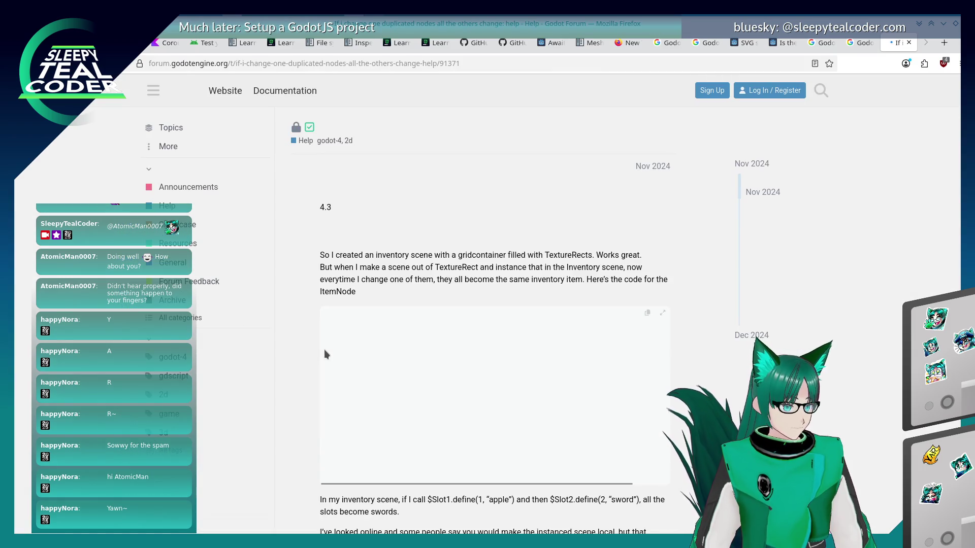
Read down to the Local to Scene answer, close the forum tab, and return to Godot
scroll(302, 350, down, 6)
scroll(302, 349, down, 4)
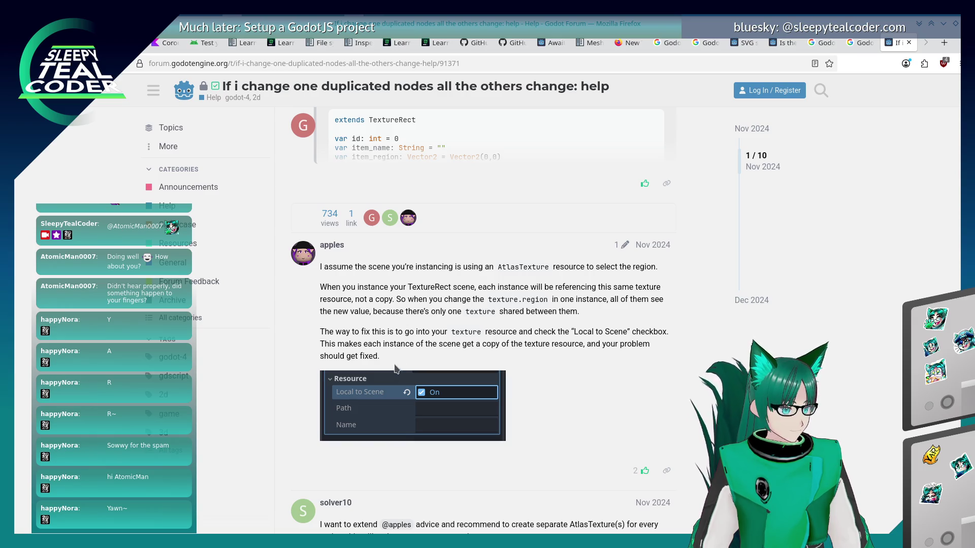
scroll(397, 367, down, 3)
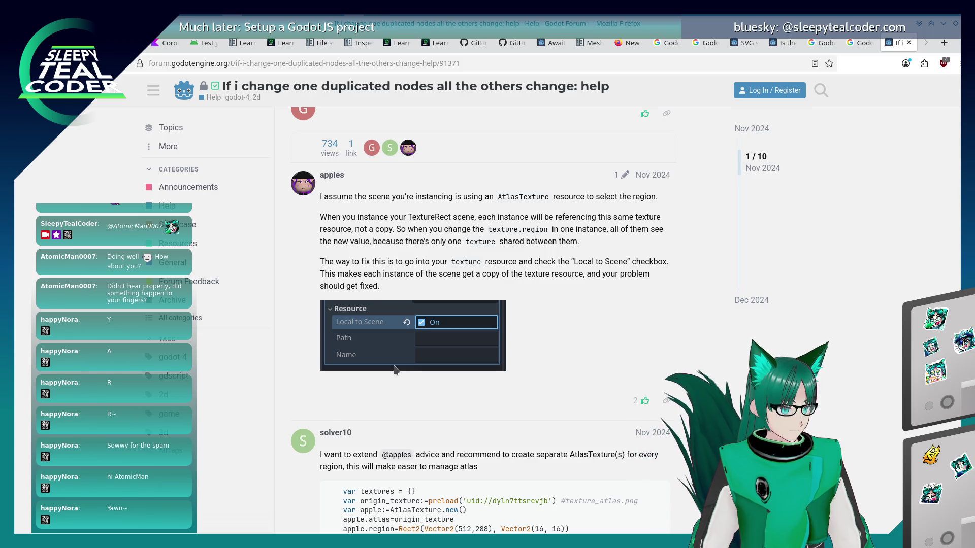
click(907, 44)
key(alt+Tab)
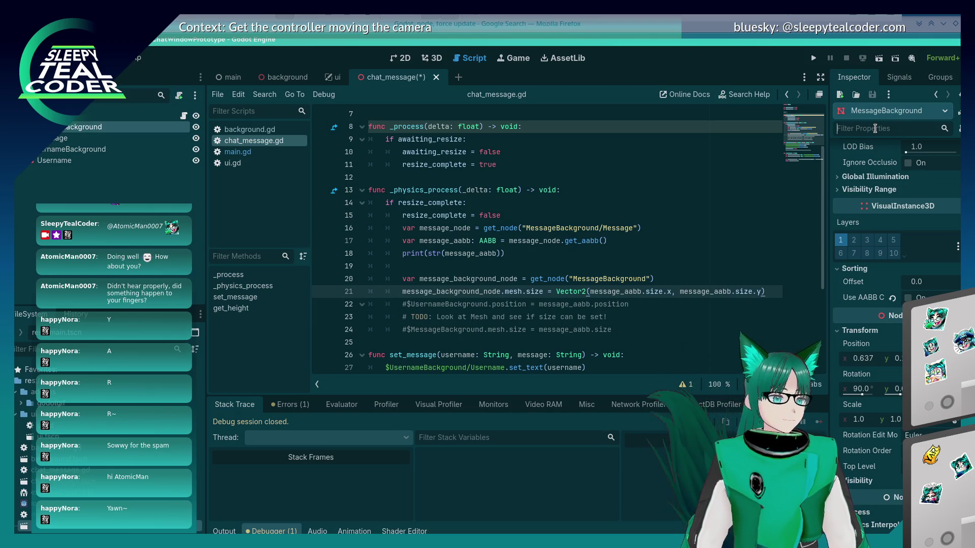
Filter the Inspector properties for 'Local', 'loc' and 'pos', clearing each
text(Local)
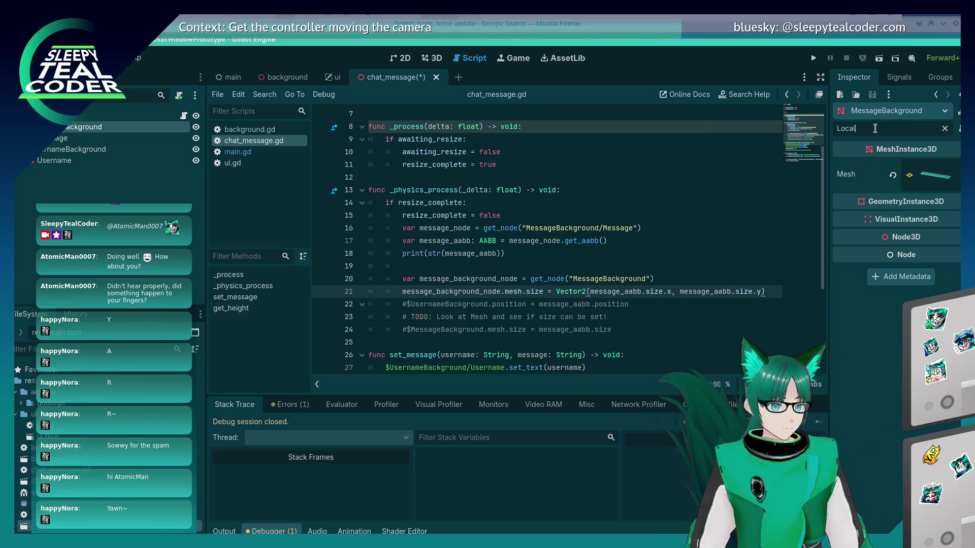
key(BackSpace)
key(BackSpace)
key(BackSpace)
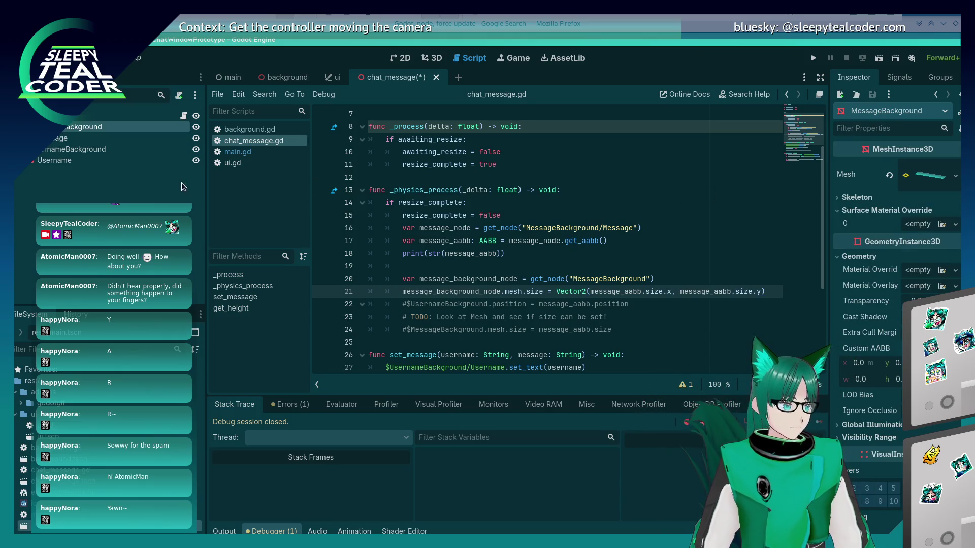
click(76, 138)
click(76, 127)
click(865, 132)
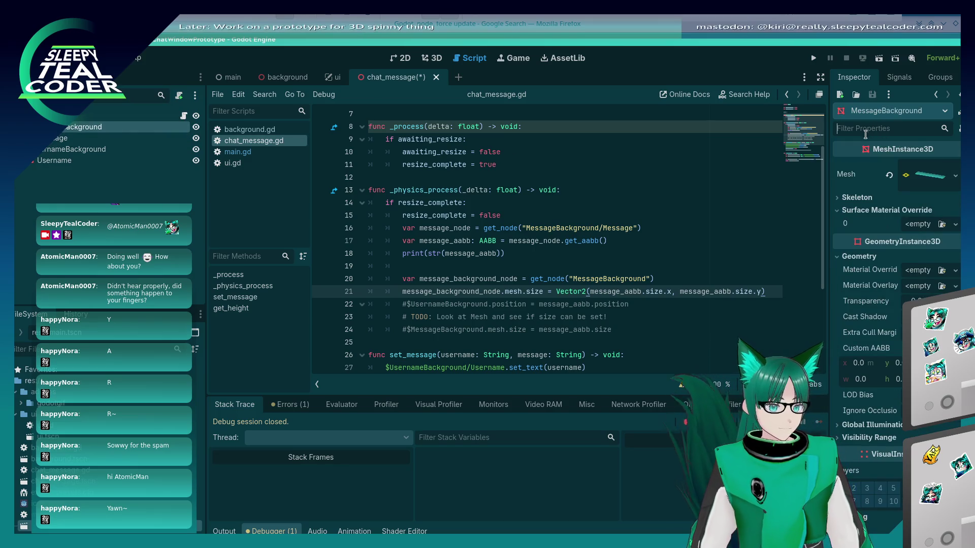
text(loc)
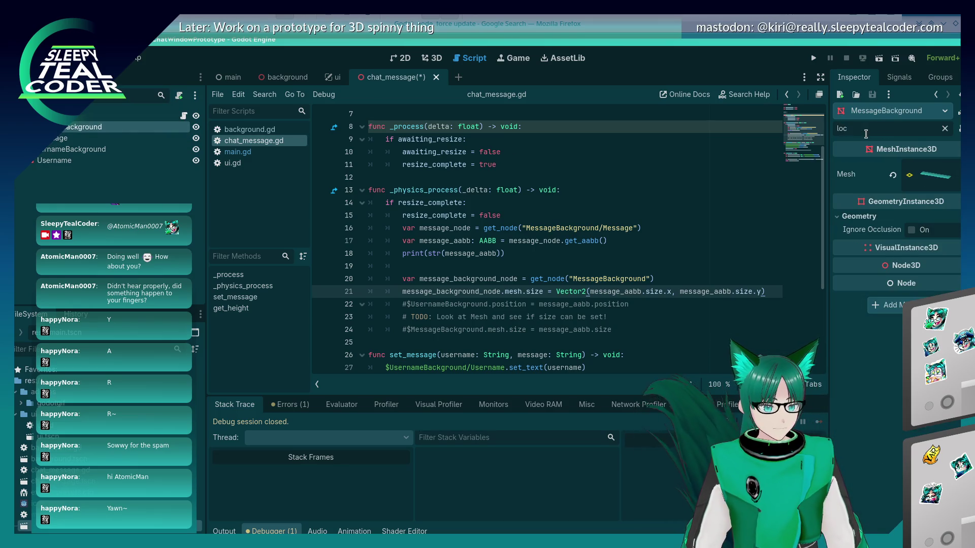
key(BackSpace)
key(BackSpace)
key(BackSpace)
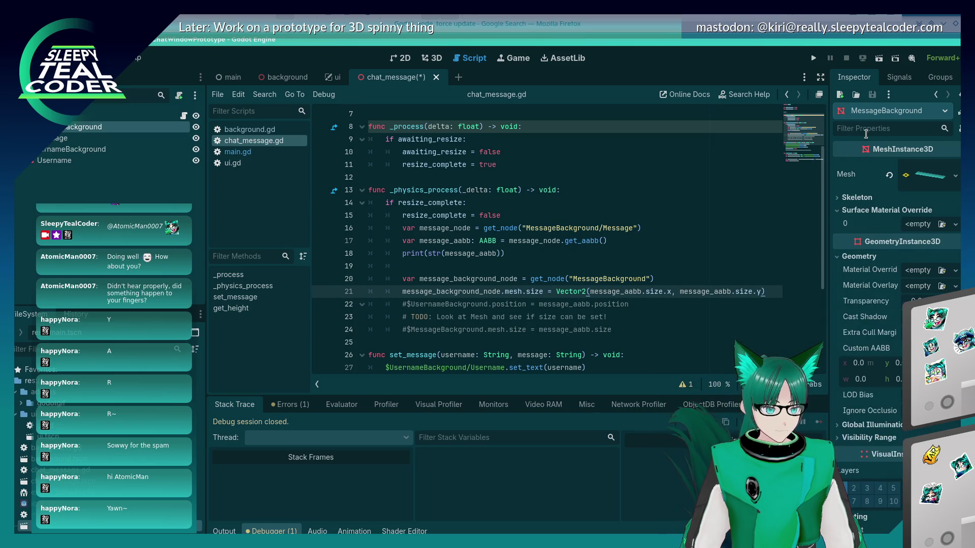
text(pos)
key(BackSpace)
key(BackSpace)
key(BackSpace)
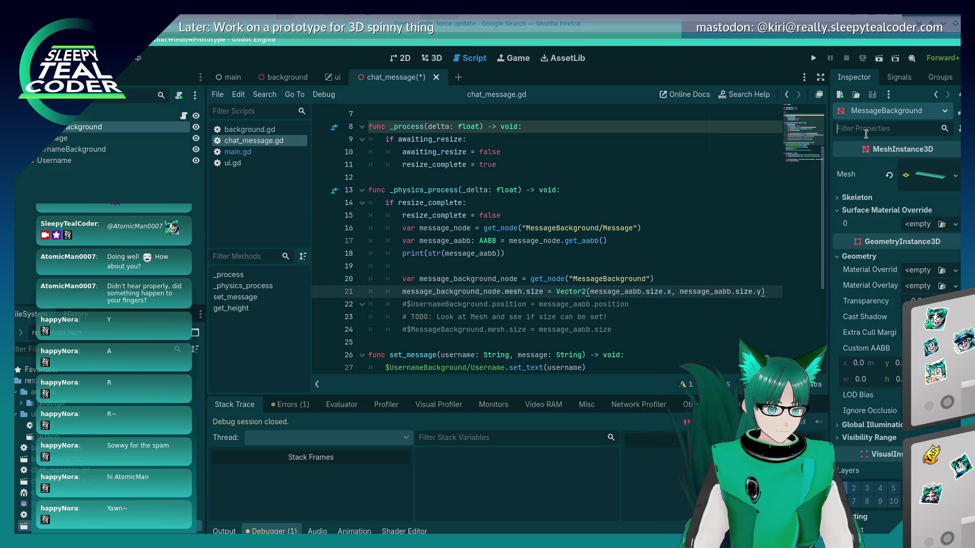
Scroll through the Inspector, then switch back to the Firefox search results
scroll(862, 281, down, 6)
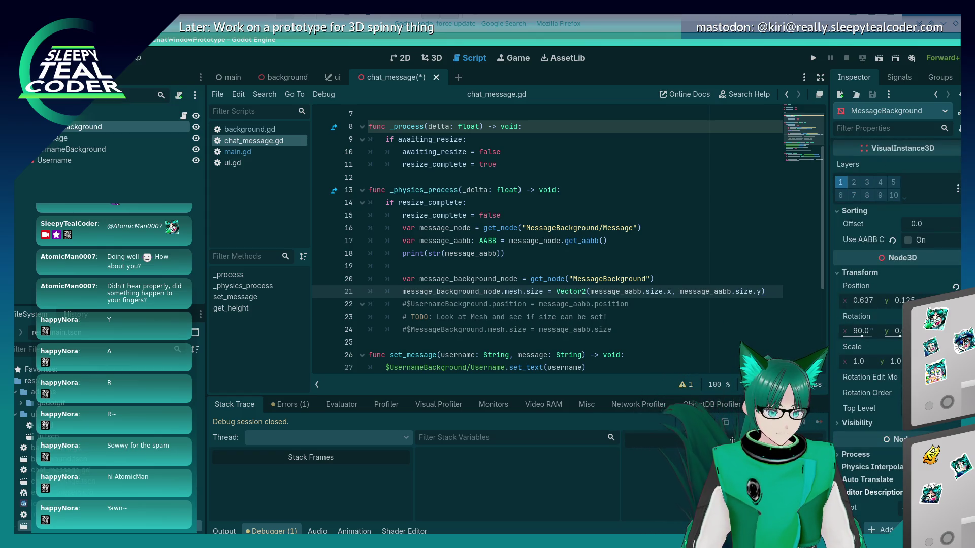
key(alt+Tab)
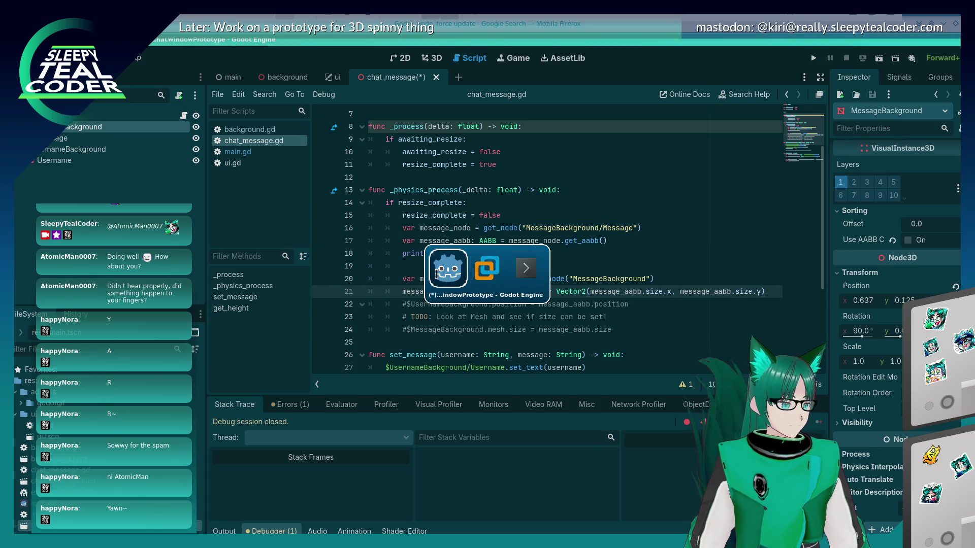
key(alt+Tab)
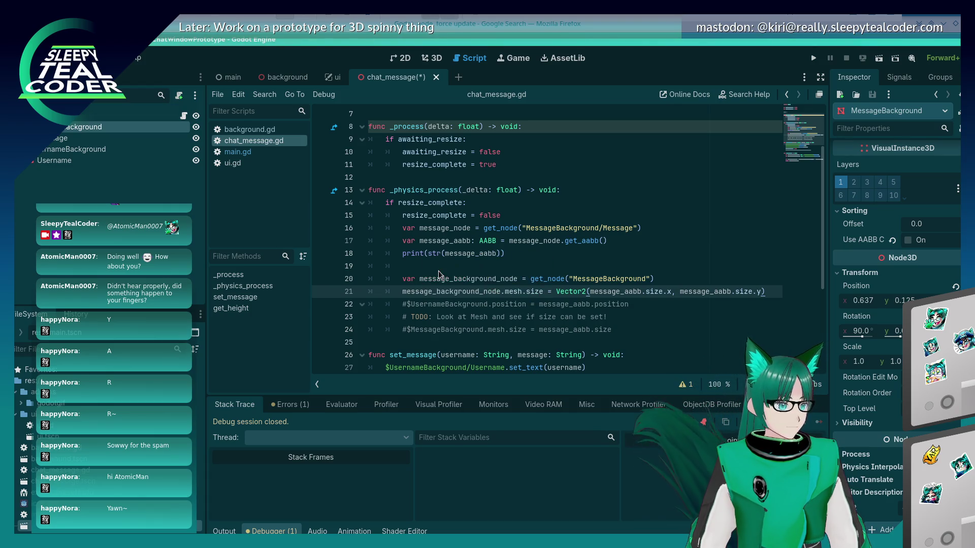
key(alt+Tab)
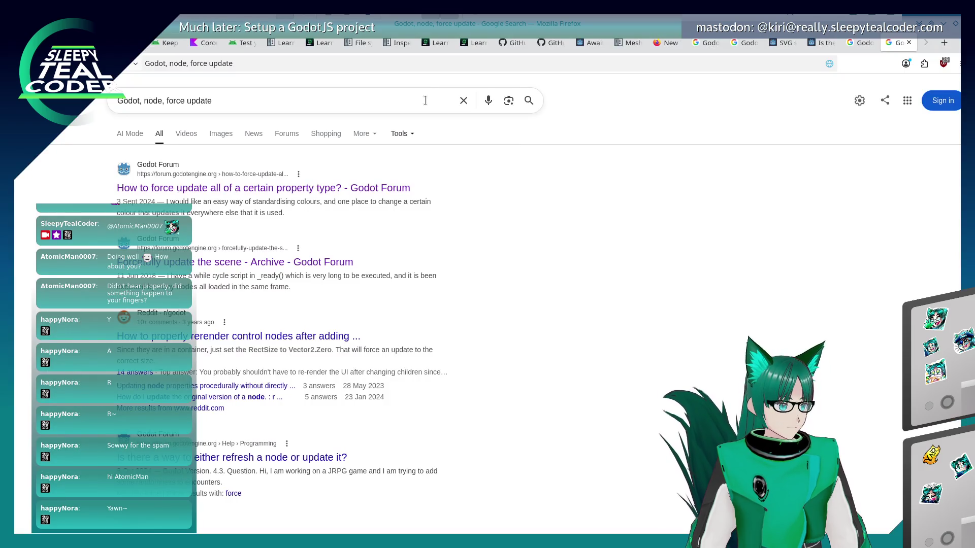
Reopen the closed Godot Forum thread on duplicated nodes and read its Local to Scene answer
right_click(461, 48)
click(498, 245)
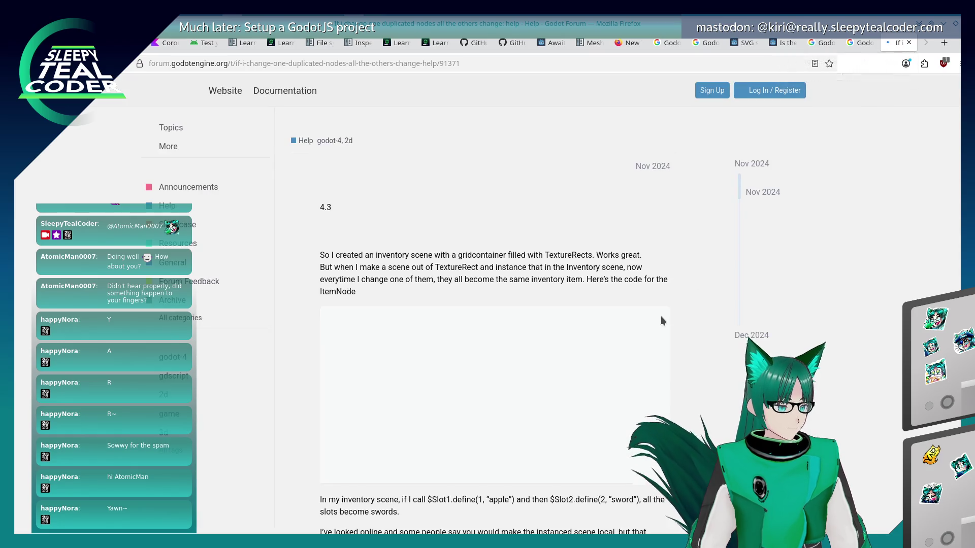
scroll(660, 315, down, 10)
scroll(660, 316, up, 8)
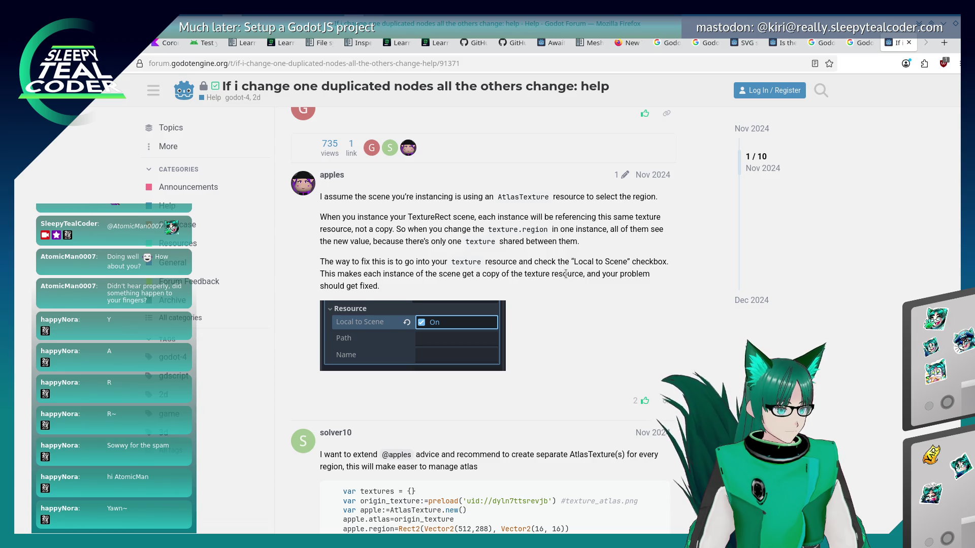
key(alt+Tab)
key(alt+Tab)
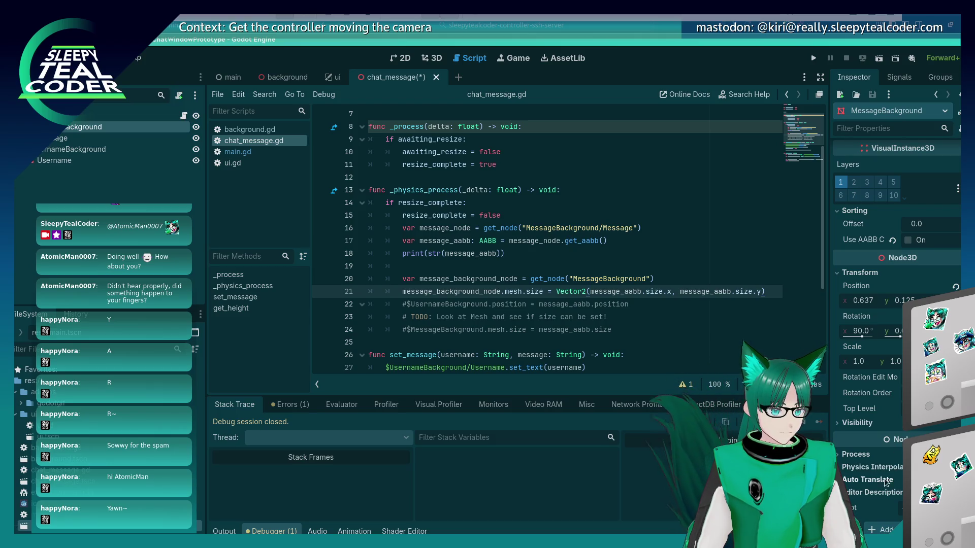
Check MessageBackground's Physics Interpolation, Visibility Range and Global Illumination sections in the Inspector
click(852, 469)
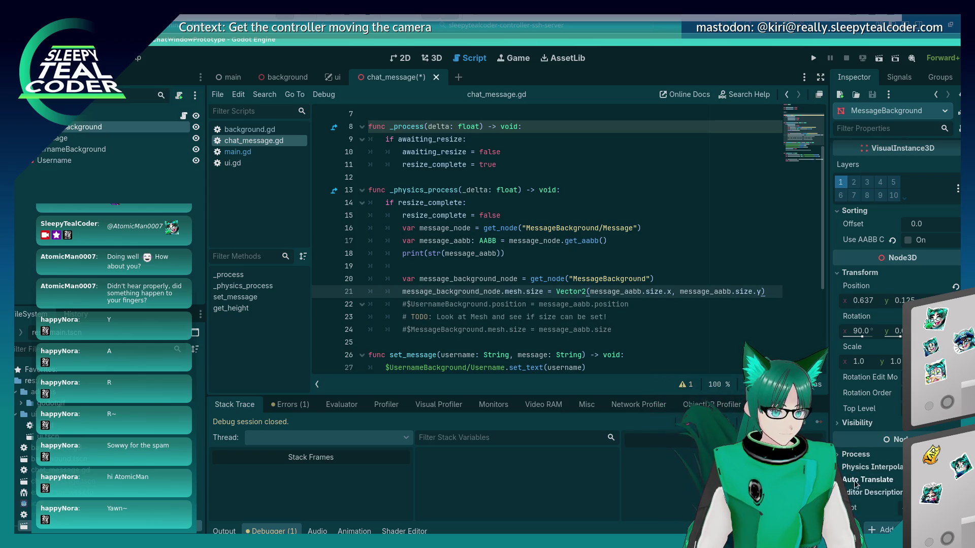
scroll(886, 288, up, 5)
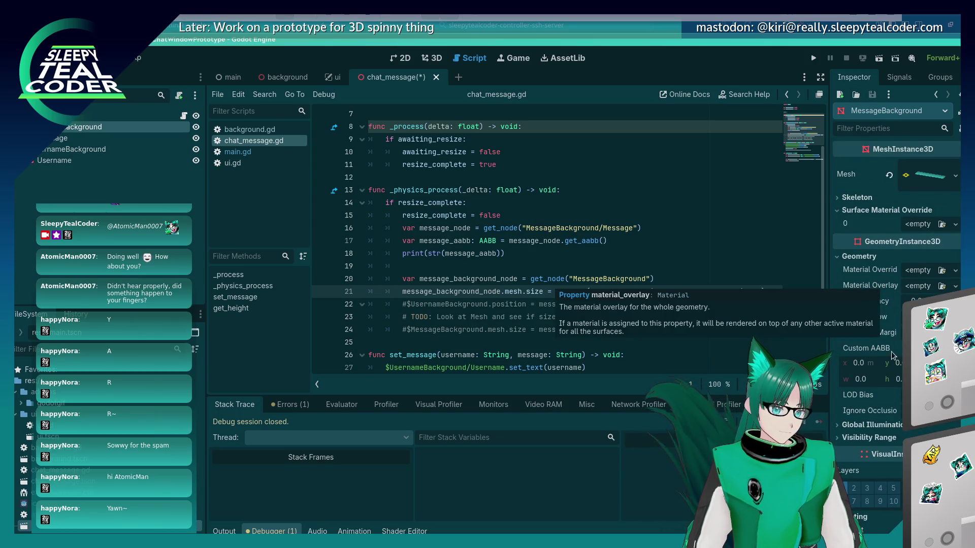
click(853, 439)
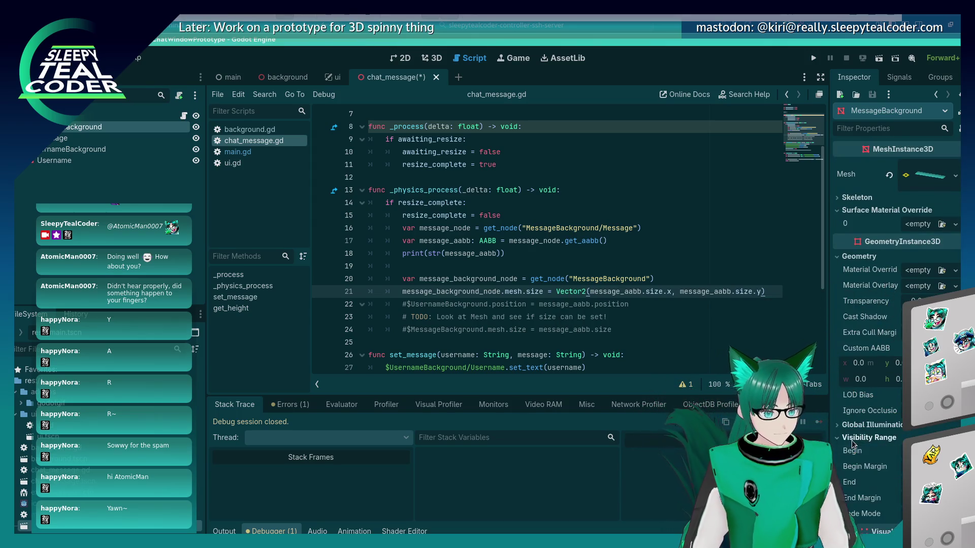
click(857, 426)
click(857, 427)
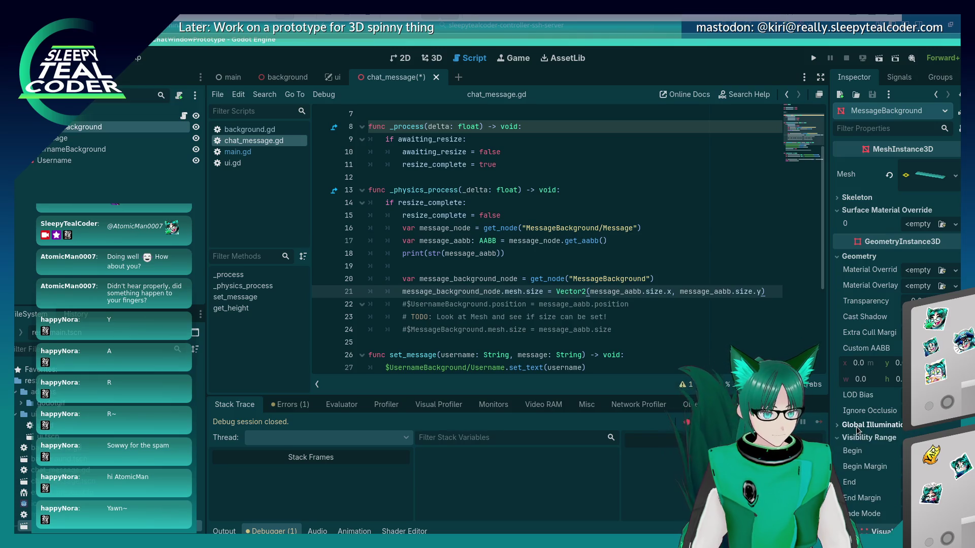
click(881, 425)
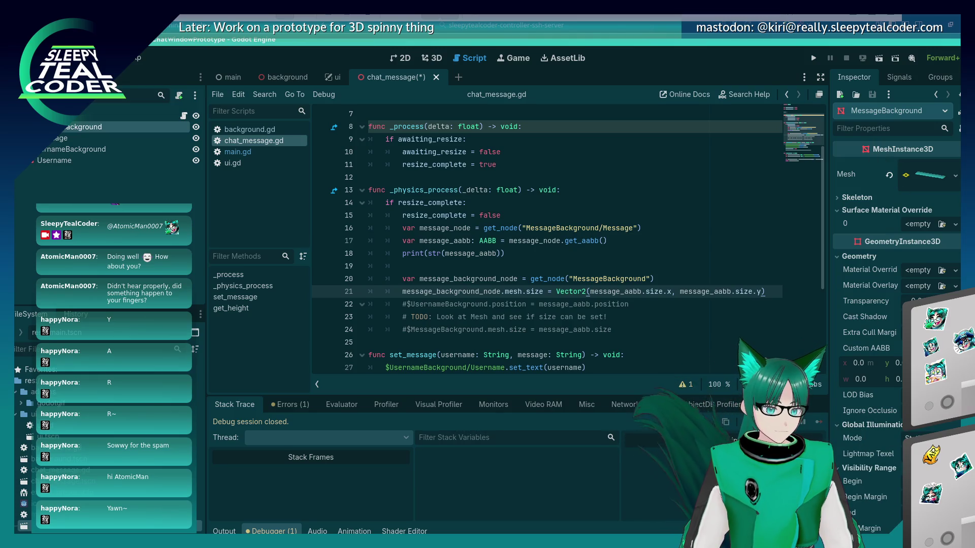
click(883, 427)
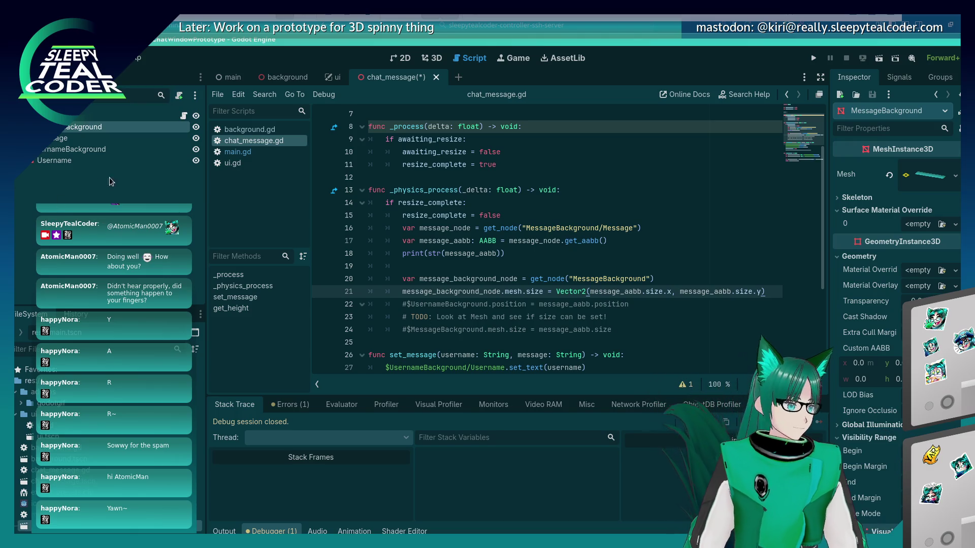
Look through MessageBackground's Scene-dock actions and Inspector options for a per-instance setting, then leave Godot
right_click(125, 131)
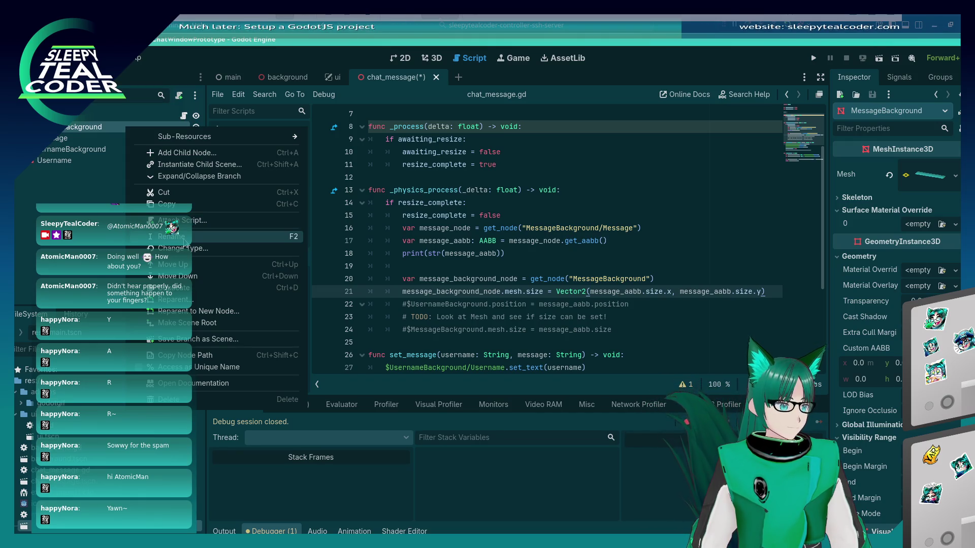
click(925, 96)
click(959, 130)
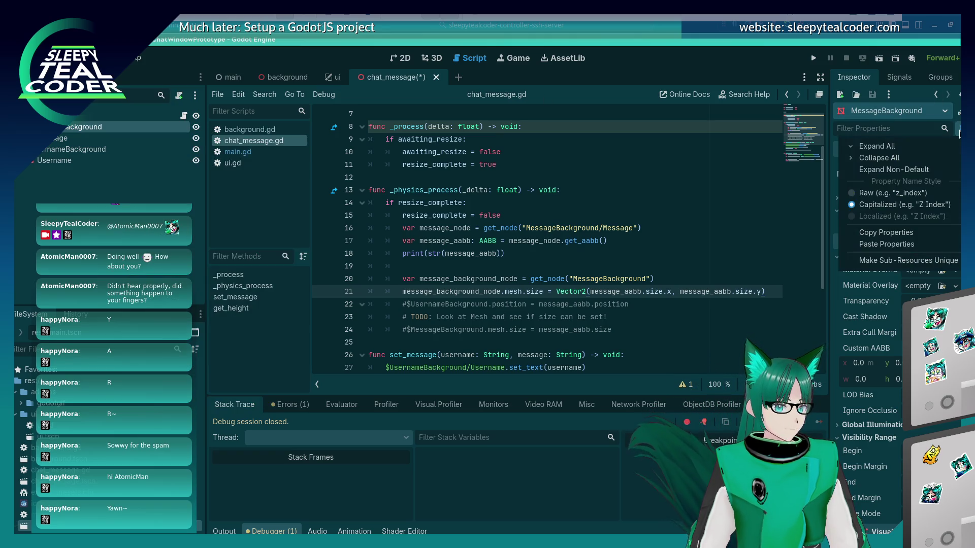
click(959, 133)
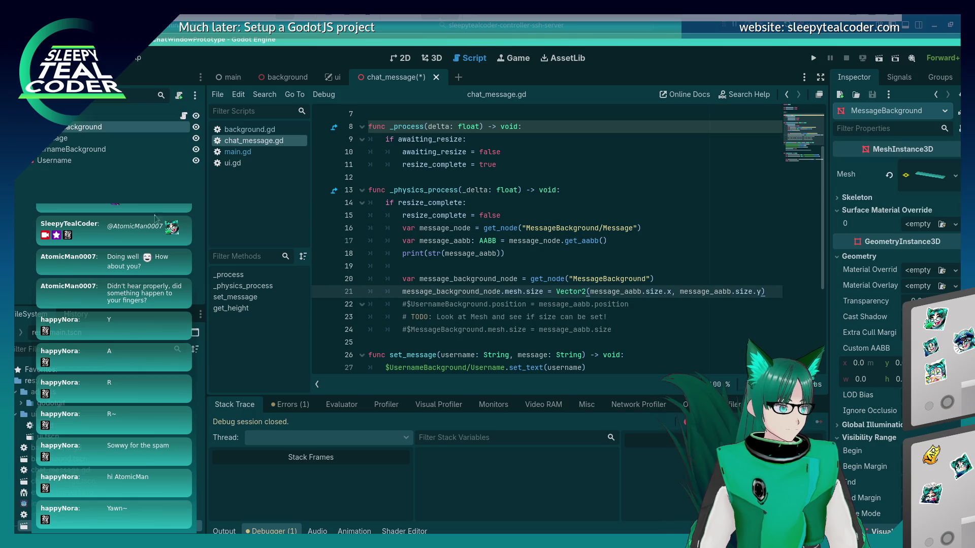
right_click(131, 132)
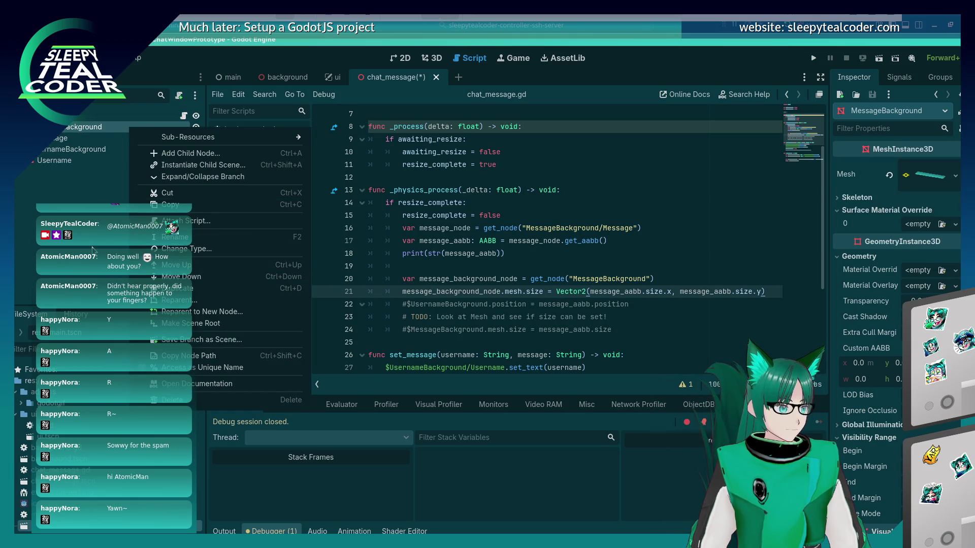
click(168, 178)
right_click(113, 128)
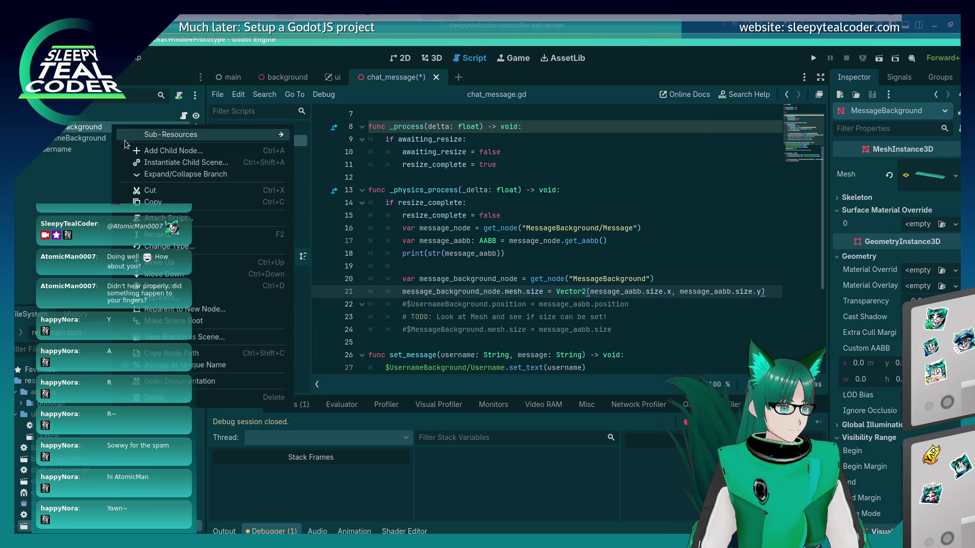
click(167, 174)
right_click(142, 131)
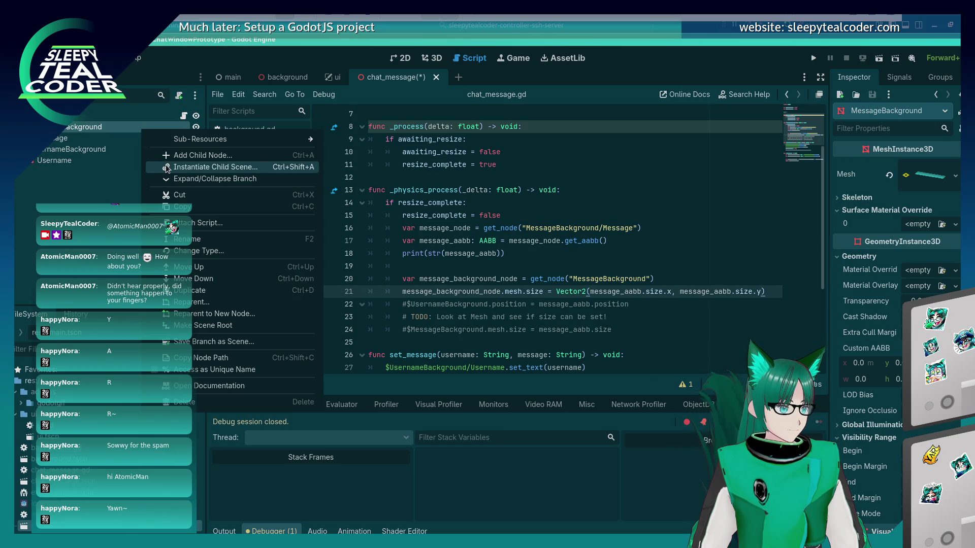
key(Escape)
key(alt+Tab)
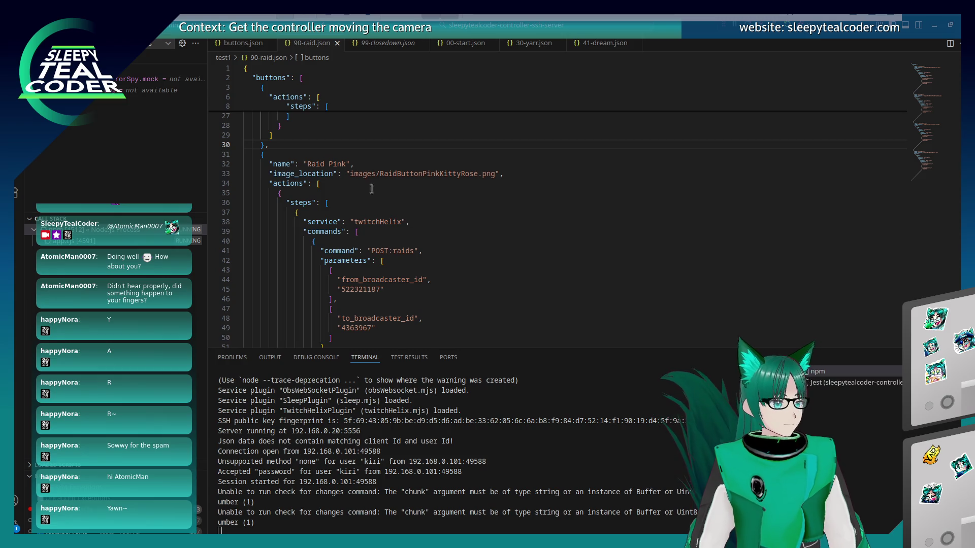
Read down to greywine's Rect2 texture-region solution in the forum thread, then go back to Google
key(alt+Tab)
scroll(233, 292, down, 5)
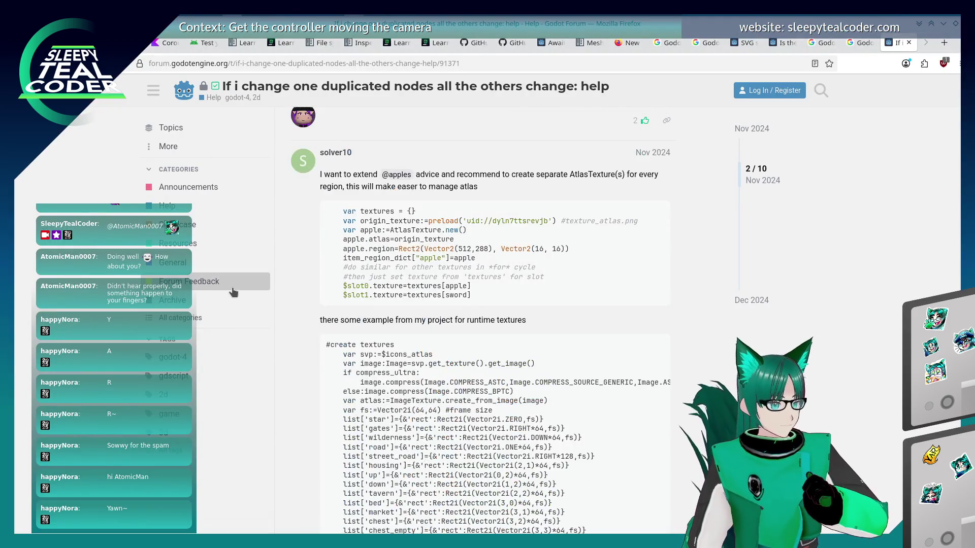
scroll(233, 292, down, 10)
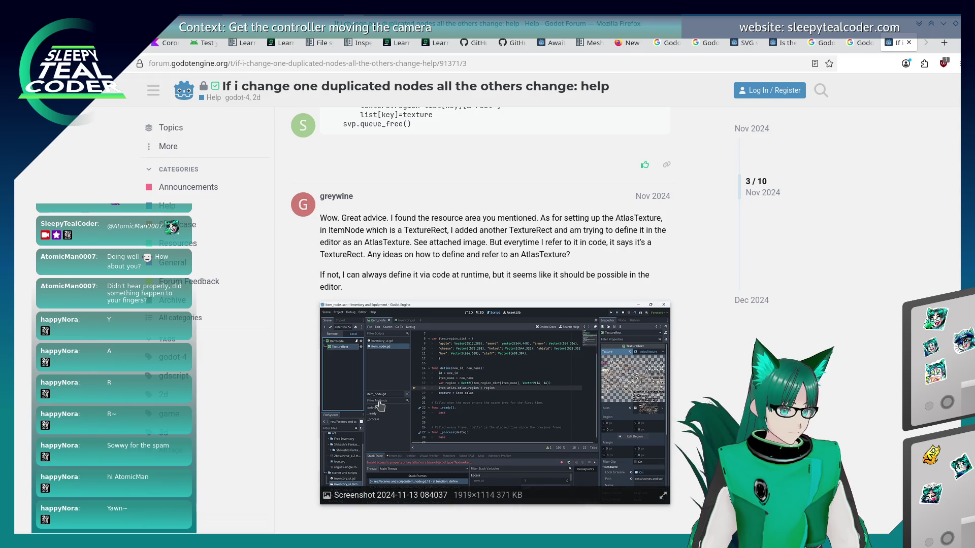
scroll(248, 438, down, 6)
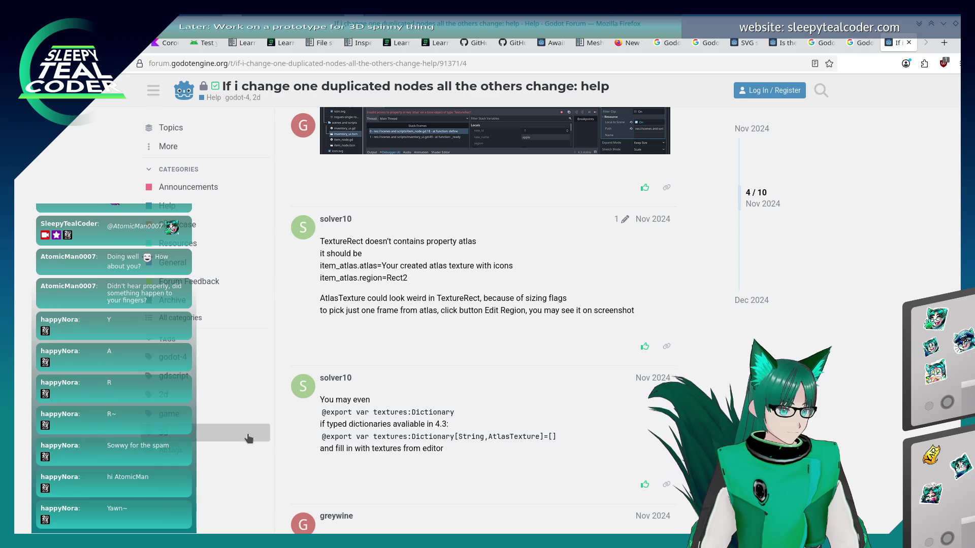
scroll(249, 438, up, 3)
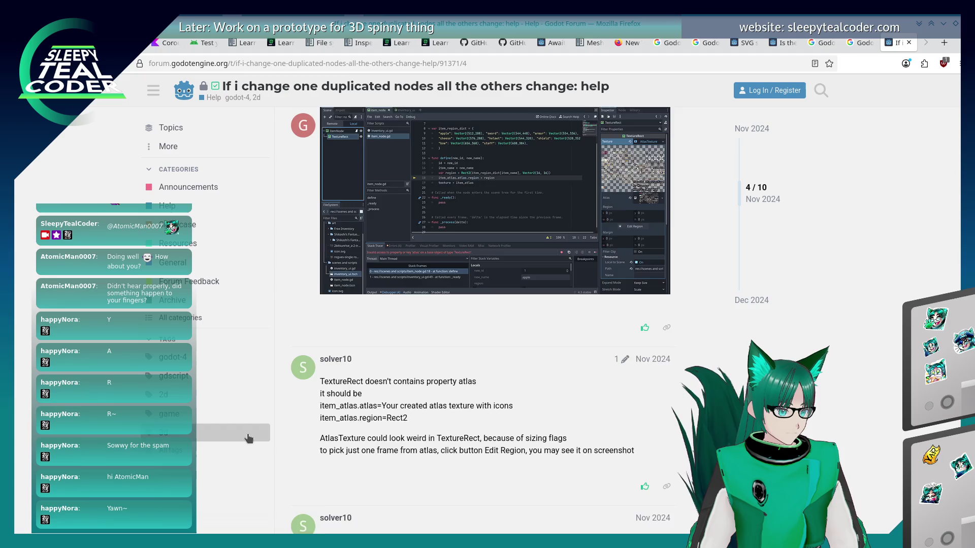
scroll(248, 439, down, 10)
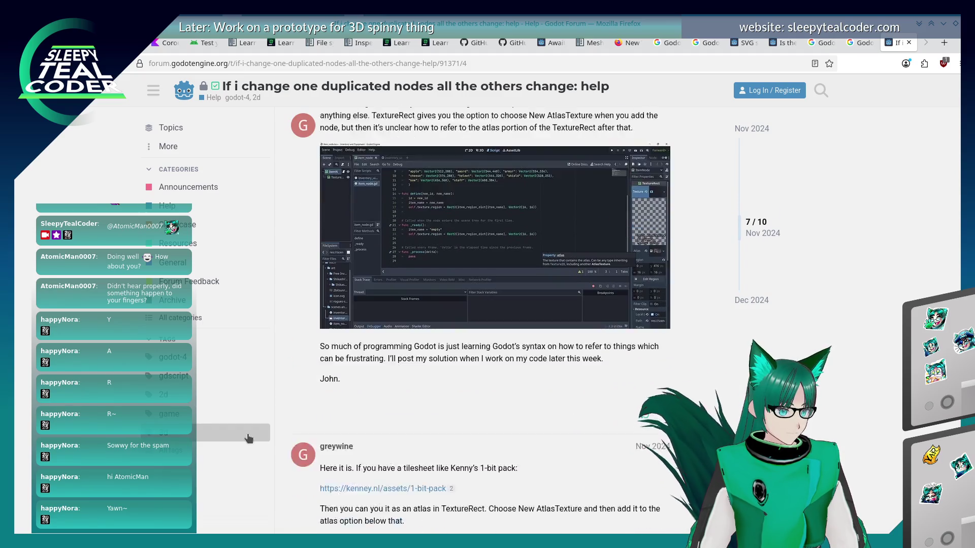
scroll(249, 438, down, 5)
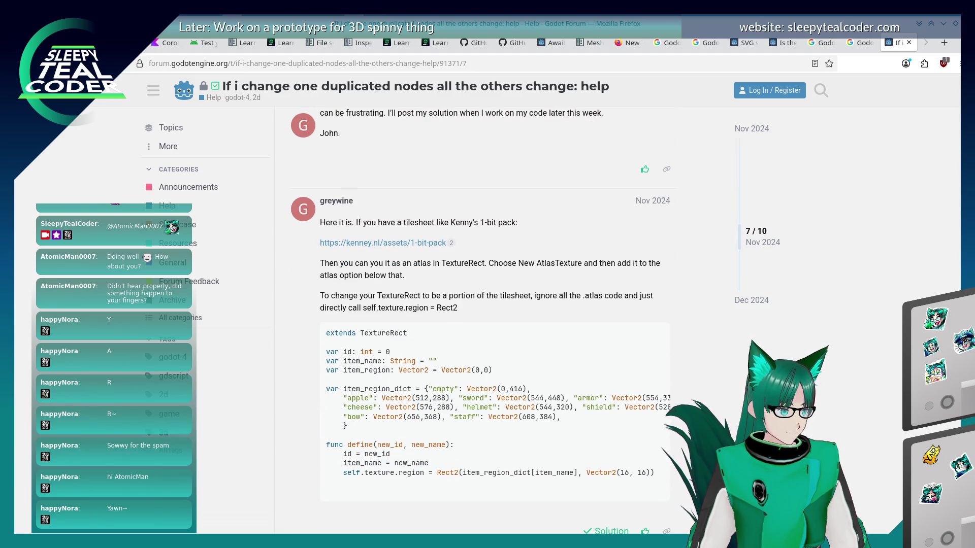
key(alt+Left)
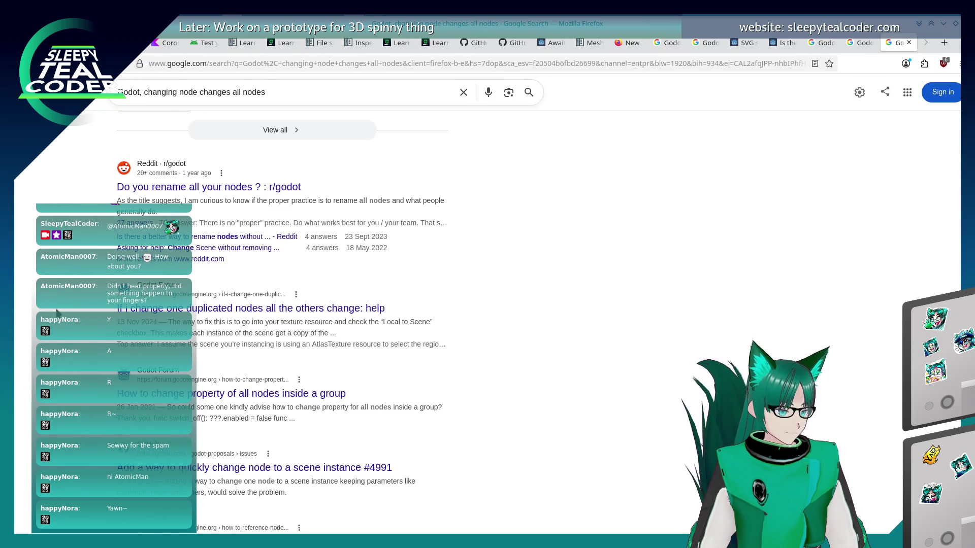
Search Google for 'Godot, change properties for individual nodes'
scroll(57, 312, down, 3)
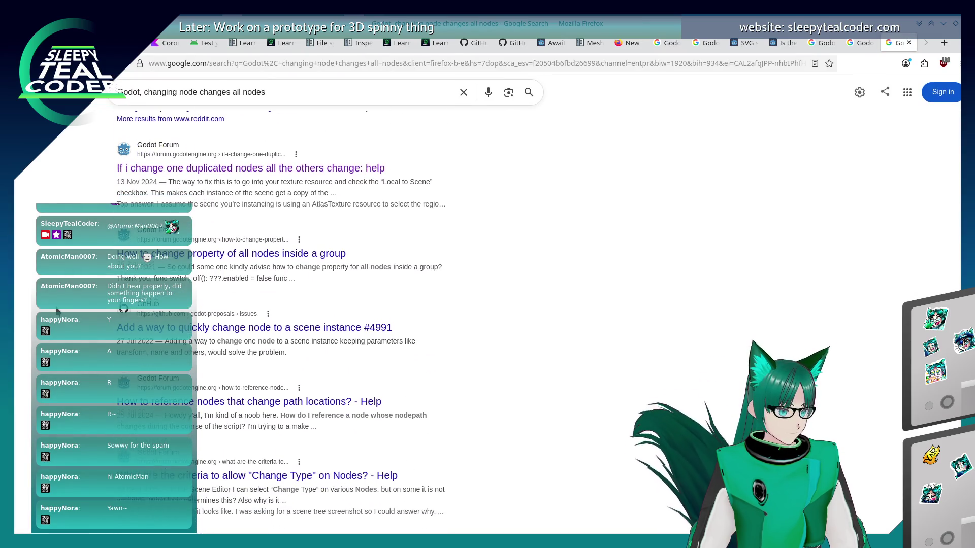
scroll(58, 312, down, 2)
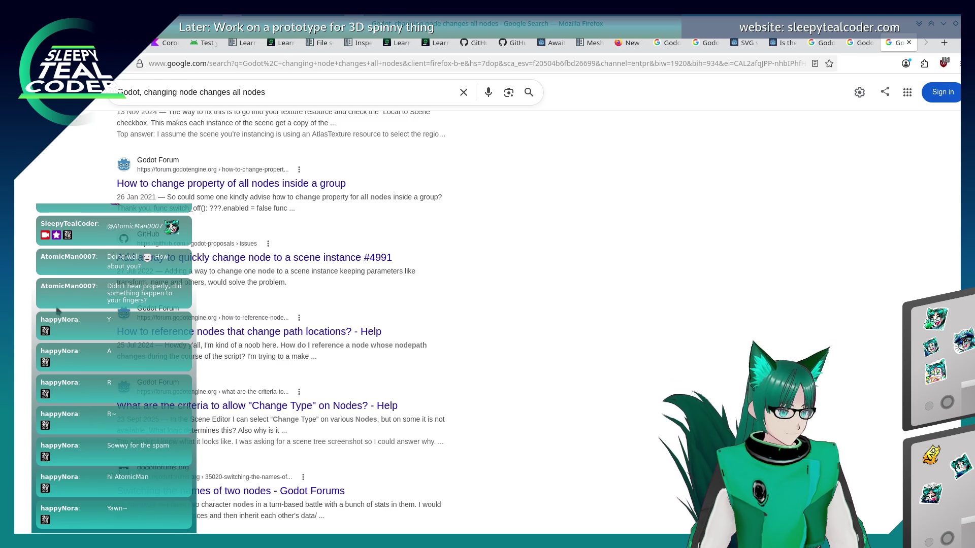
scroll(58, 313, up, 10)
drag(181, 101, 324, 92)
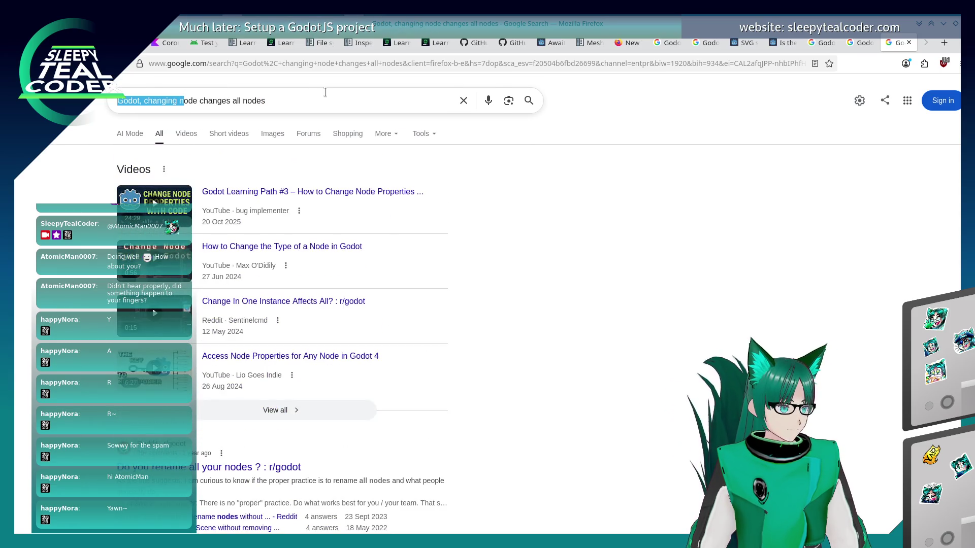
click(325, 93)
mouse_move(267, 101)
mouse_down()
mouse_move(117, 101)
mouse_move(174, 96)
mouse_up()
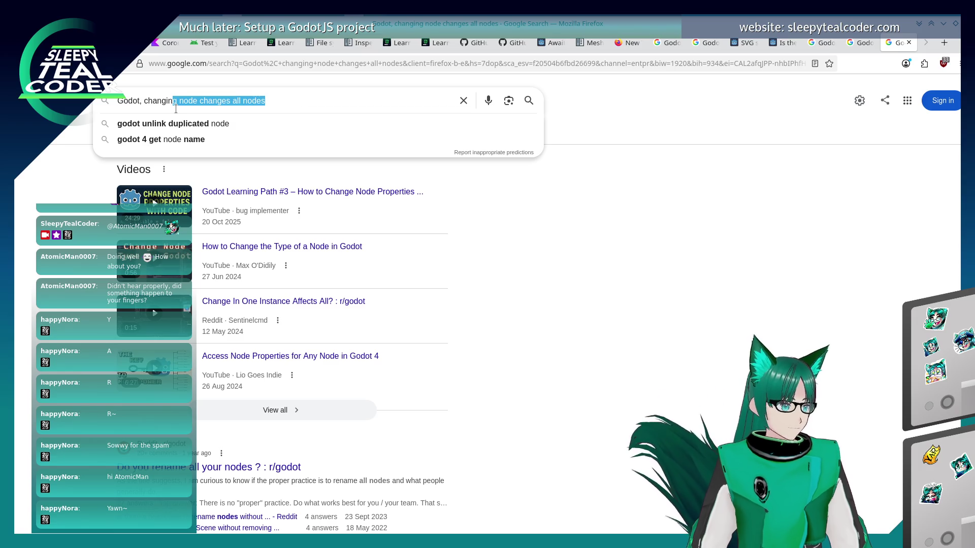
key(BackSpace)
key(BackSpace)
key(BackSpace)
text(e properties )
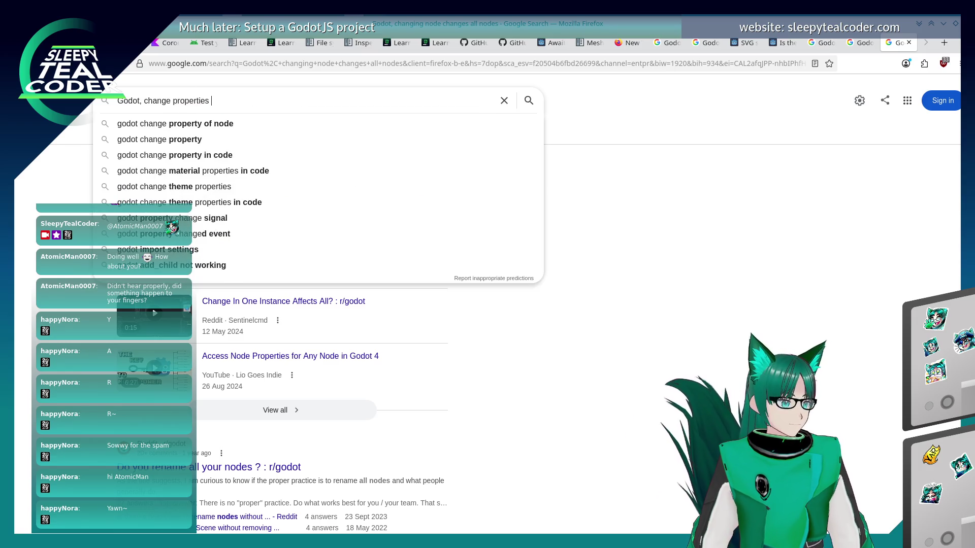
text(for individual n)
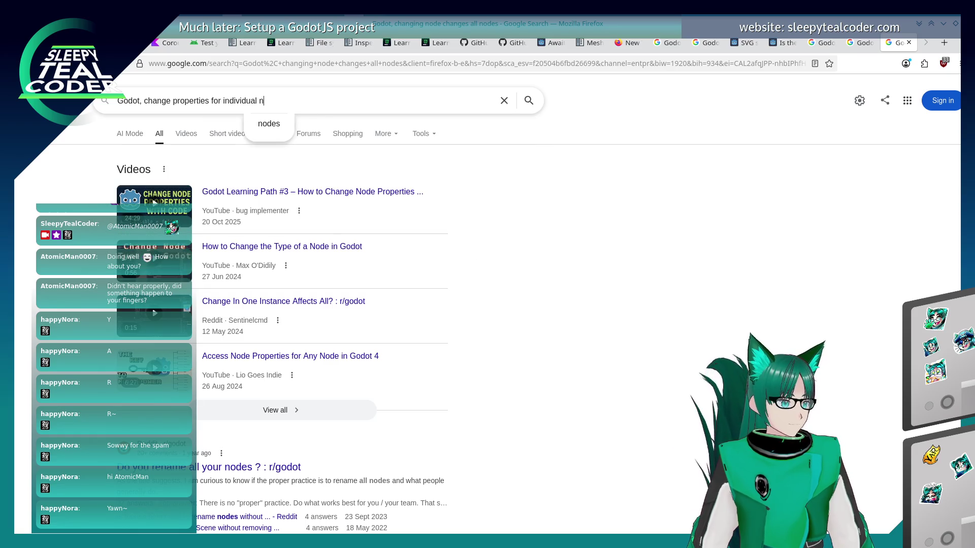
text(odes)
key(Return)
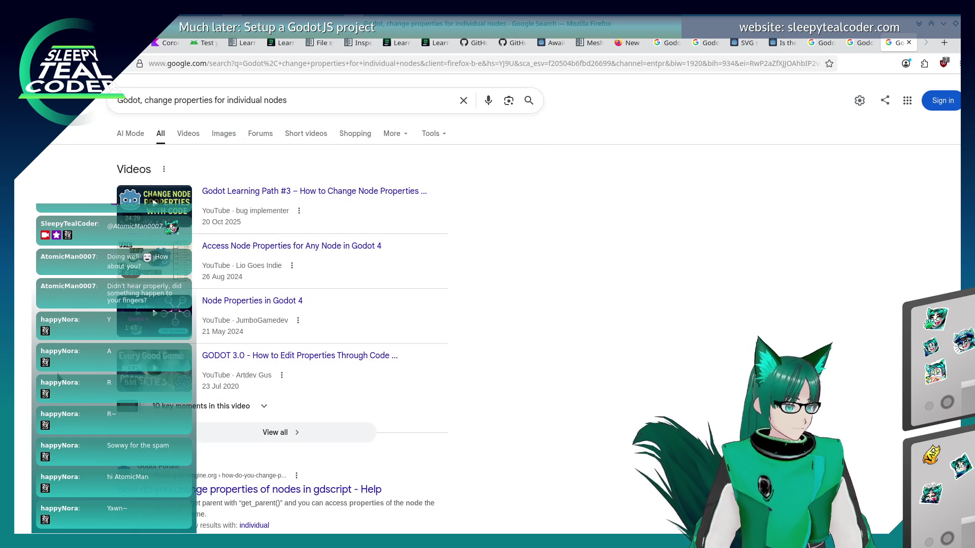
Reword the search to 'Godot, changing node properties updates all of them'
scroll(59, 378, down, 4)
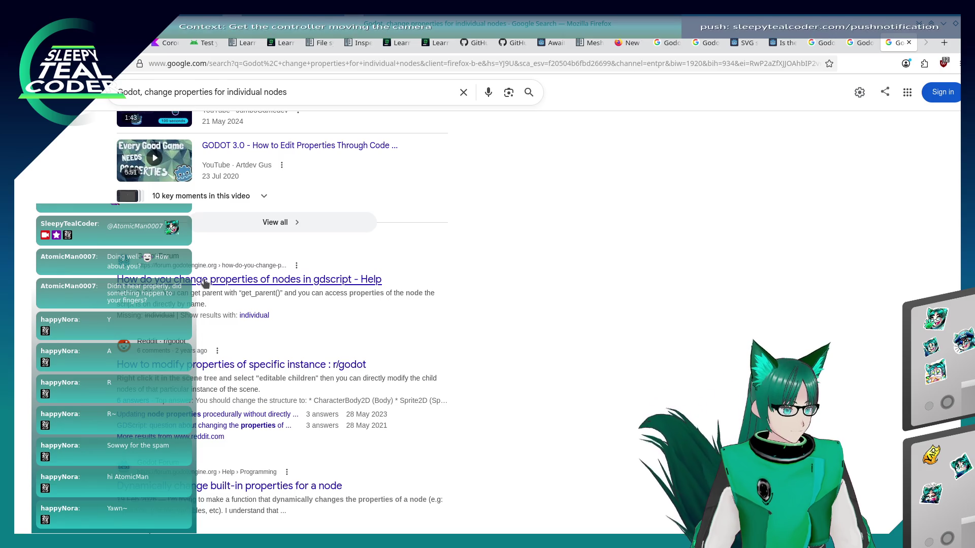
scroll(173, 96, up, 4)
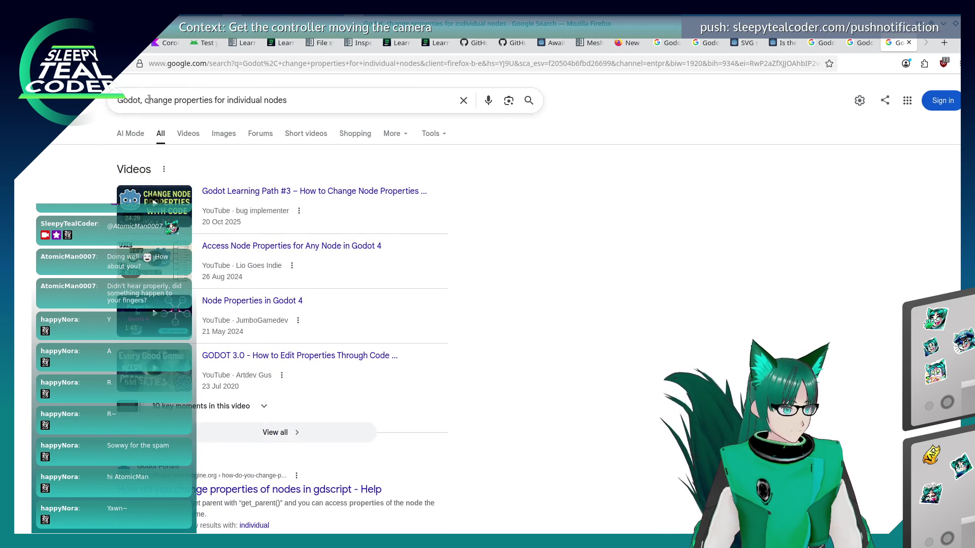
drag(146, 100, 304, 97)
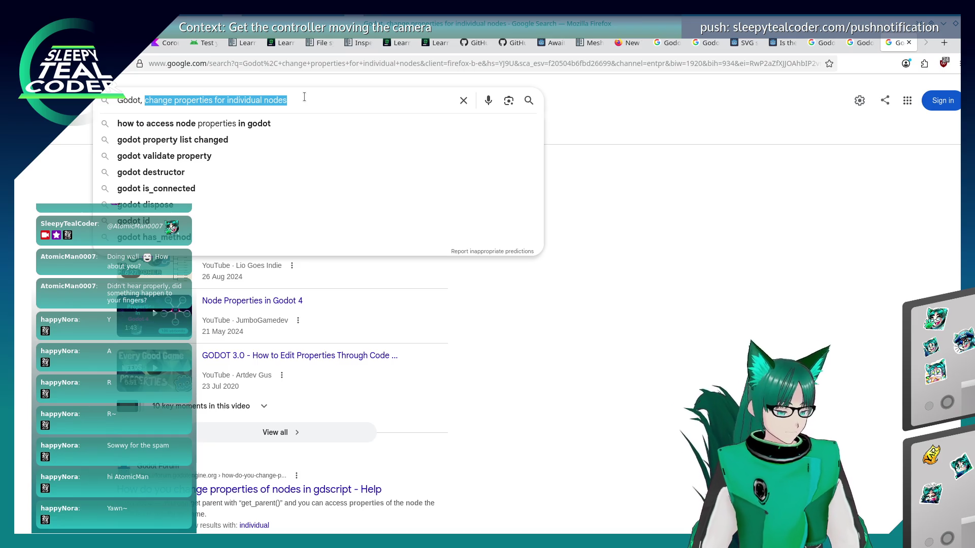
text(changing node properti)
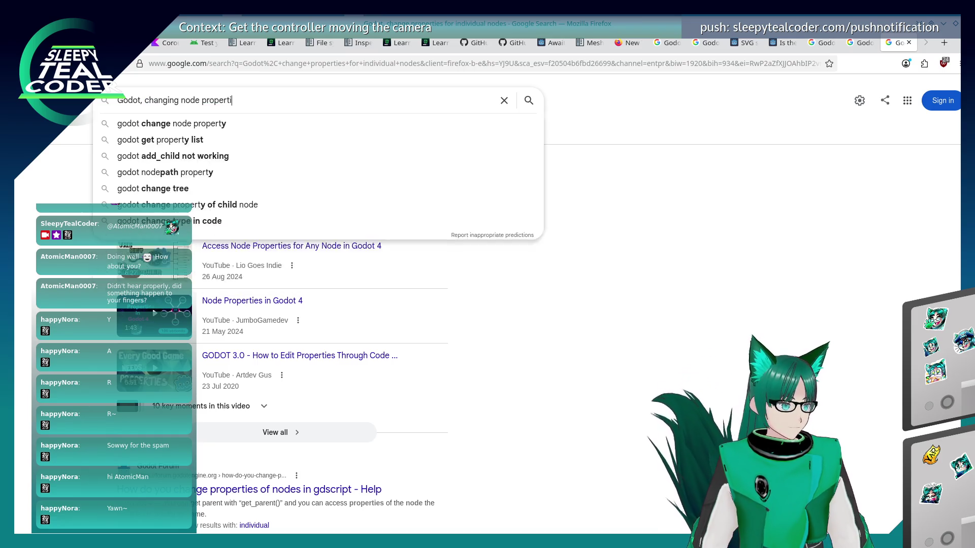
text(es updates all of the)
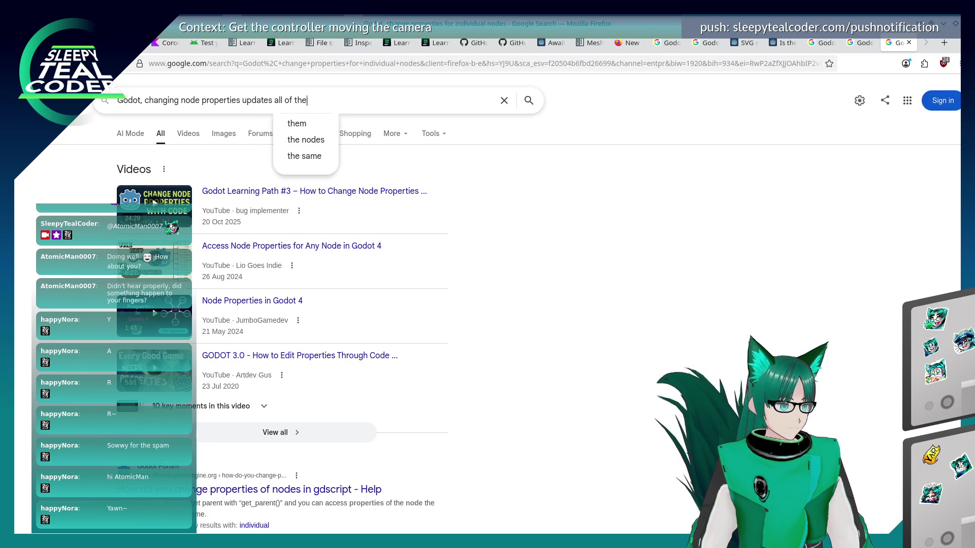
text(m)
key(Return)
scroll(73, 368, down, 3)
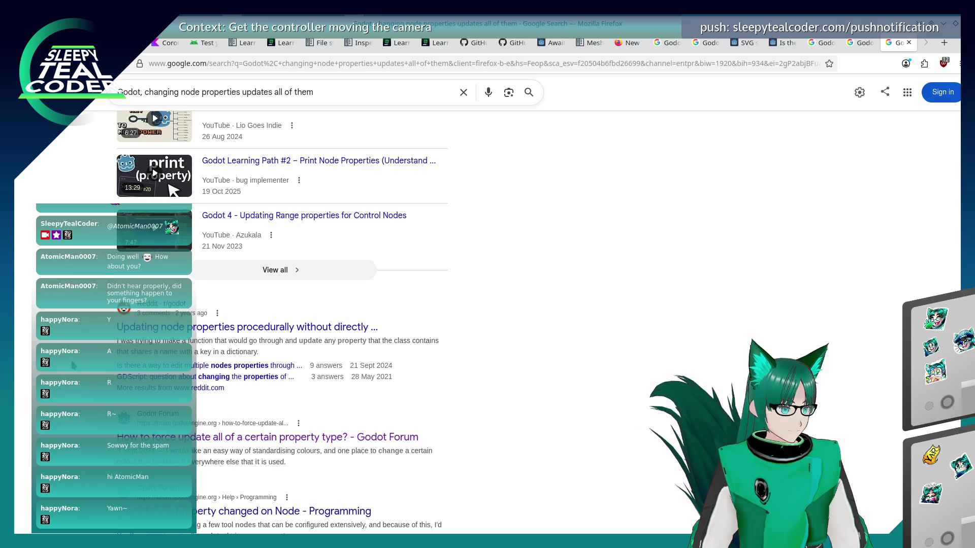
Go to the second results page and open the forum thread on one instantiated node changing all others
scroll(73, 366, down, 2)
scroll(72, 365, down, 2)
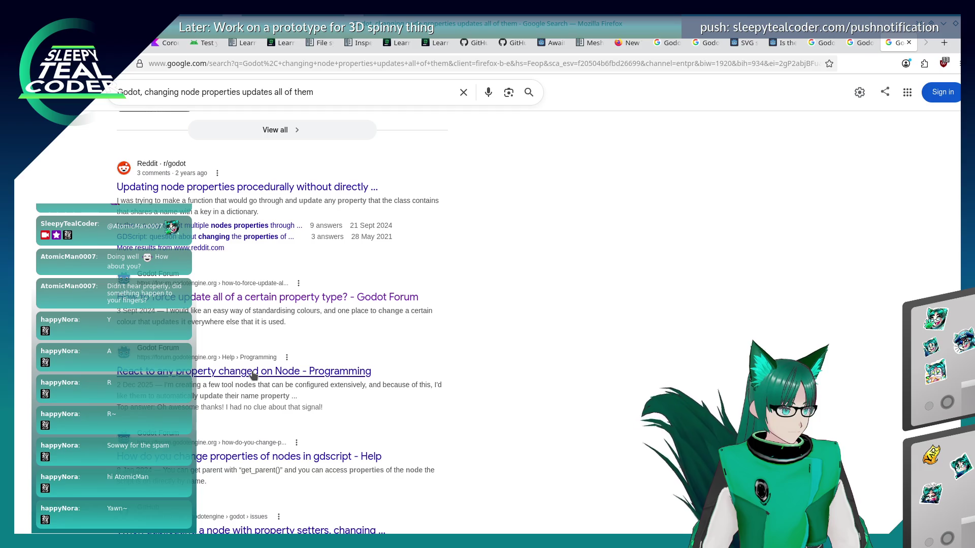
scroll(234, 327, down, 3)
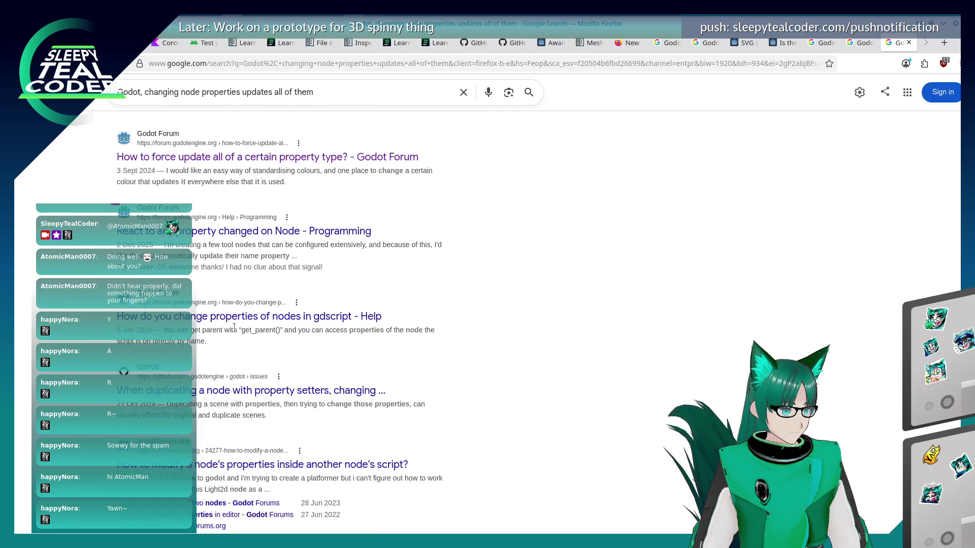
scroll(279, 325, down, 3)
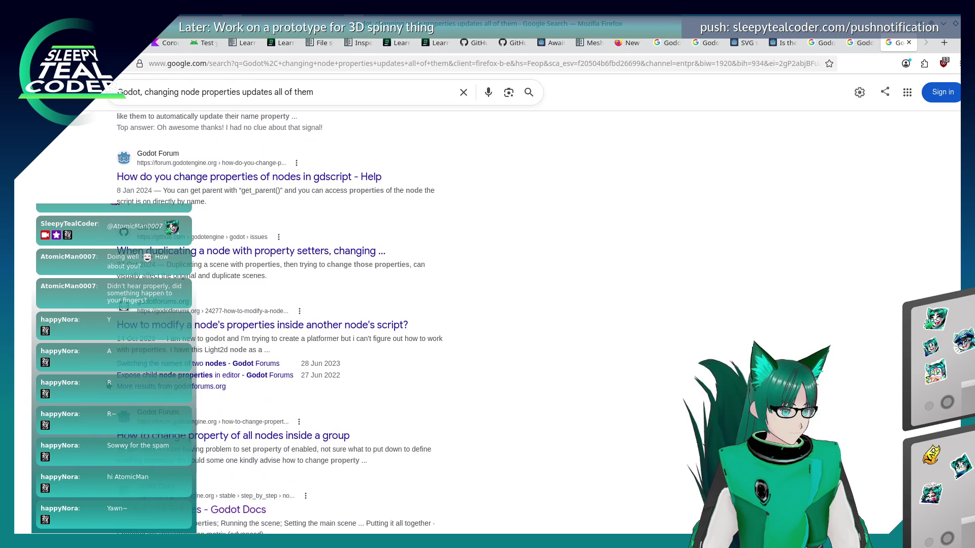
scroll(280, 325, down, 3)
scroll(109, 386, down, 6)
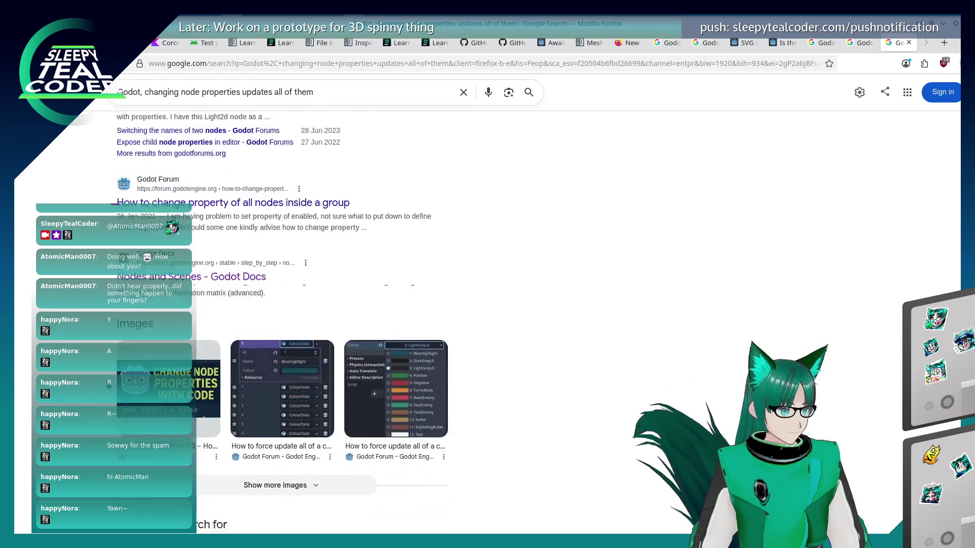
scroll(109, 386, up, 12)
scroll(110, 386, up, 6)
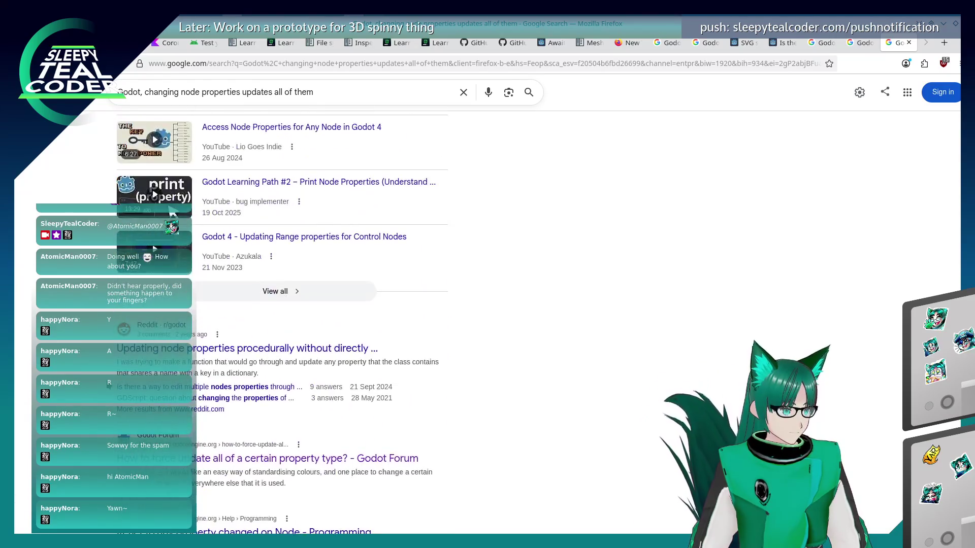
scroll(109, 386, down, 3)
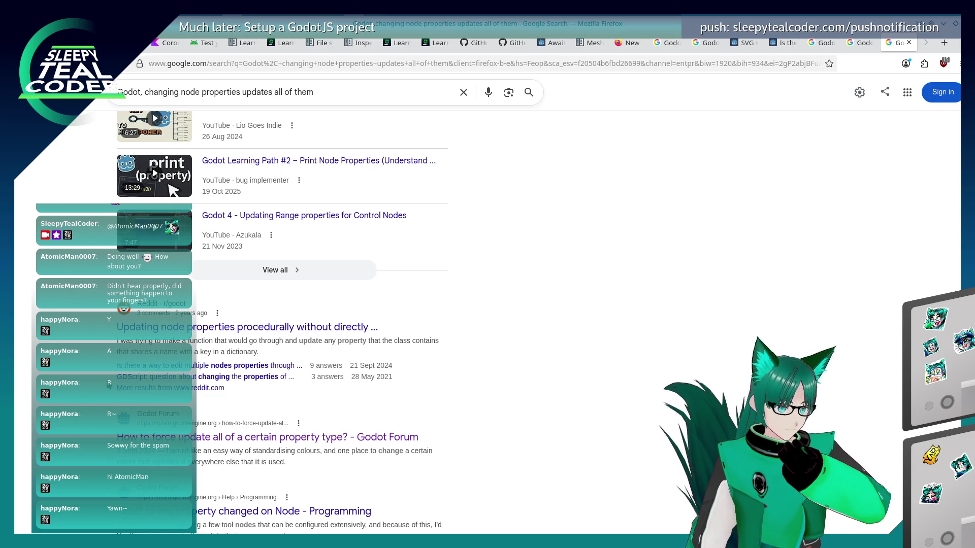
scroll(109, 386, down, 18)
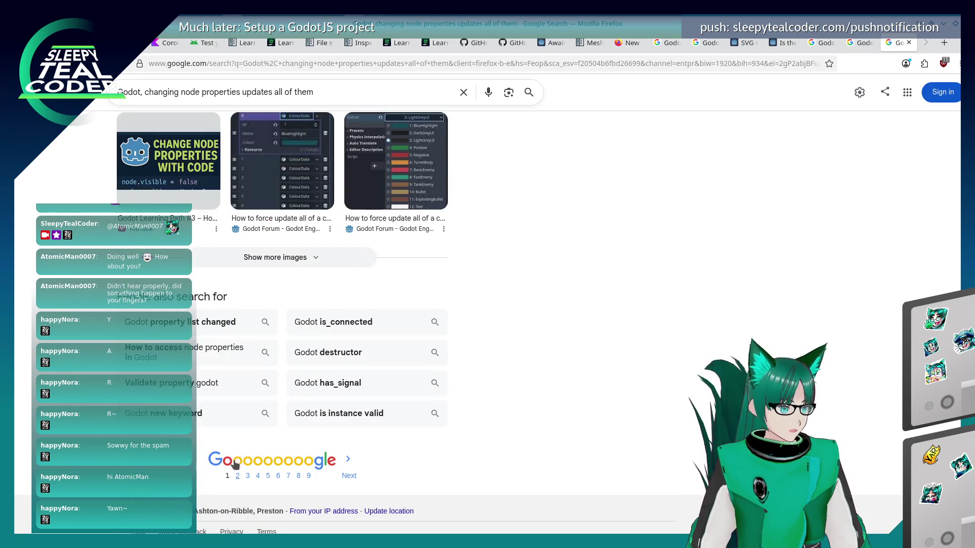
click(237, 468)
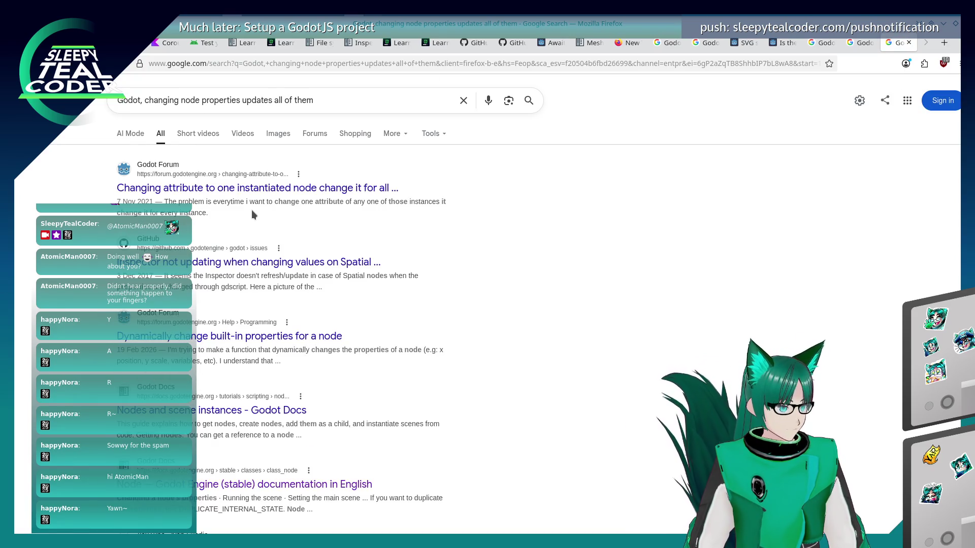
click(259, 193)
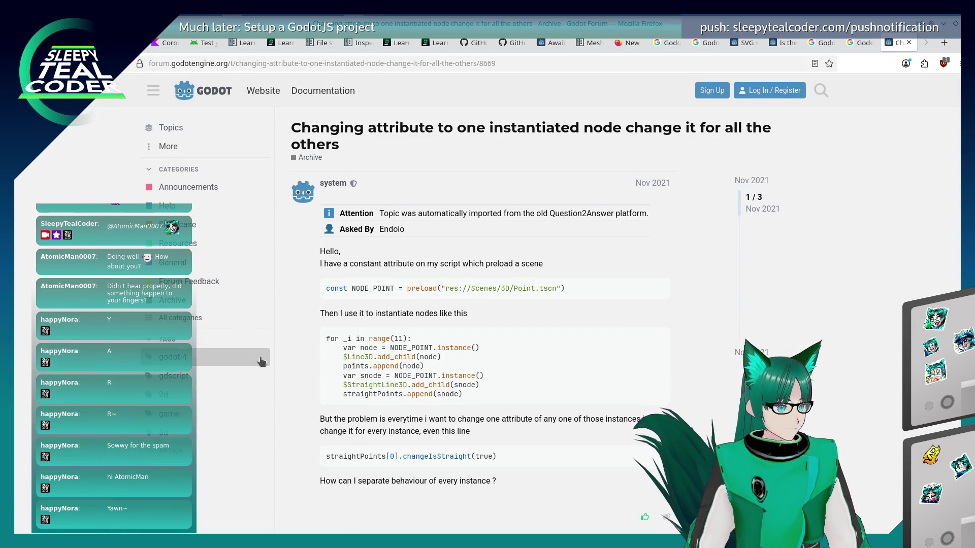
Read the thread's answer about making resources local to scene, then leave Firefox
scroll(290, 367, down, 6)
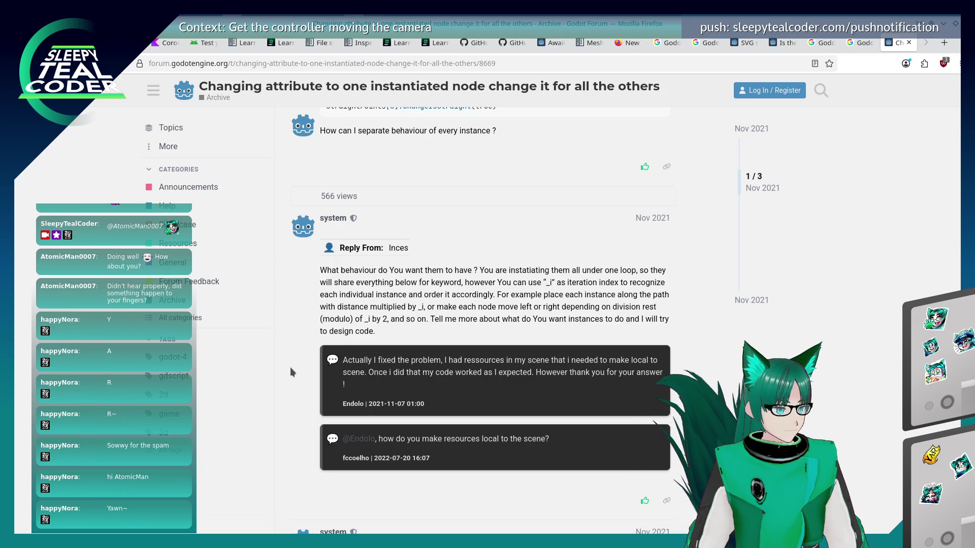
scroll(290, 367, down, 4)
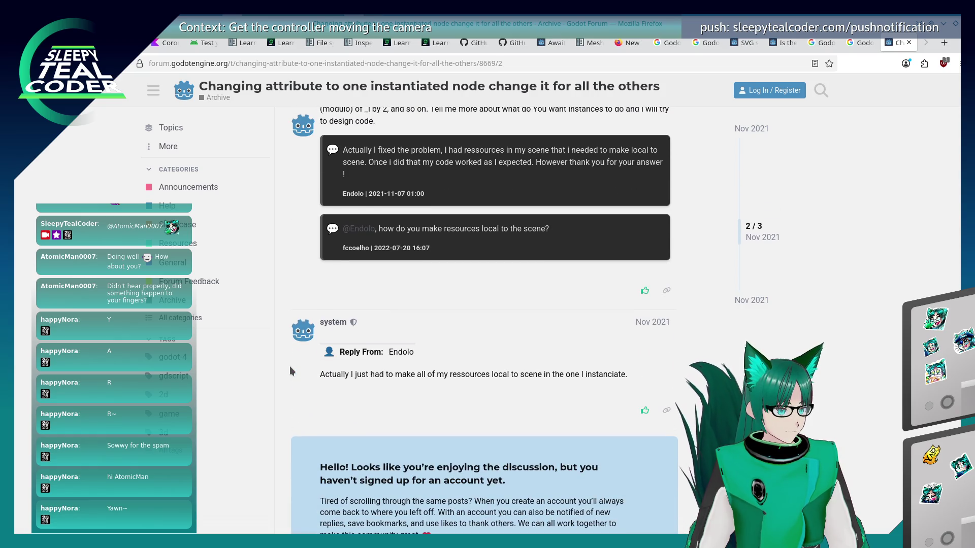
scroll(290, 367, up, 4)
scroll(291, 368, up, 1)
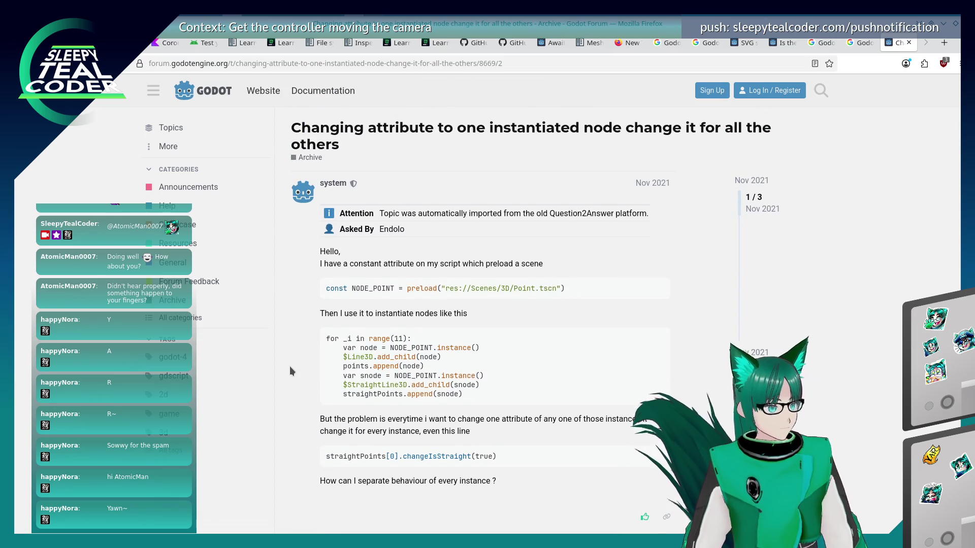
key(alt+Tab)
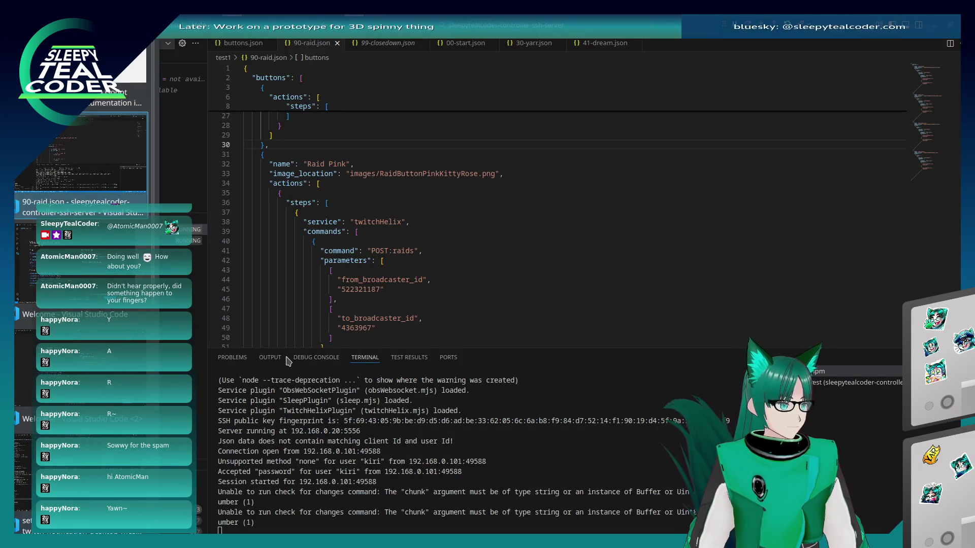
Open the main scene and inspect the UI node and the Main node's Chat Message resource
key(alt+Tab)
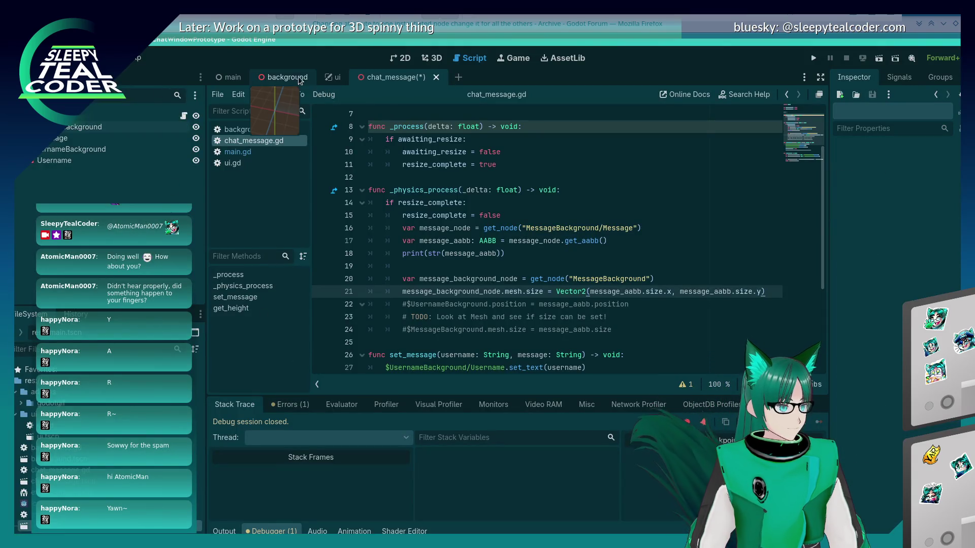
click(232, 77)
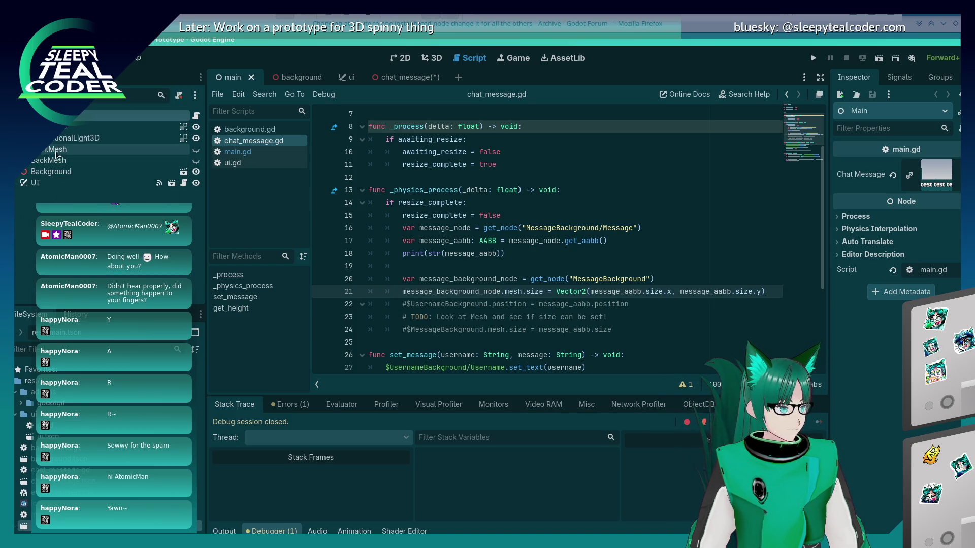
click(79, 182)
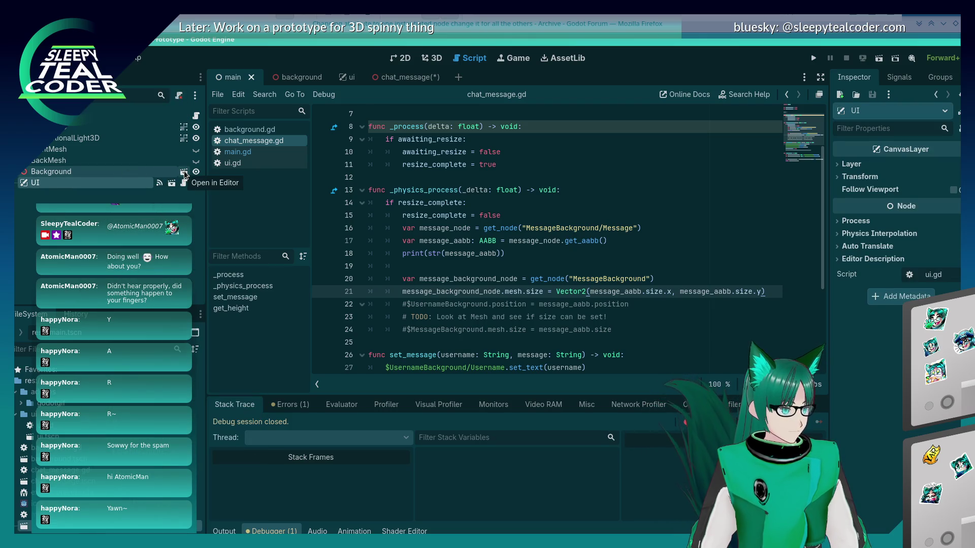
click(84, 278)
click(127, 115)
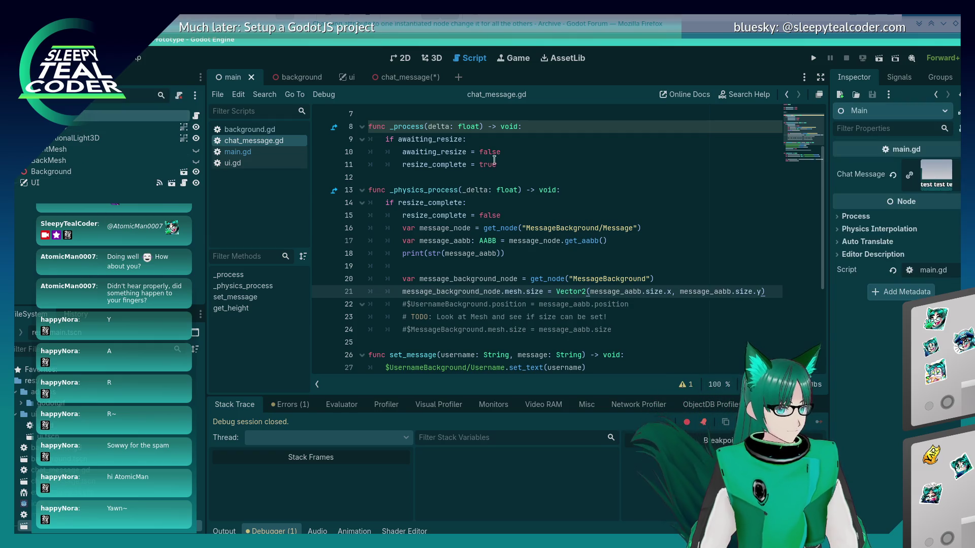
click(958, 174)
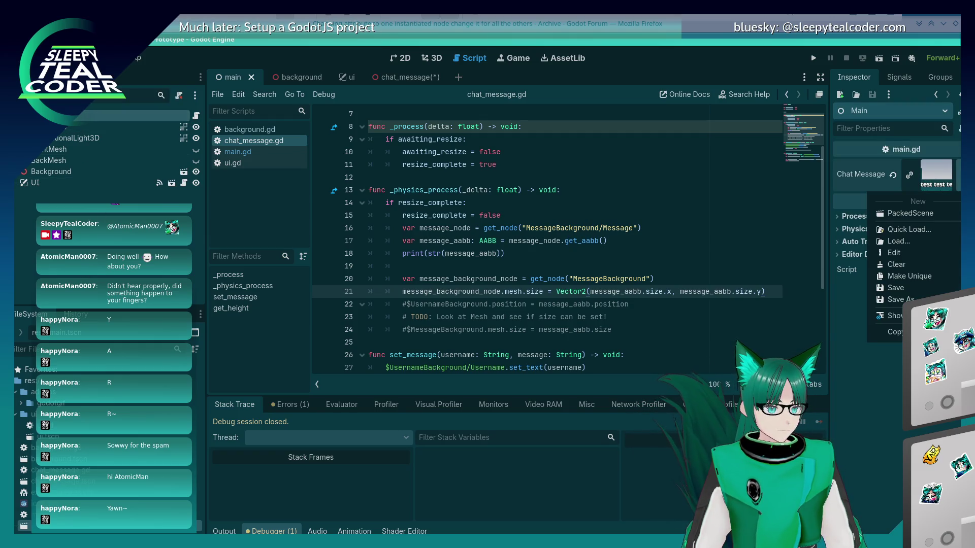
key(Escape)
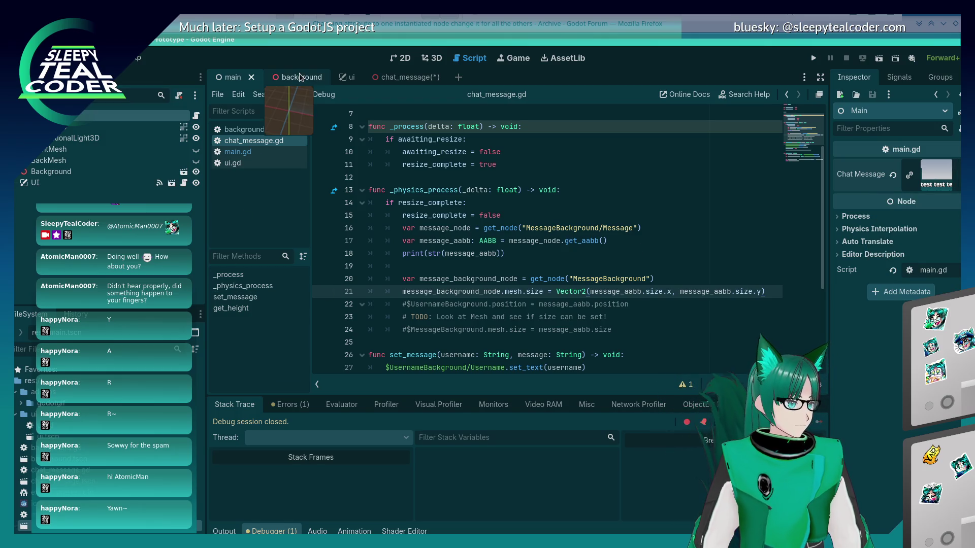
Open main.gd and review Main's Process settings, leaving the process mode at Inherit
scroll(508, 229, down, 4)
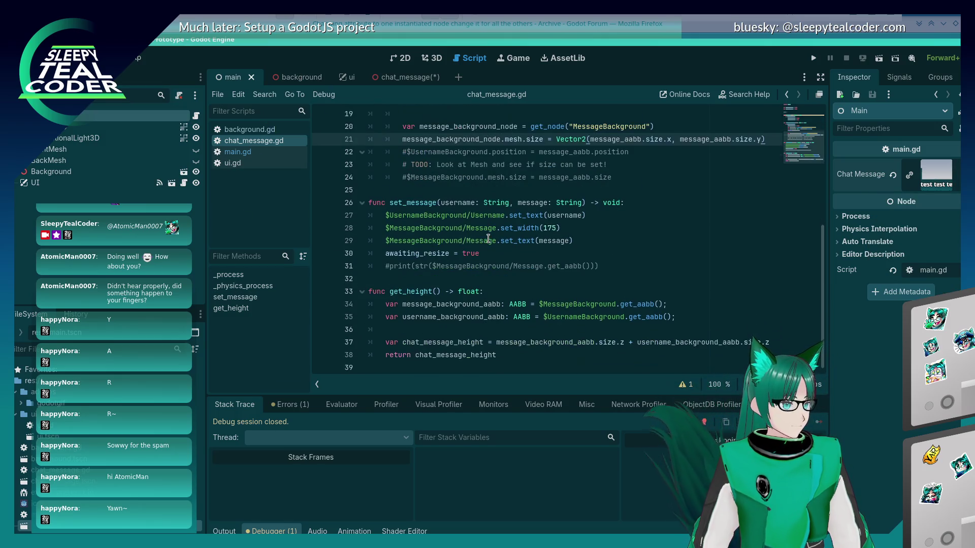
click(237, 152)
scroll(479, 226, down, 8)
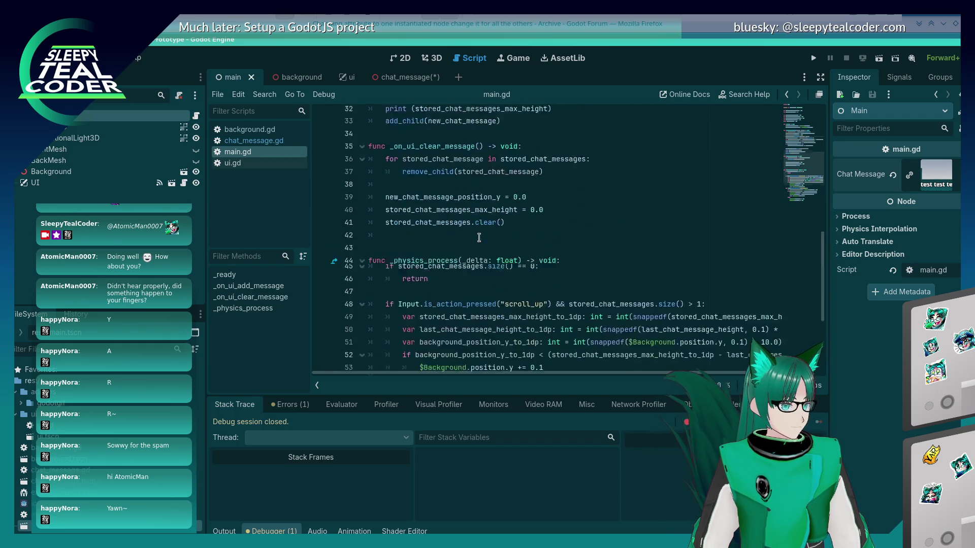
scroll(479, 234, up, 5)
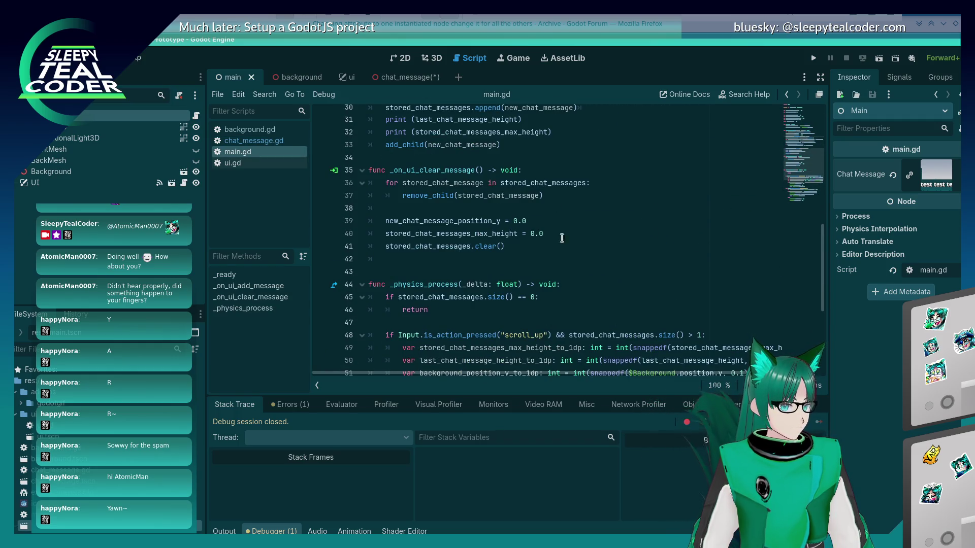
click(839, 253)
click(837, 246)
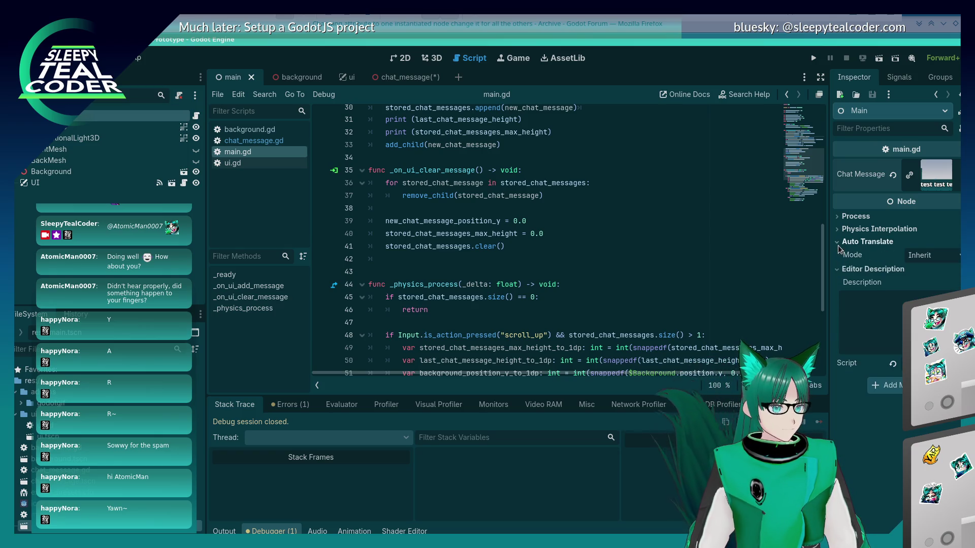
click(839, 229)
click(840, 217)
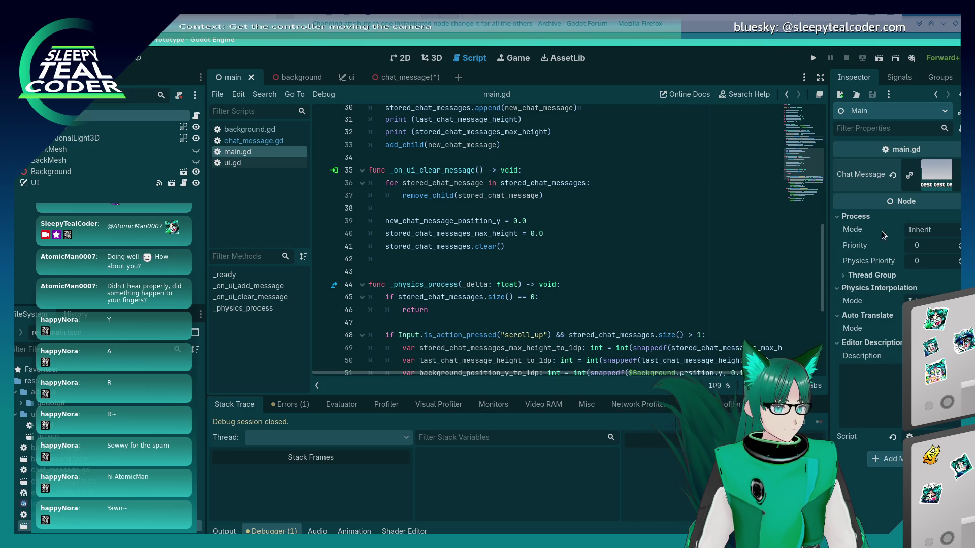
click(936, 228)
click(936, 228)
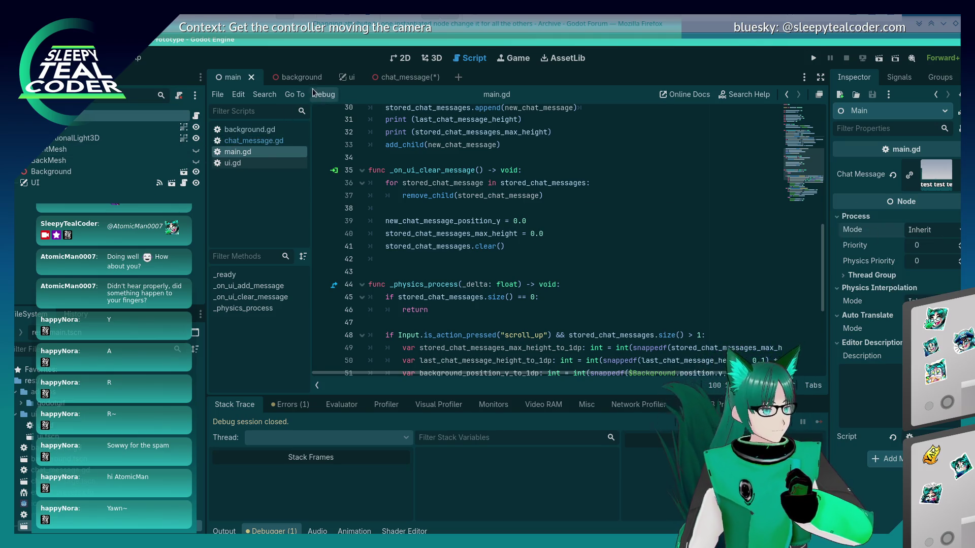
Switch to the chat_message scene, save it, and open chat_message.gd
click(398, 79)
click(547, 272)
scroll(547, 278, up, 2)
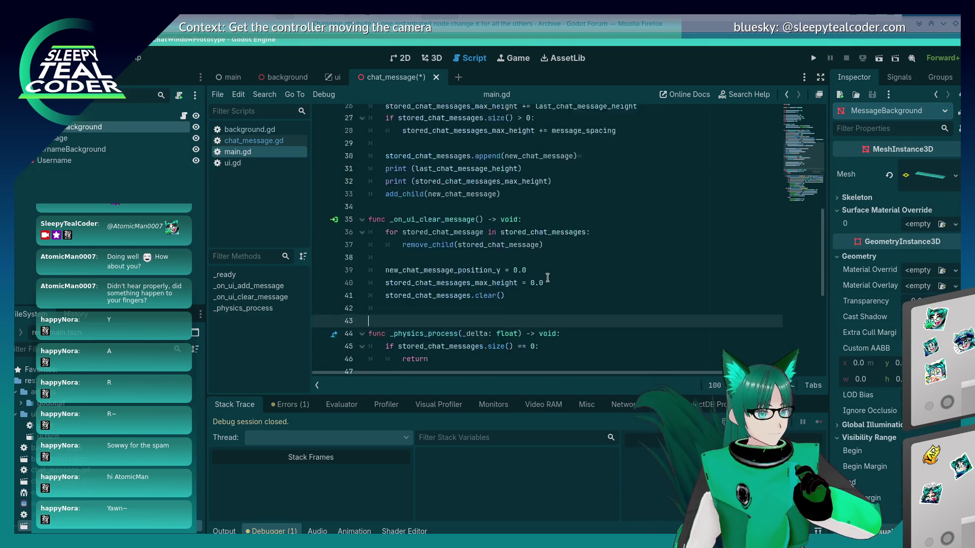
scroll(547, 278, up, 2)
click(551, 247)
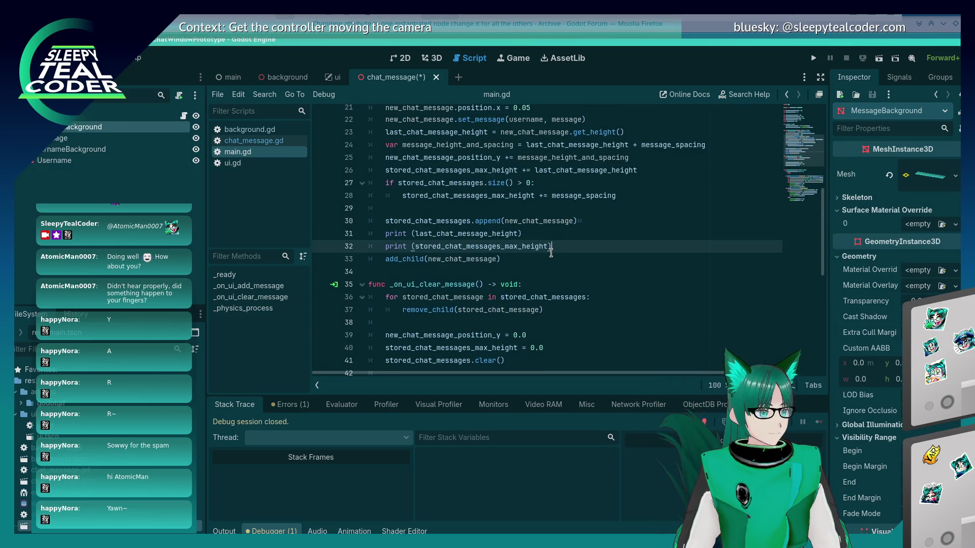
key(ctrl+s)
scroll(551, 253, up, 6)
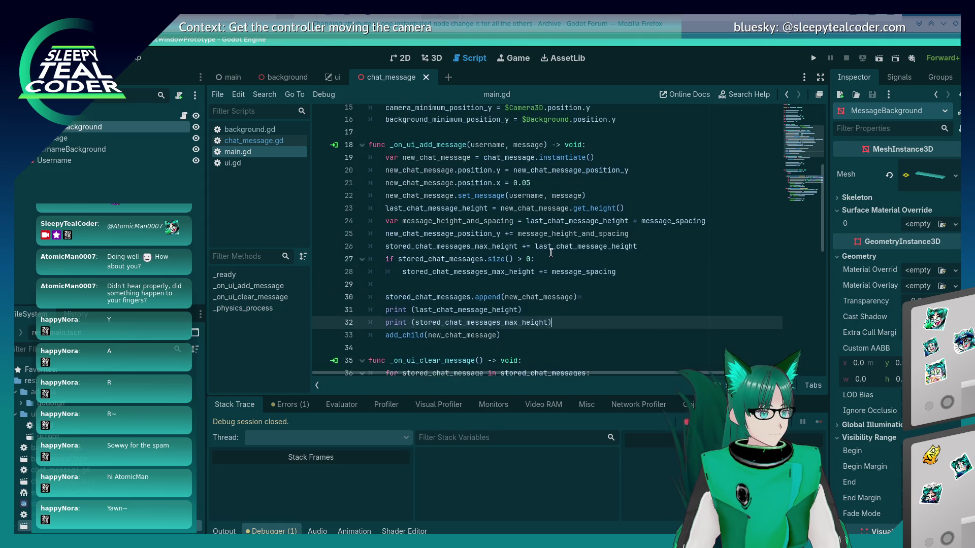
scroll(551, 252, down, 14)
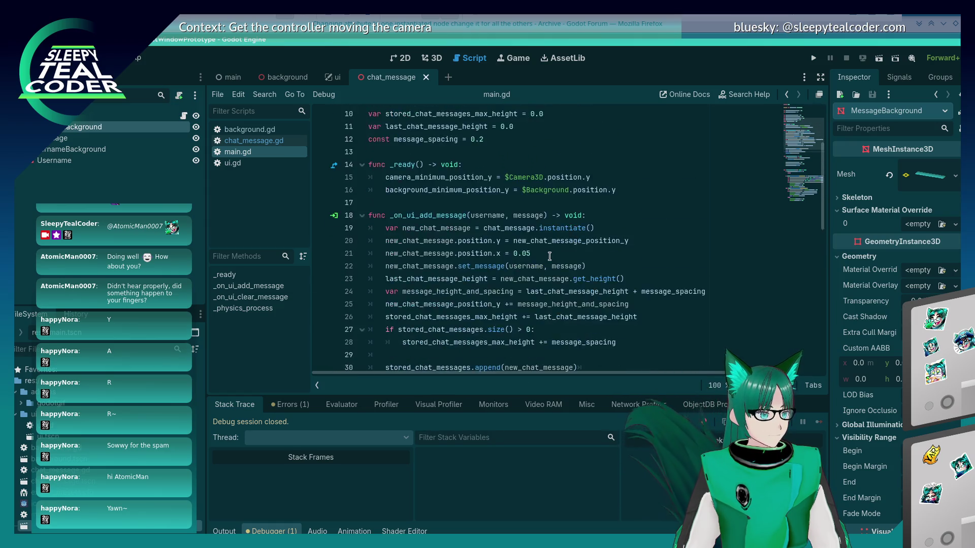
click(254, 141)
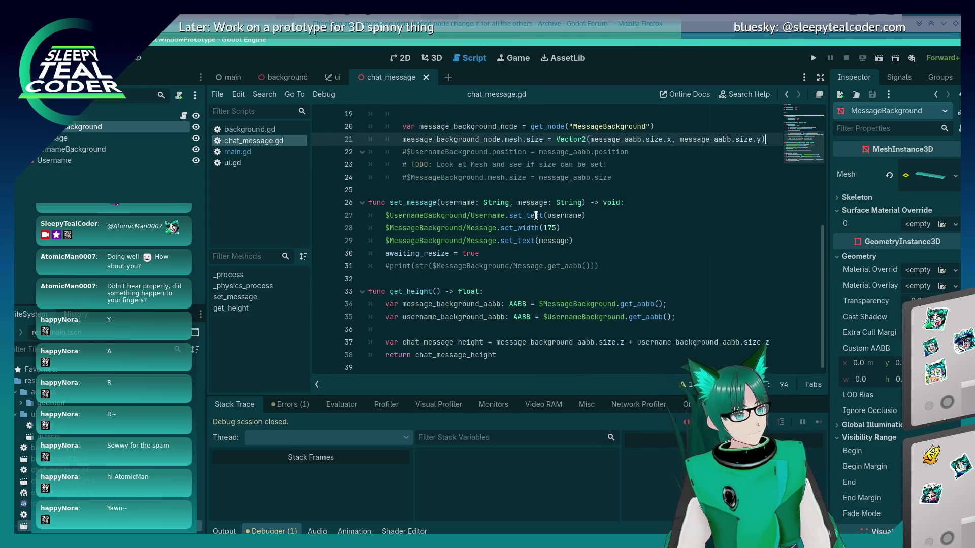
Move the mesh resize line from _physics_process into set_message after set_text(message)
mouse_move(536, 216)
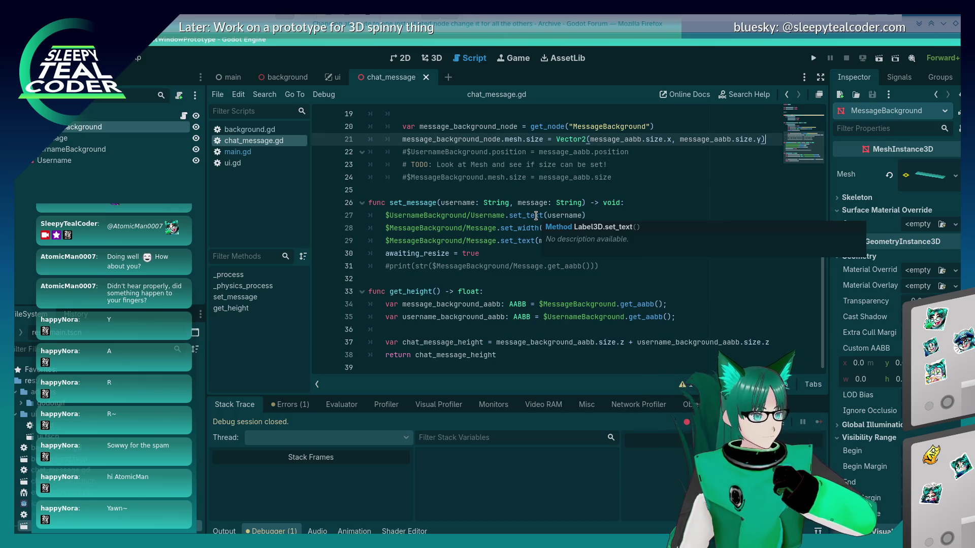
key(Home)
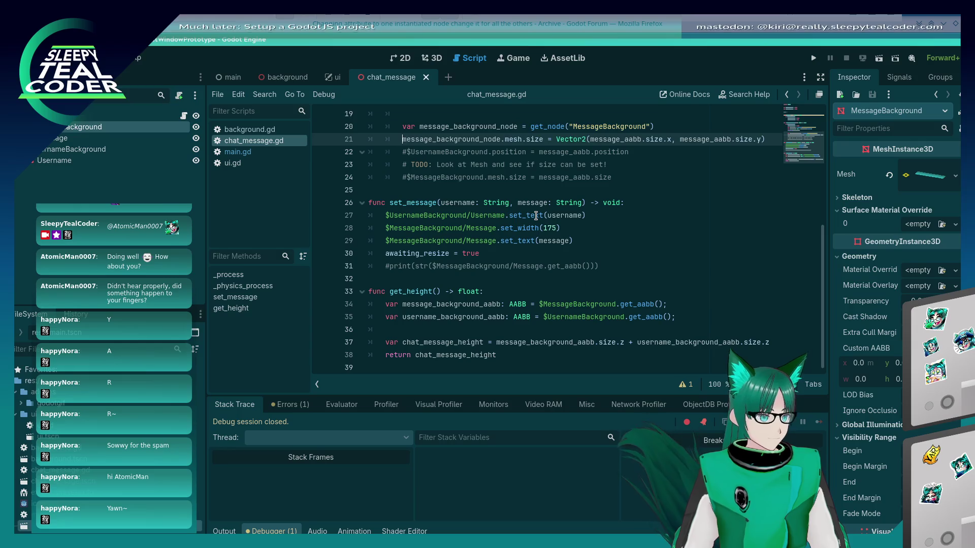
key(shift+End)
key(Delete)
key(Down)
click(536, 216)
key(Down)
key(Down)
key(End)
key(Return)
key(ctrl+v)
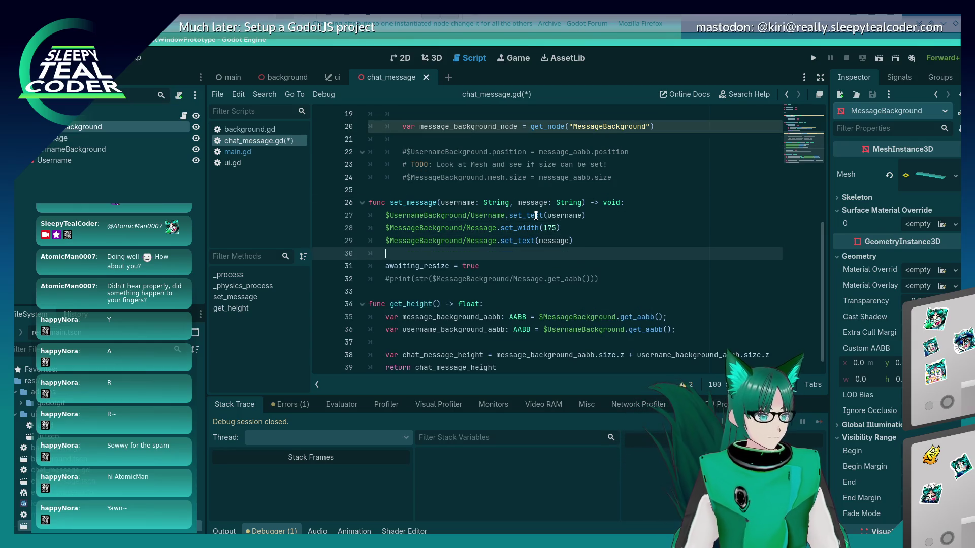
key(Up)
key(Up)
key(Up)
key(Up)
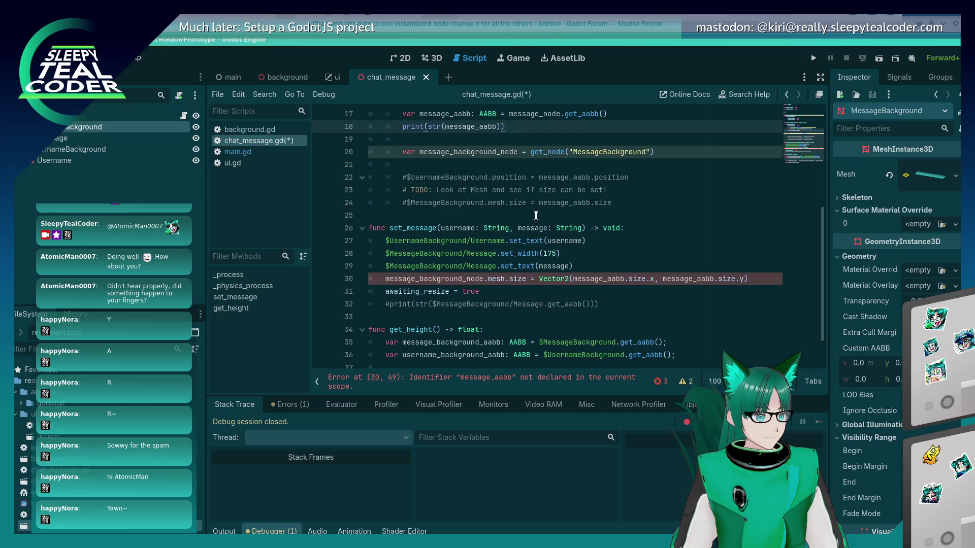
Move the message_background_node lookup line above the resize line in set_message
key(Home)
key(shift+End)
key(Delete)
key(Down)
key(Down)
key(Down)
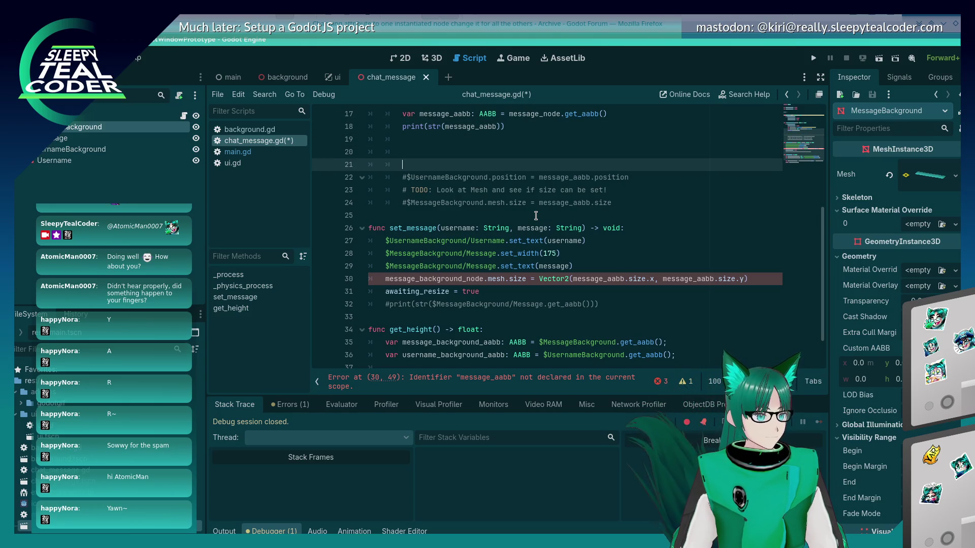
key(End)
key(Return)
text(var message_background_node = get_node("MessageBackground"))
key(Up)
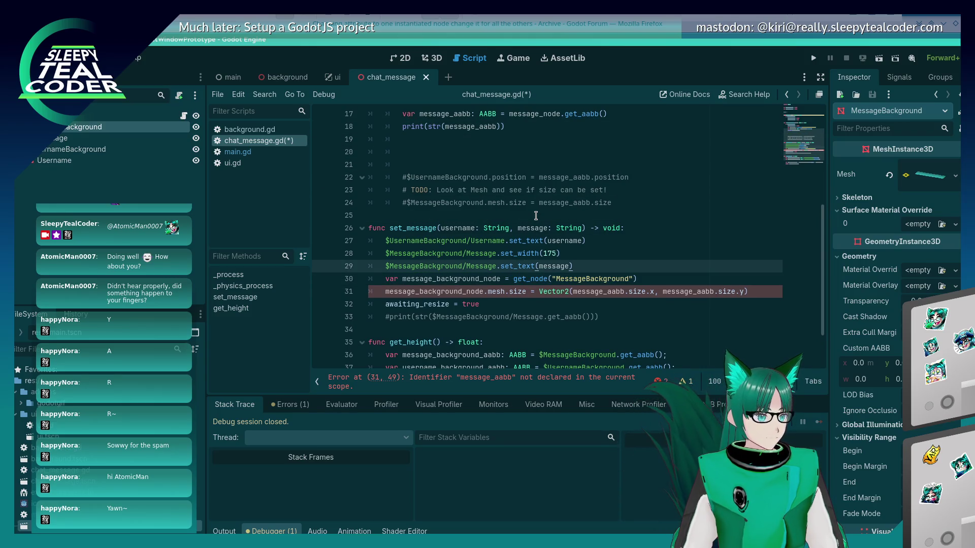
Move the message_node and message_aabb lines into set_message and save chat_message.gd
key(Up)
key(Up)
key(Up)
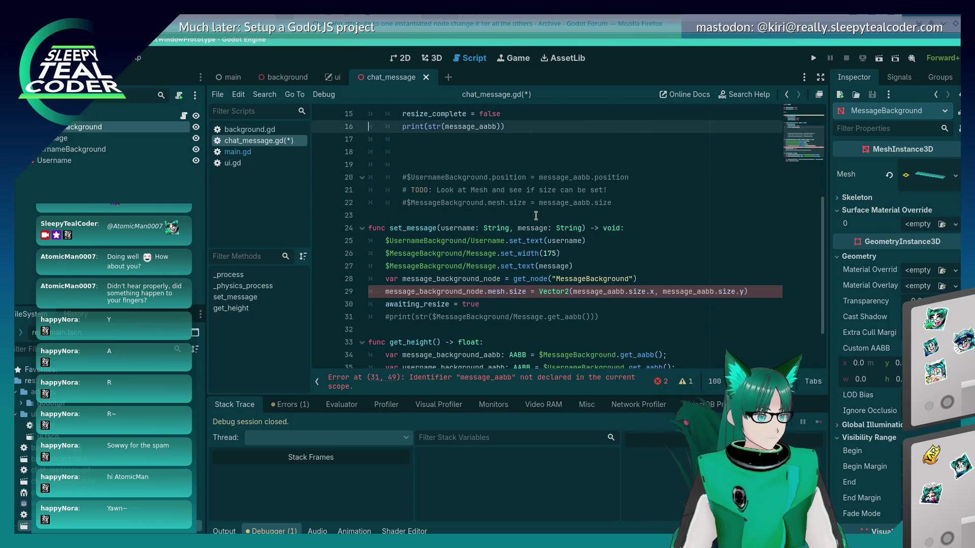
key(Down)
key(Down)
key(Down)
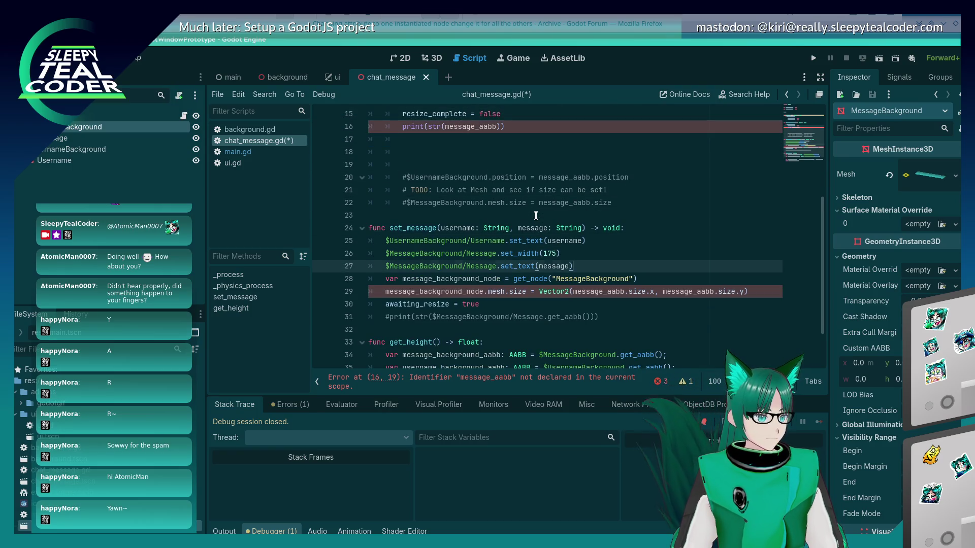
key(Return)
text(var message_node = get_node("MessageBackground/Message") 		var message_aabb: AABB = message_node.get_aabb())
key(Up)
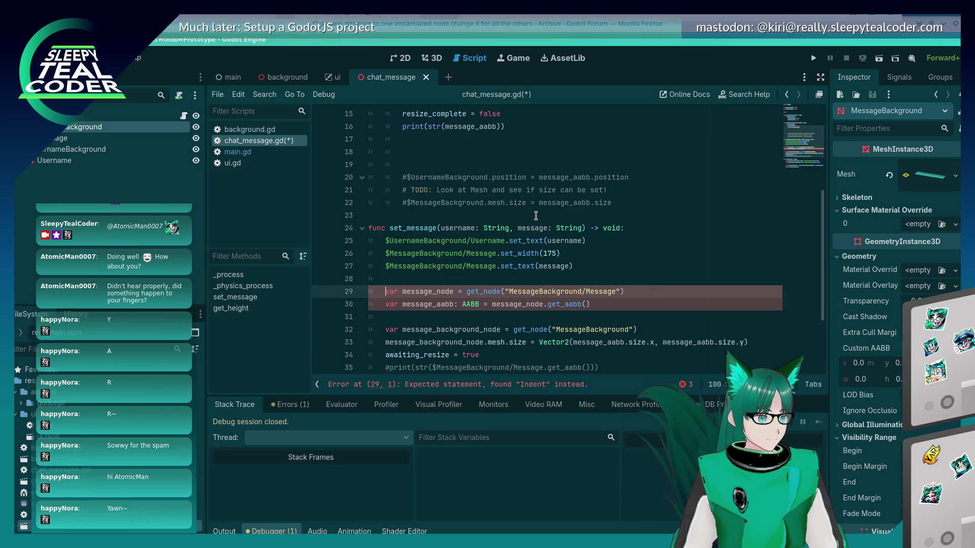
key(ctrl+s)
Move print(str(message_aabb)) under the get_aabb() line and remove the leftover blank lines
key(Up)
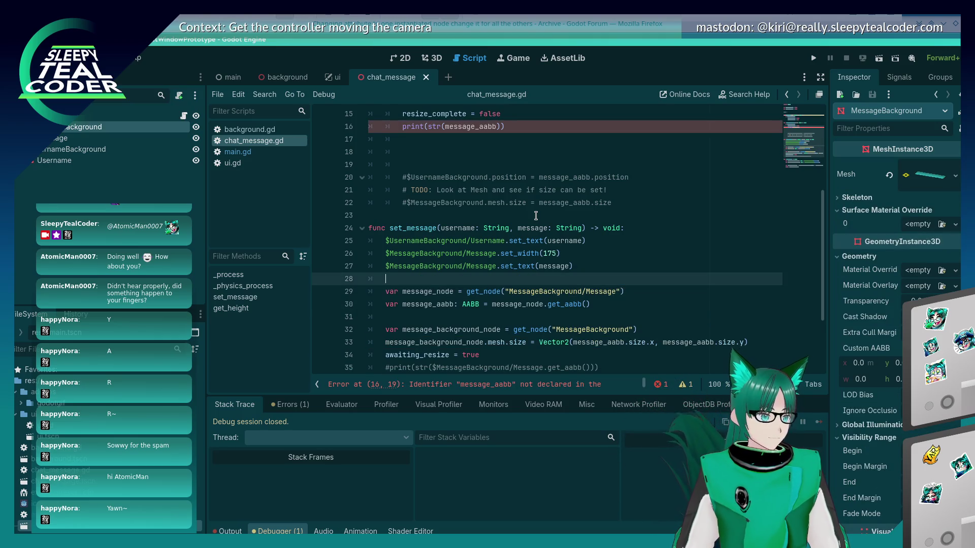
key(Up)
key(Up)
key(Up)
key(shift+End)
key(shift+Home)
key(BackSpace)
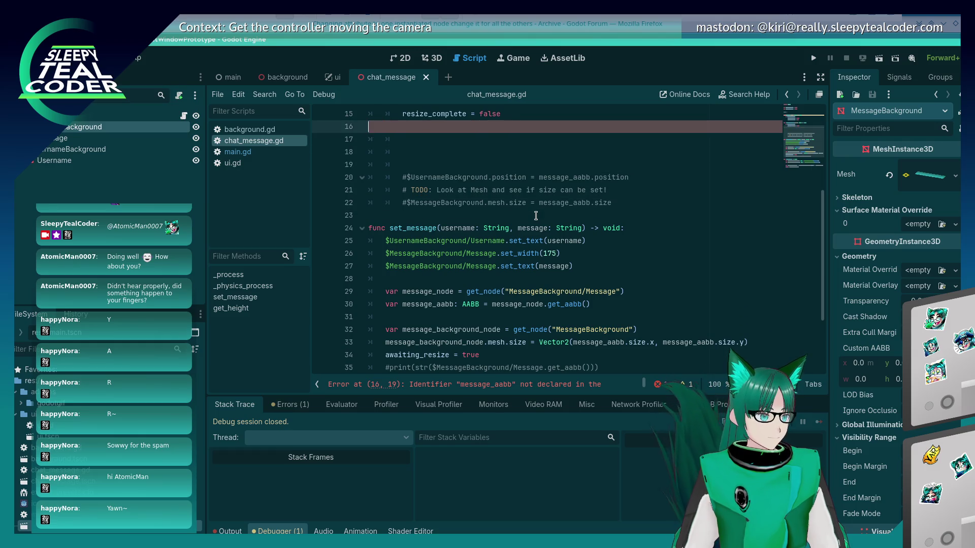
key(ctrl+shift+k)
key(ctrl+shift+k)
key(ctrl+shift+k)
key(Up)
key(End)
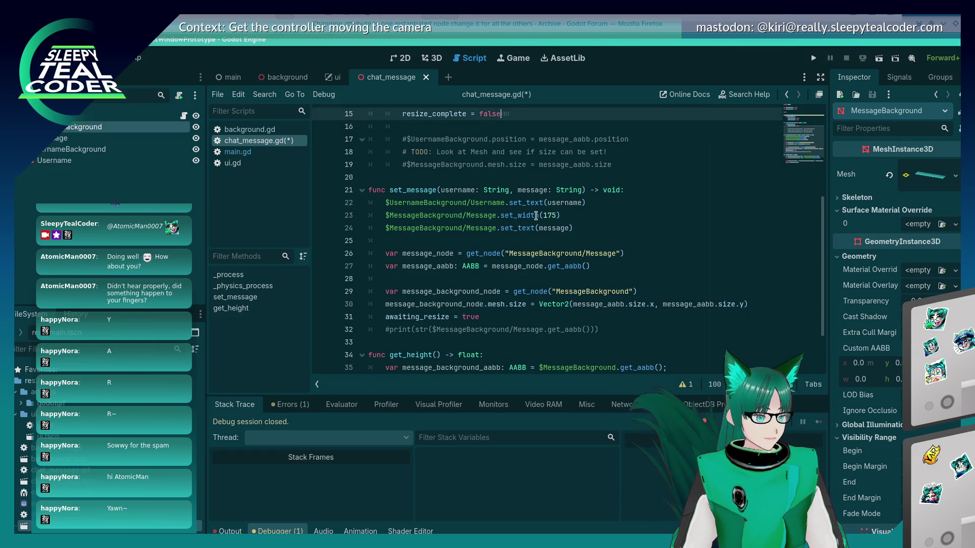
key(Down)
key(Down)
key(Down)
key(End)
key(Return)
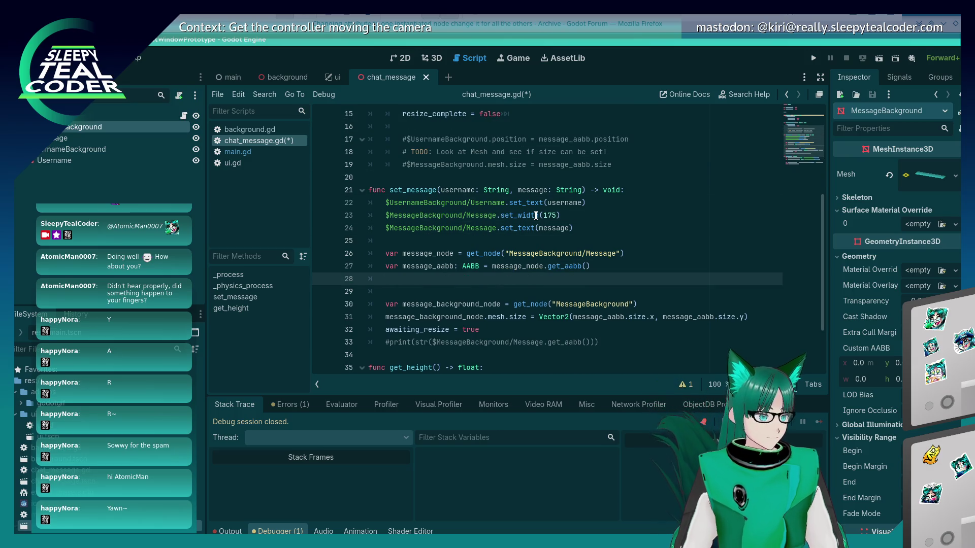
key(Return)
text(print(str(message_aabb)))
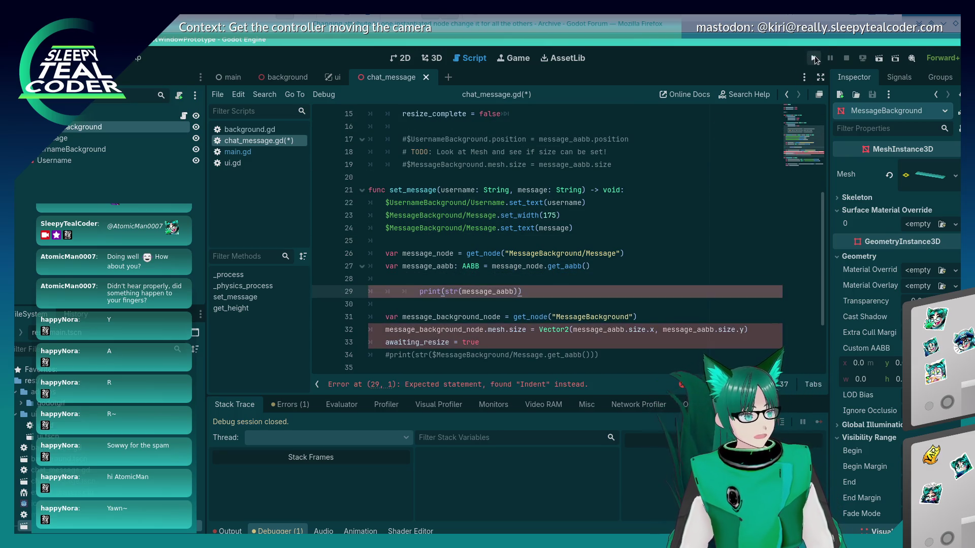
Run the project, unindent the print line, and resume the paused game
click(814, 59)
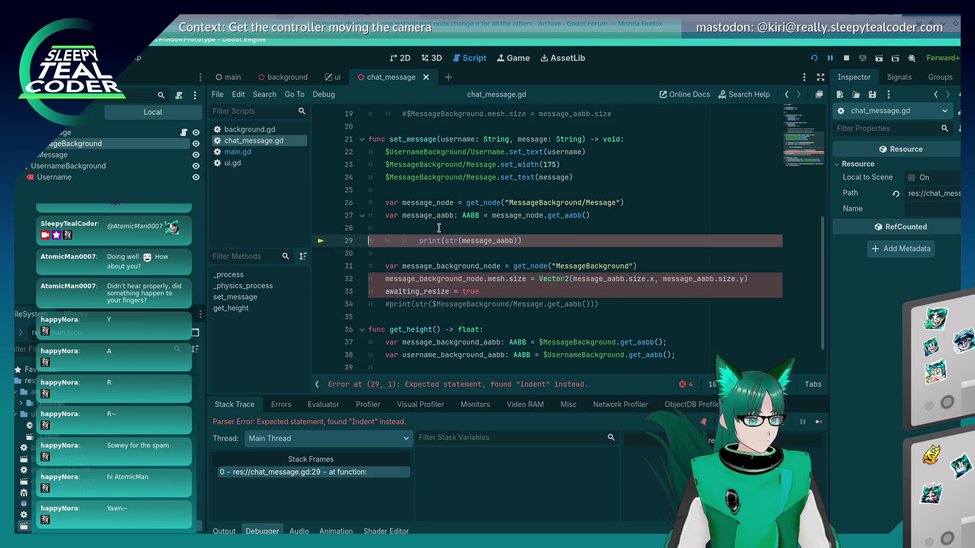
click(420, 241)
key(BackSpace)
key(BackSpace)
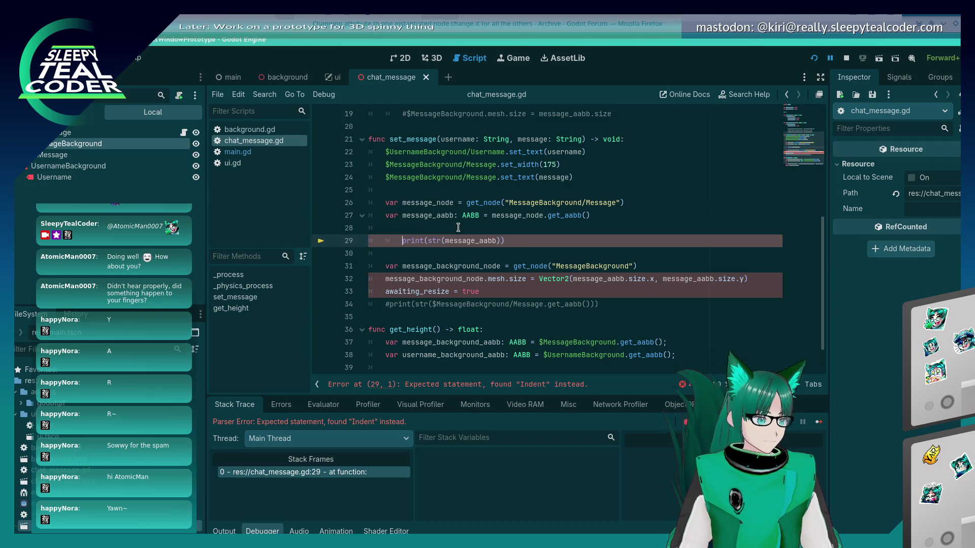
click(819, 422)
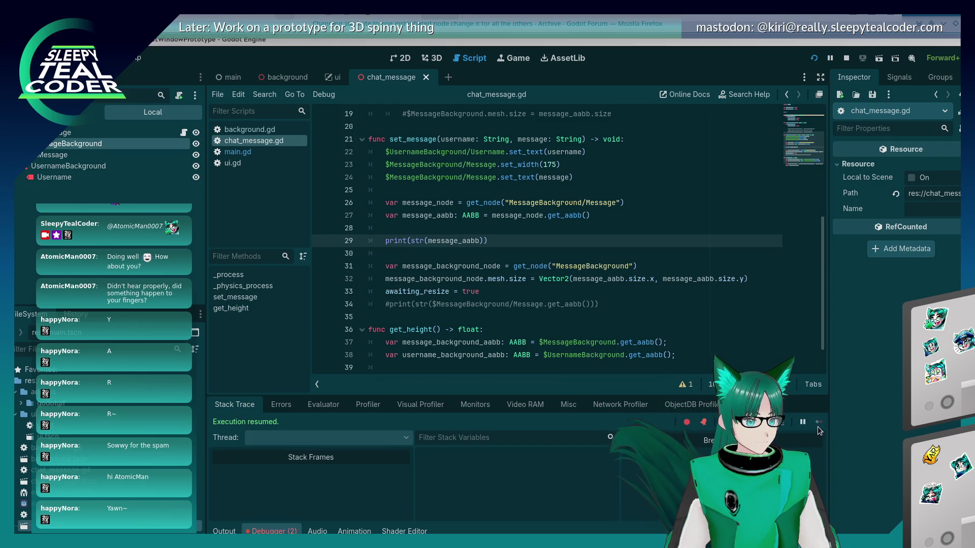
Post three TestMcTest messages and one long 'Mooo…' message, then stop the game
click(589, 160)
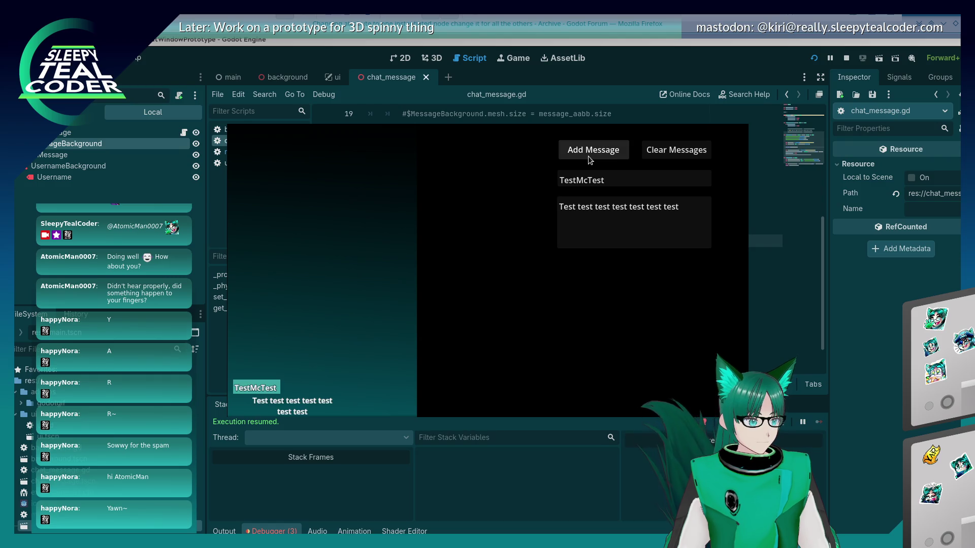
click(589, 160)
click(589, 160)
click(589, 161)
click(589, 160)
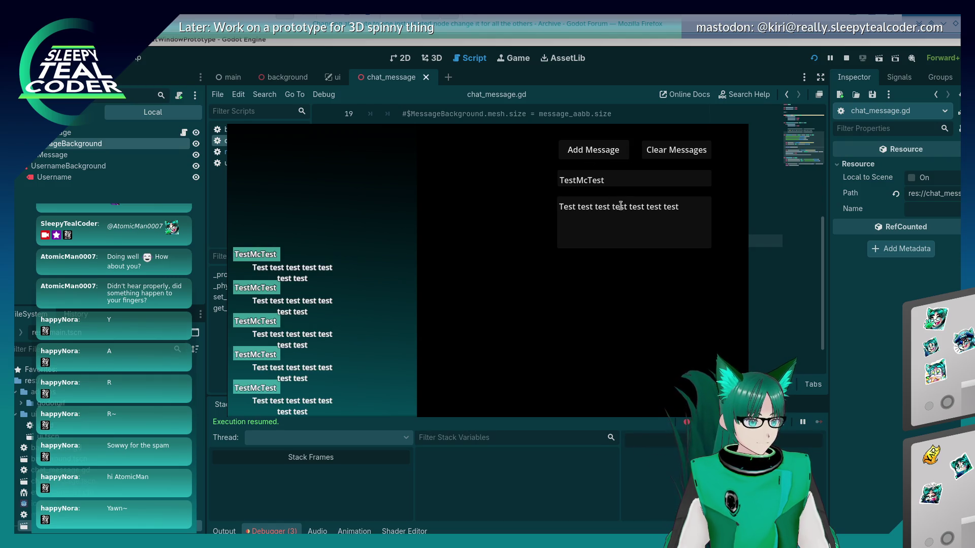
drag(679, 208, 487, 192)
text(Mo)
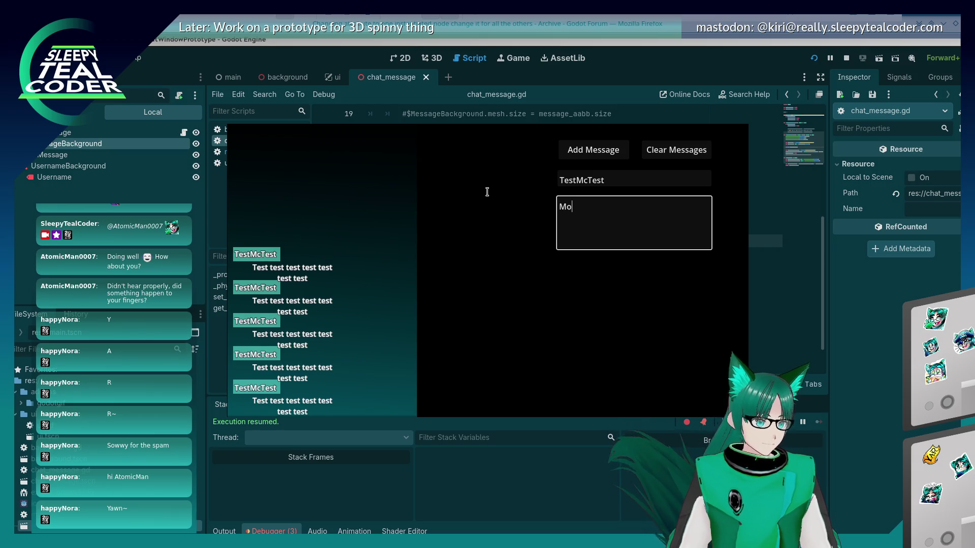
text(ooooooooooooooooooooooooooooooooooooo)
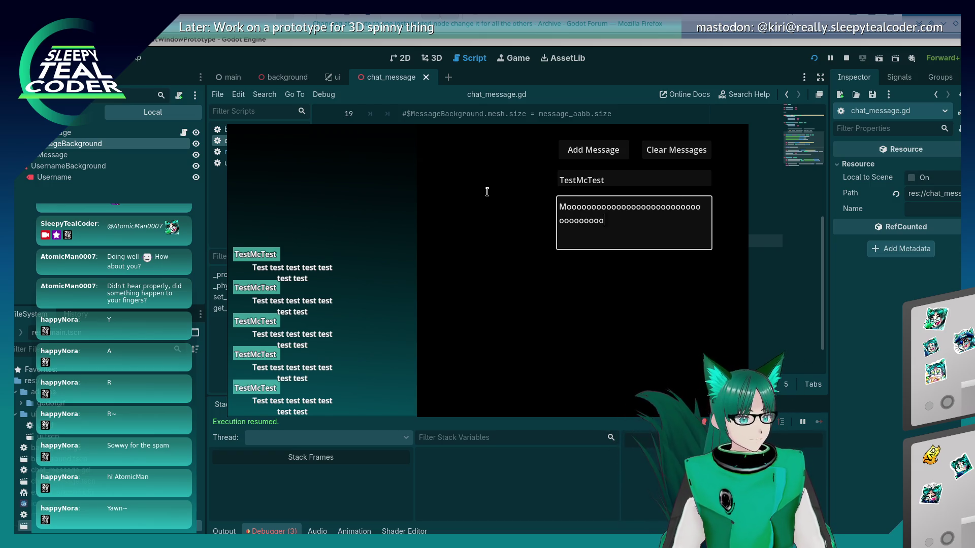
text(ooooooooooooooooooooooooooooooooooooo)
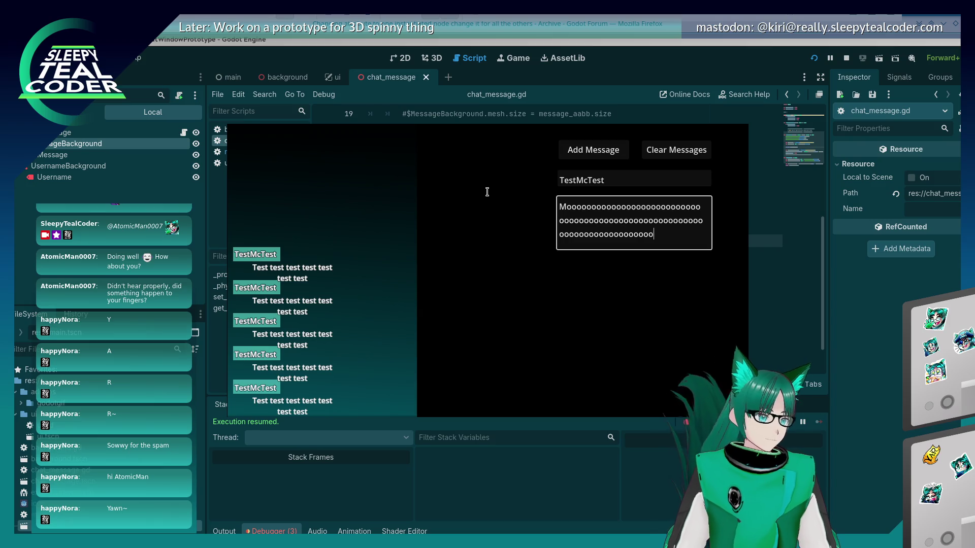
click(570, 157)
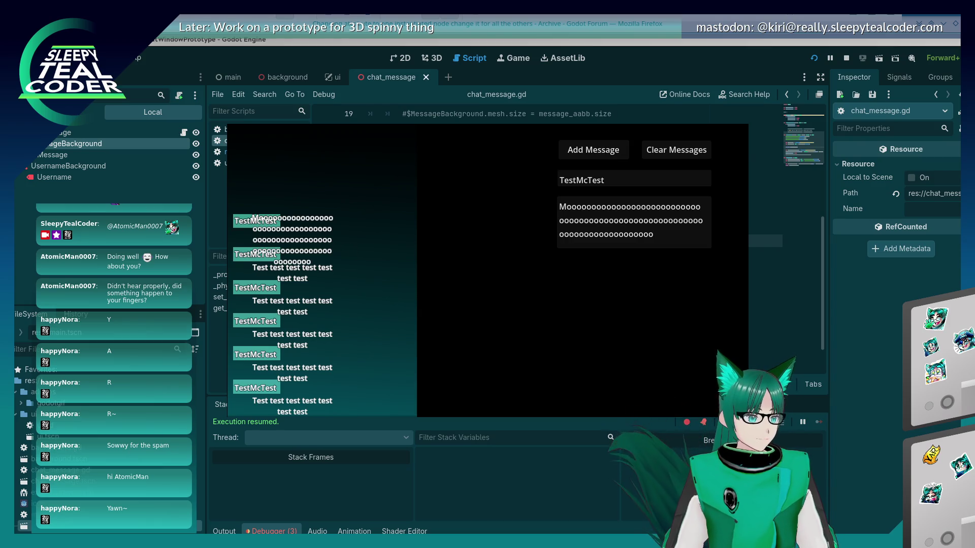
key(F8)
click(224, 531)
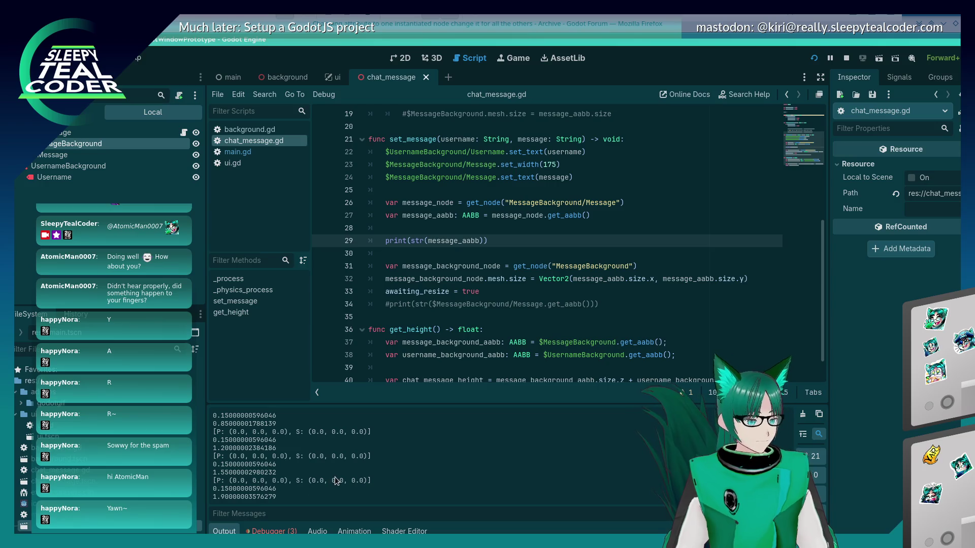
Paste the print line into the resize_complete branch of _physics_process
scroll(492, 301, up, 3)
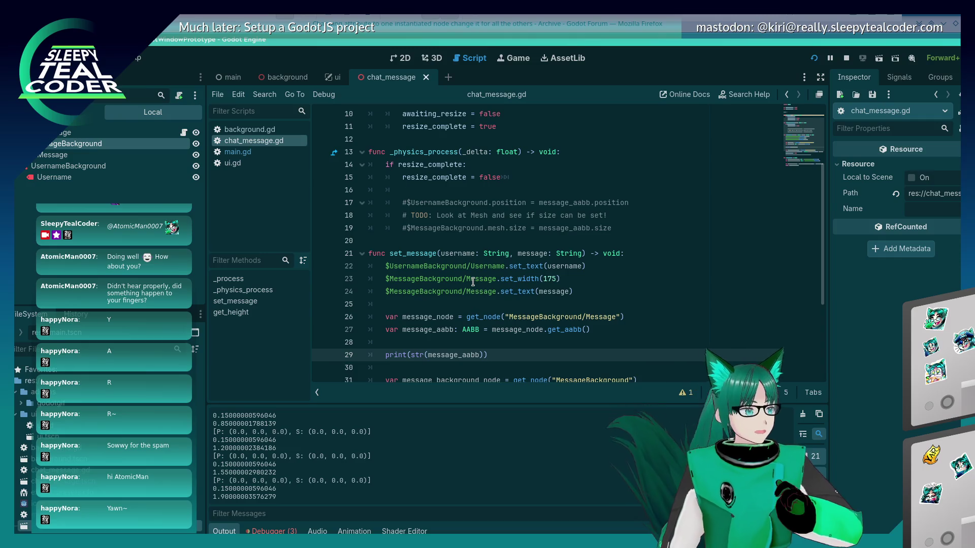
scroll(477, 268, down, 2)
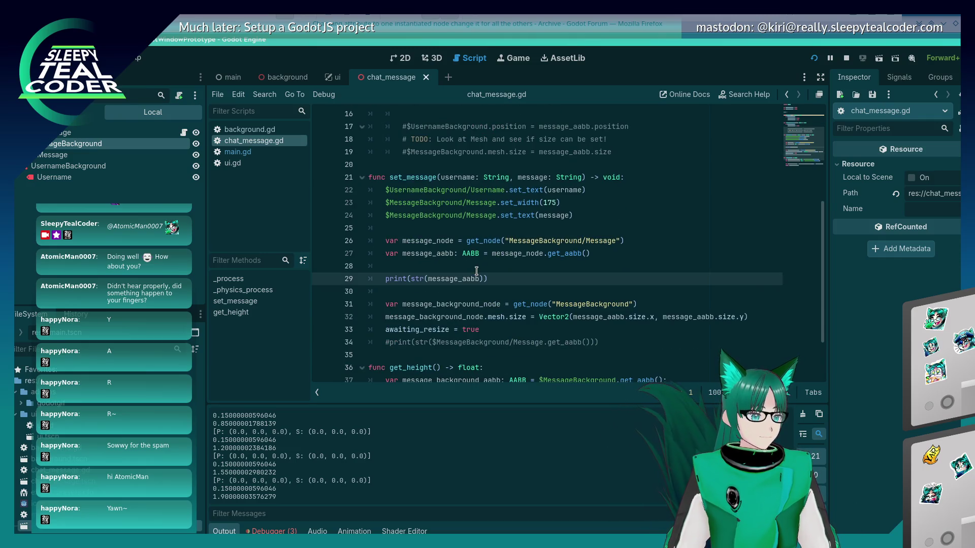
scroll(476, 271, up, 3)
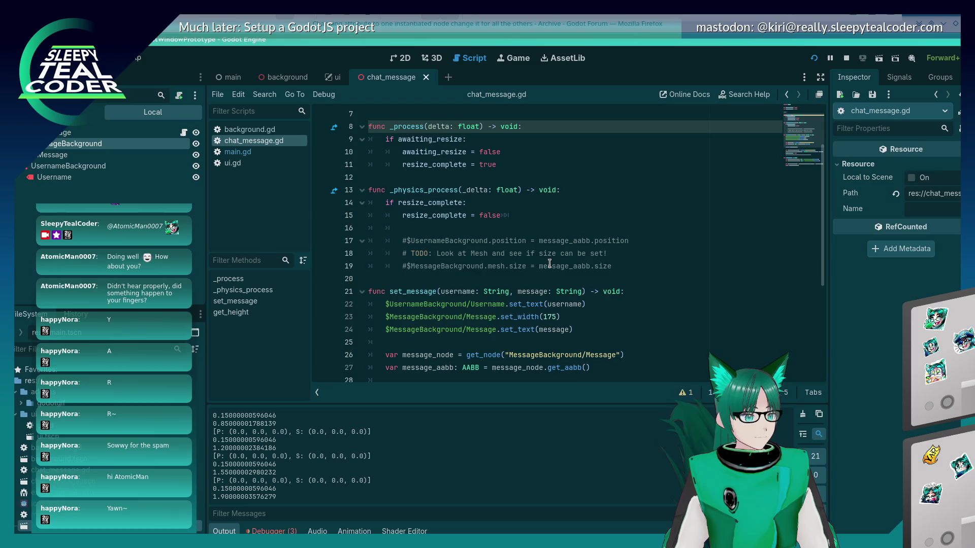
click(666, 218)
scroll(666, 225, down, 1)
key(Return)
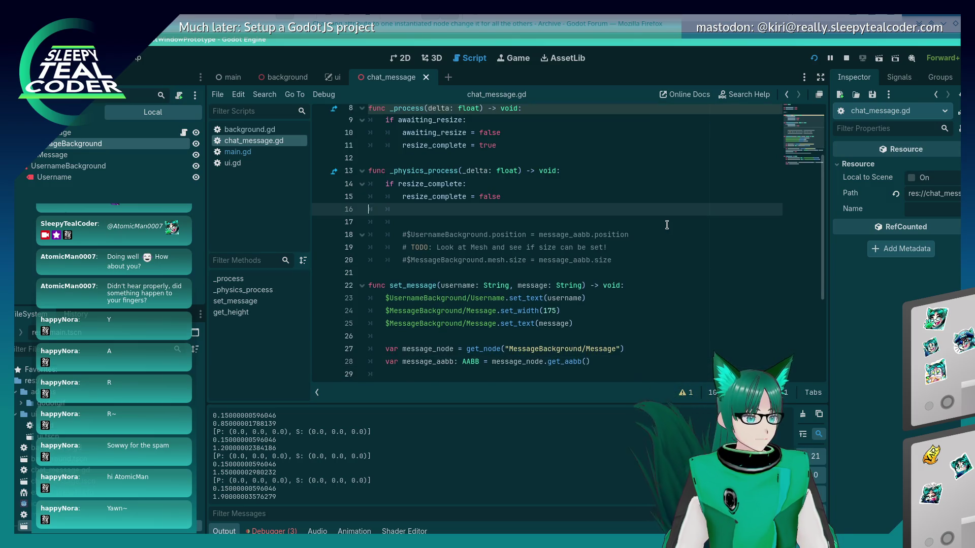
text(print(str(message_aabb)))
key(Return)
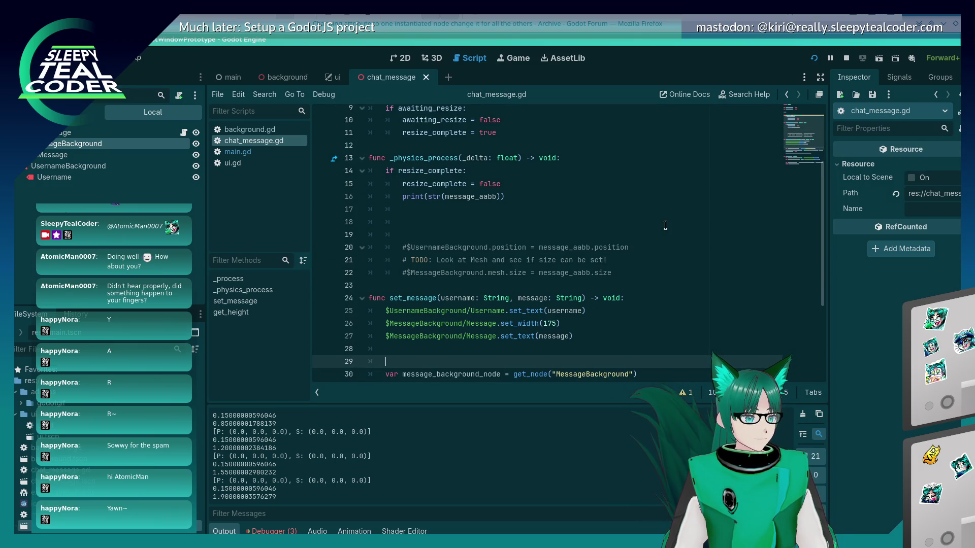
Move the message node, AABB and mesh.size lines up into _physics_process and save the script
key(shift+Down)
key(shift+Down)
key(alt+Up)
key(alt+Up)
key(alt+Up)
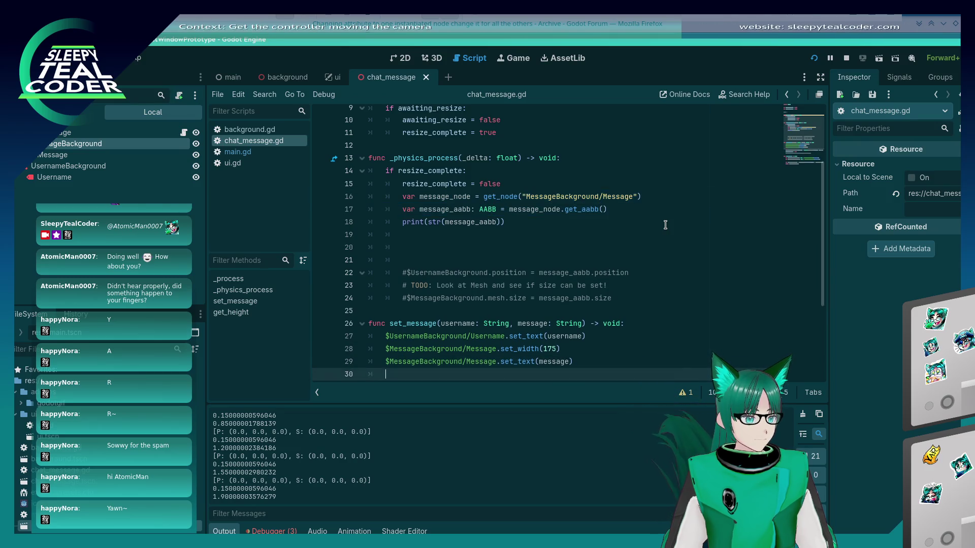
scroll(645, 243, down, 3)
key(BackSpace)
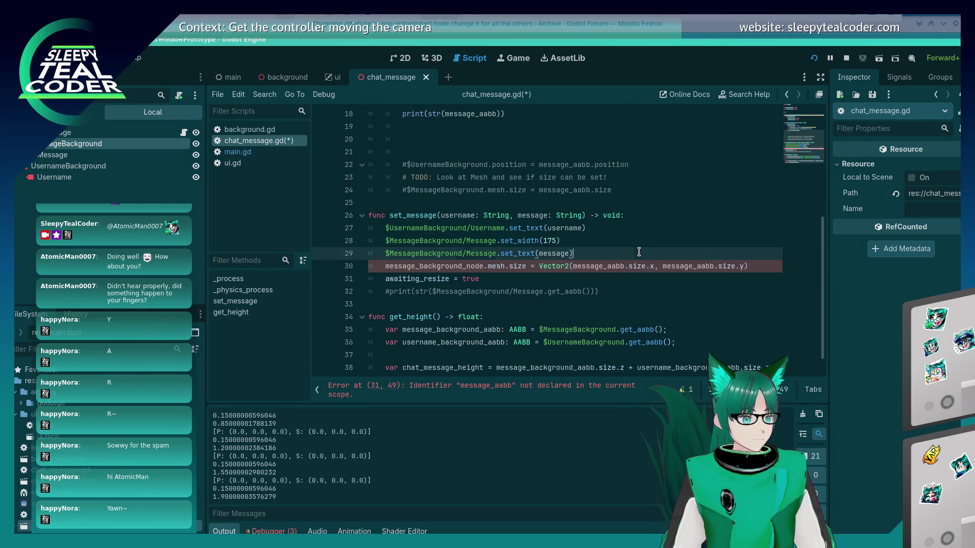
key(Down)
key(shift+Home)
key(alt+Up)
key(alt+Up)
key(alt+Up)
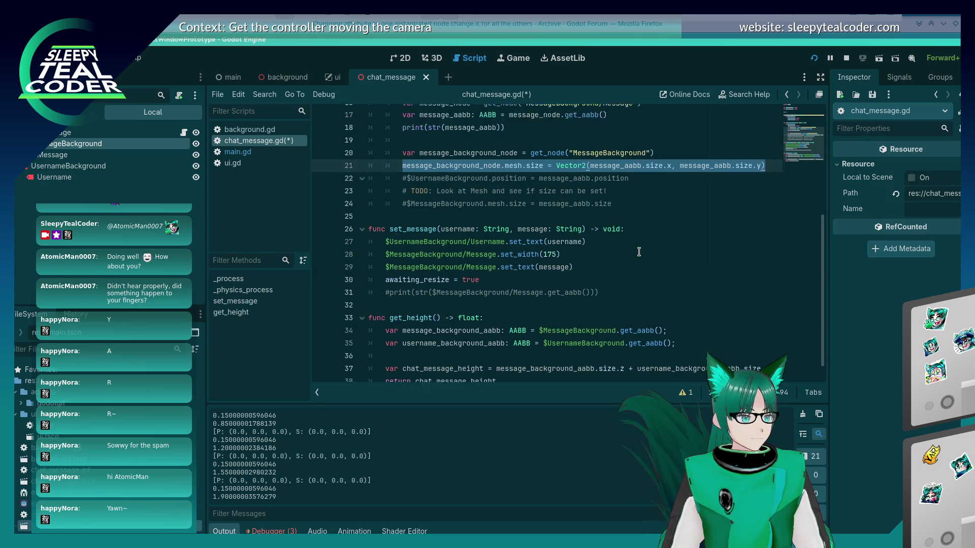
scroll(635, 258, up, 2)
key(ctrl+s)
Check message_aabb in the mesh size line, then launch the game
click(632, 265)
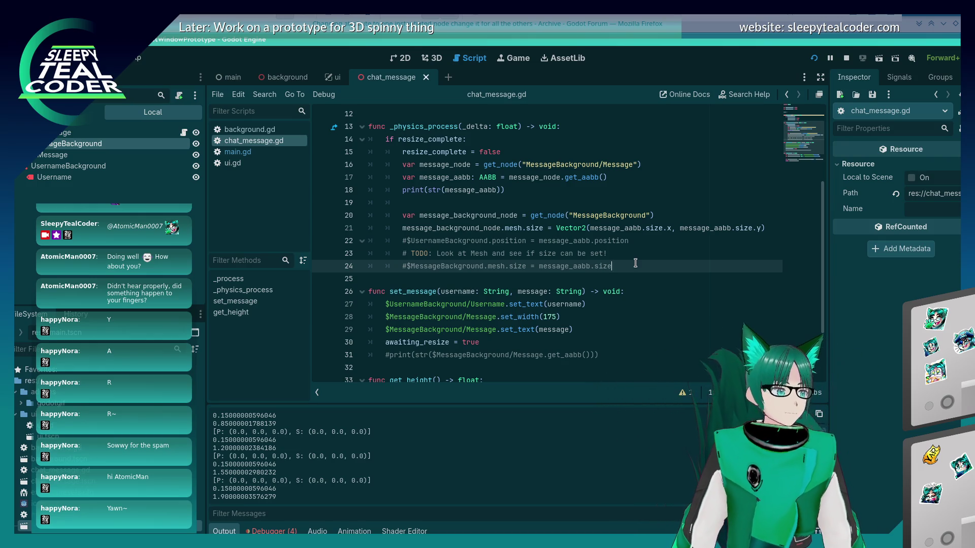
click(506, 229)
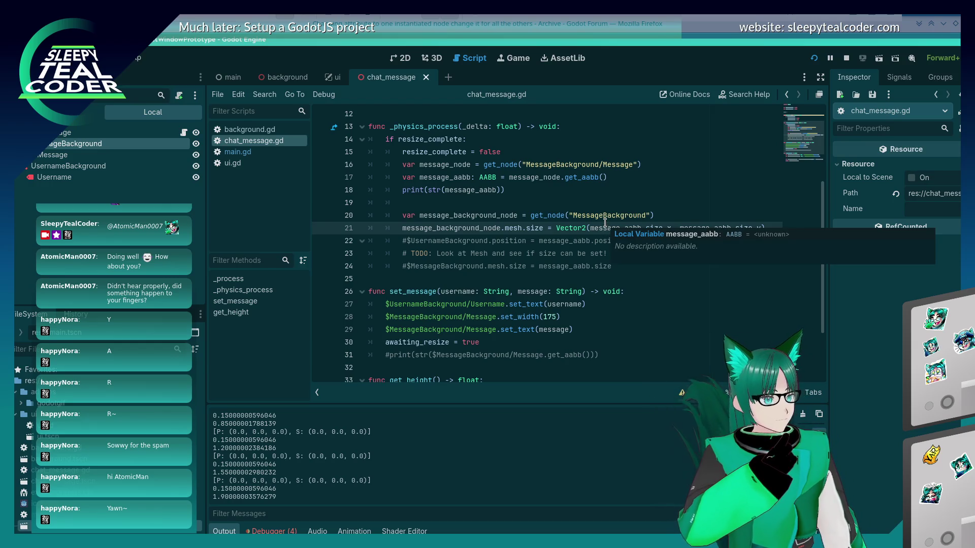
click(814, 58)
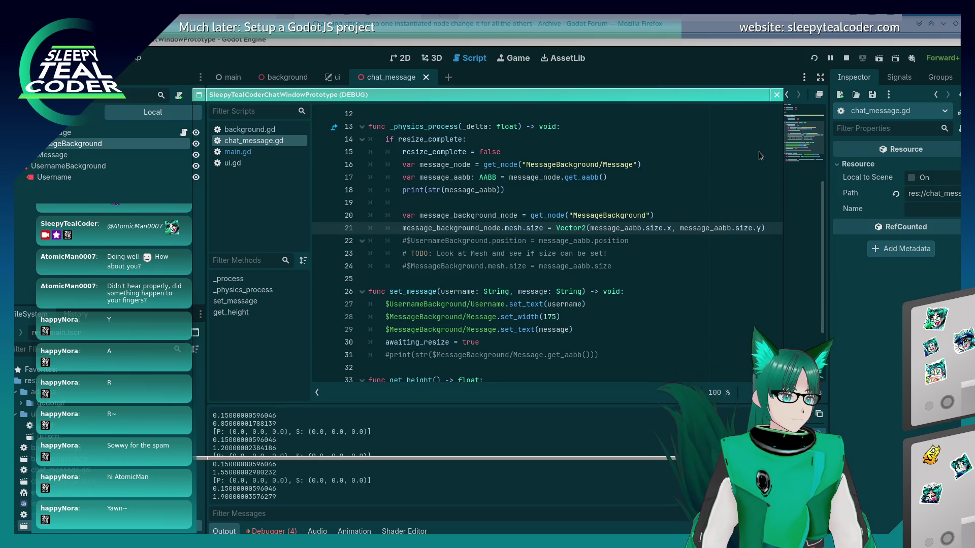
Add two messages, post a long 'Mooooo…' message, then stop the game with F8
click(597, 150)
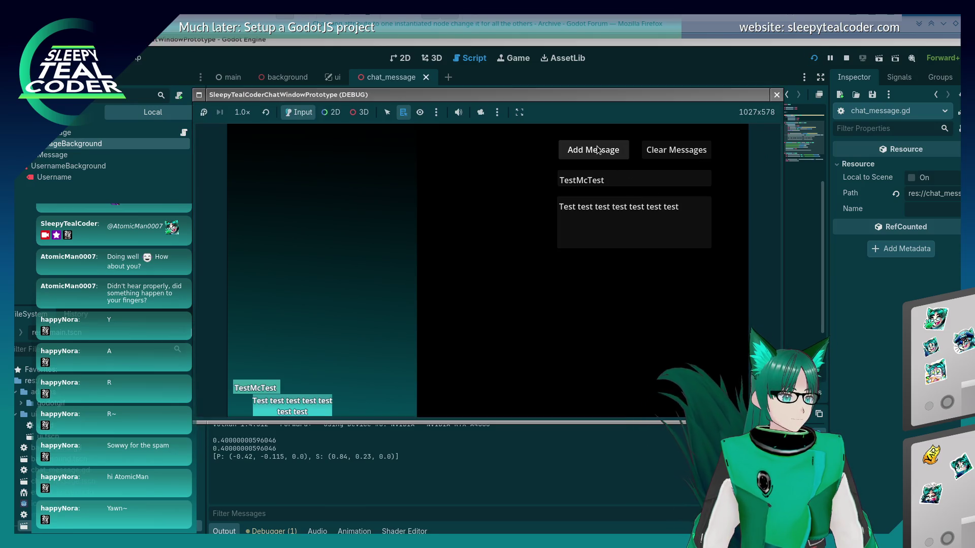
click(597, 149)
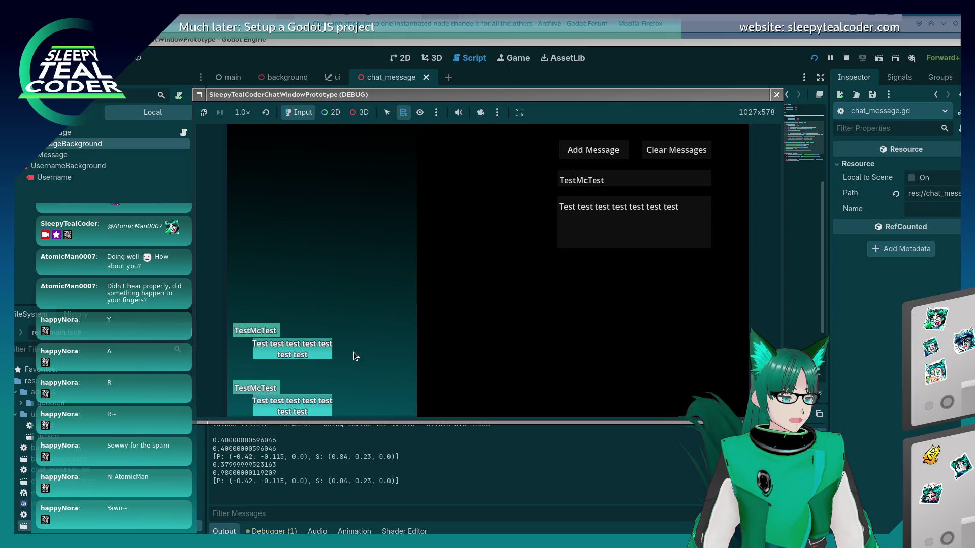
click(680, 212)
text(t)
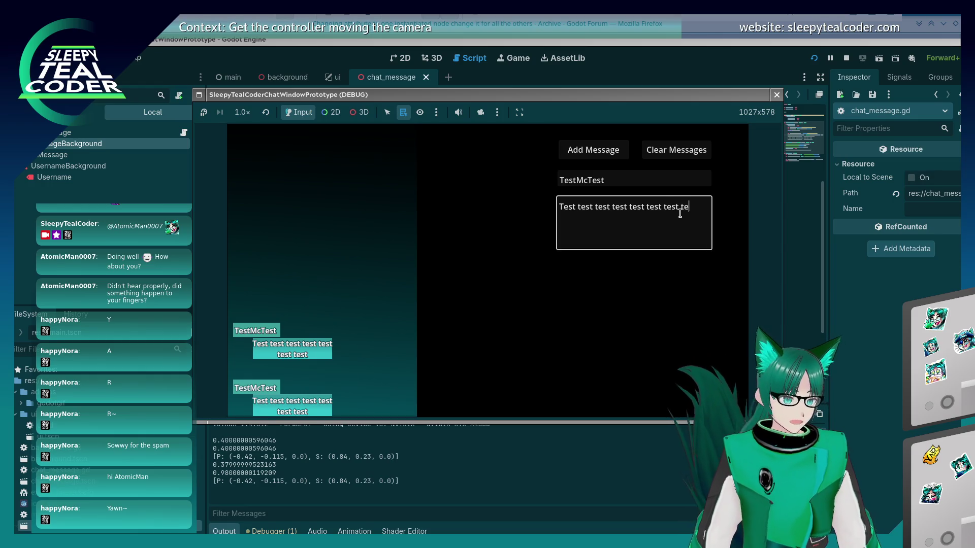
key(ctrl+a)
text(Mo)
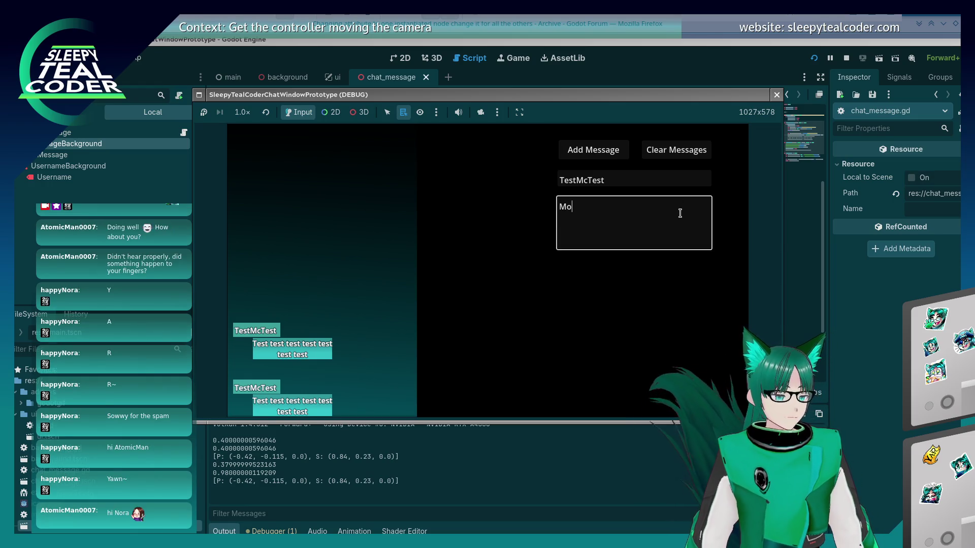
text(oooooooooooooooooooooooooooooooooooooooooooooooo)
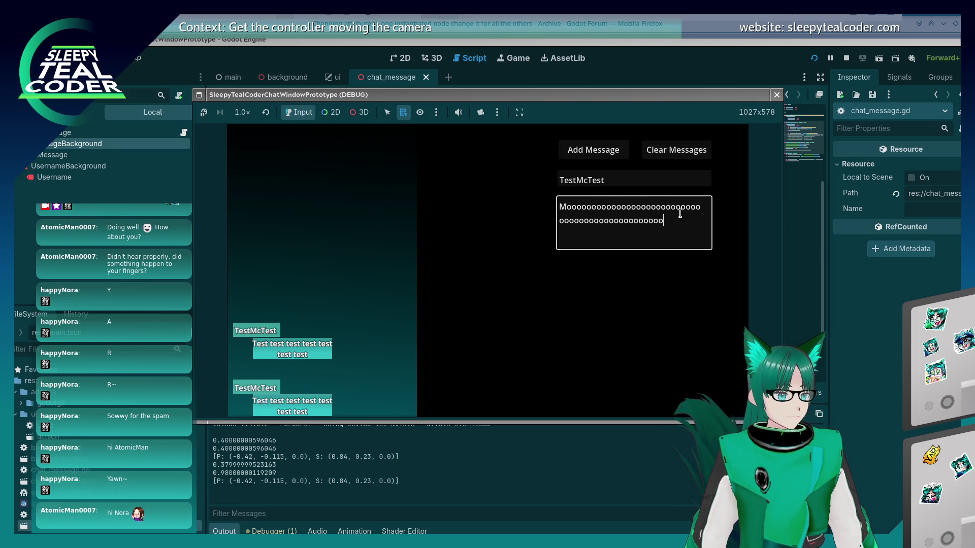
text(ooooooooooooooooooo)
click(593, 150)
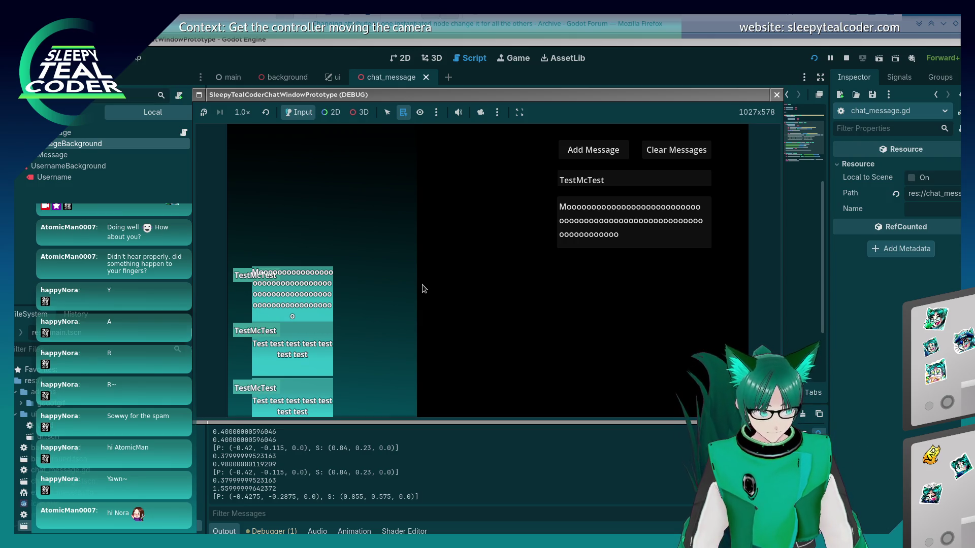
key(F8)
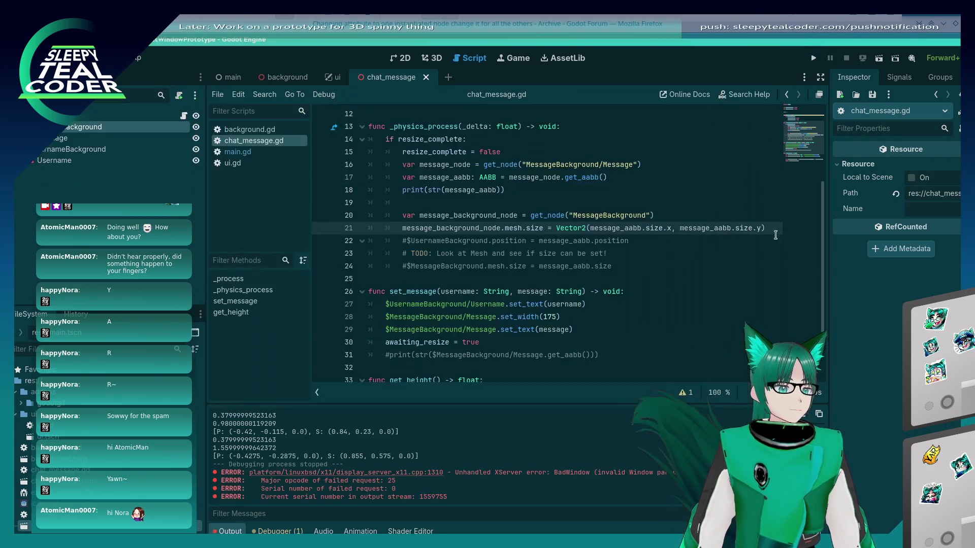
Expand the ChatMessage root's Editor Description, Auto Translate, Physics Interpolation, Process and Visibility sections
click(581, 215)
mouse_move(581, 230)
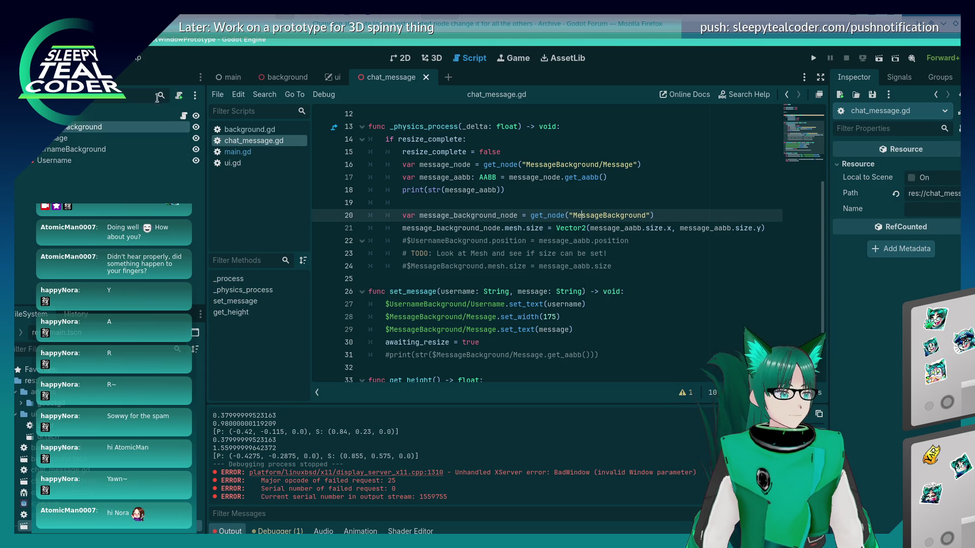
click(228, 83)
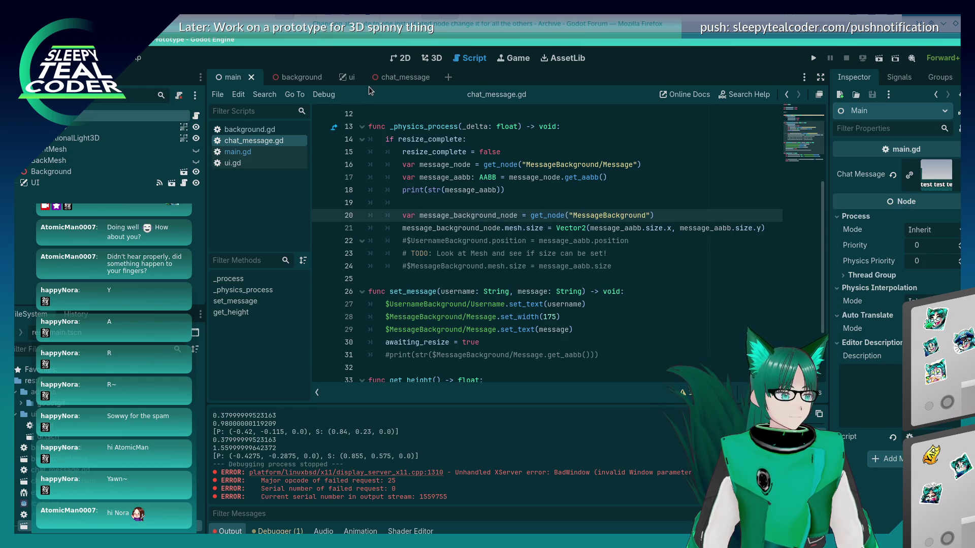
click(398, 79)
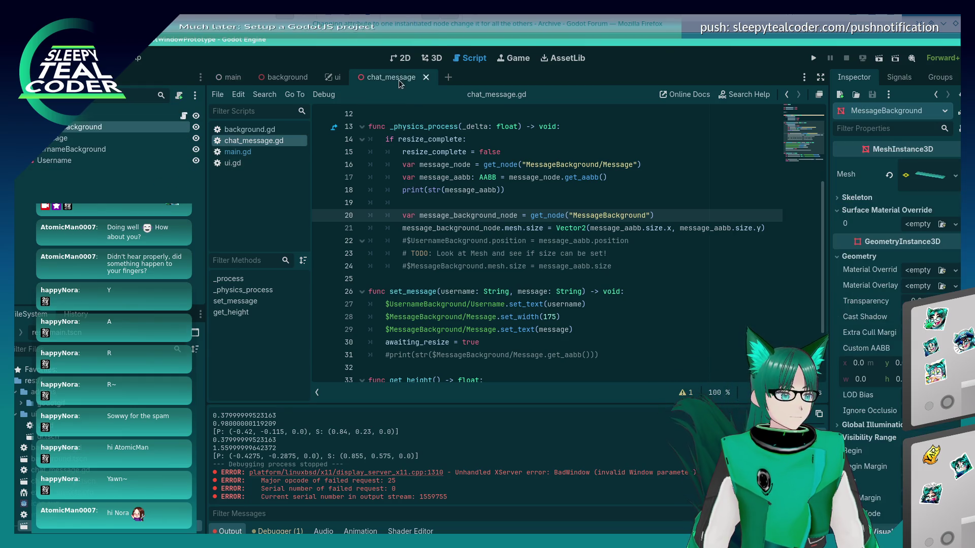
click(105, 116)
click(839, 384)
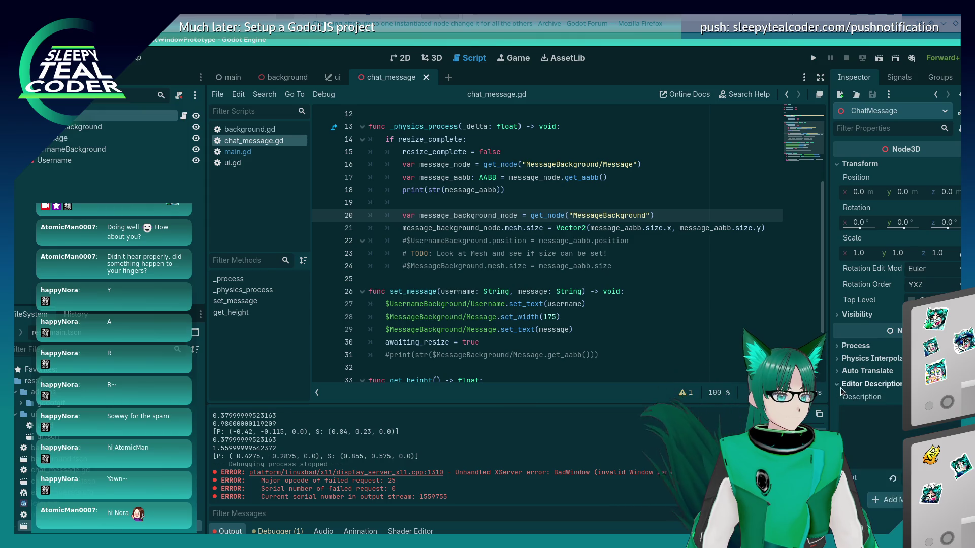
click(838, 371)
click(838, 358)
click(837, 345)
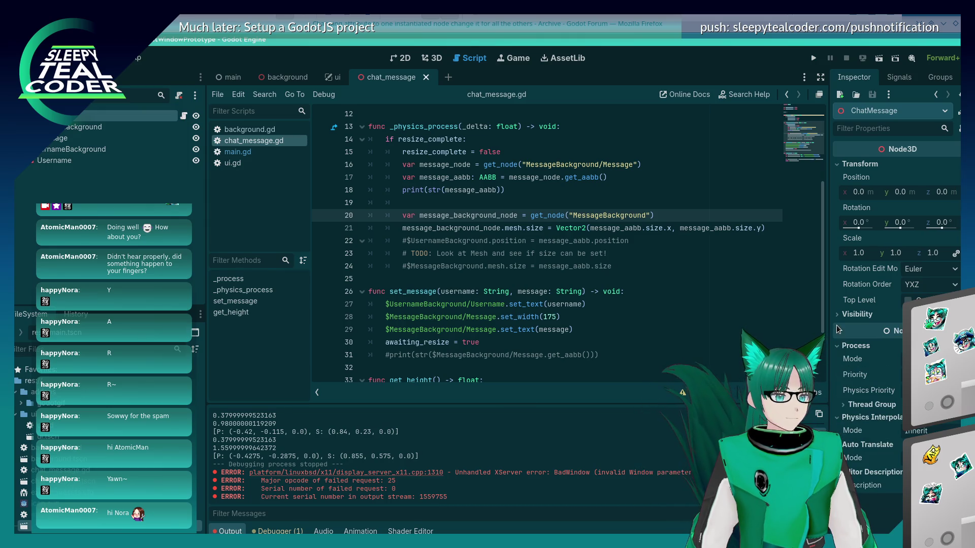
click(836, 315)
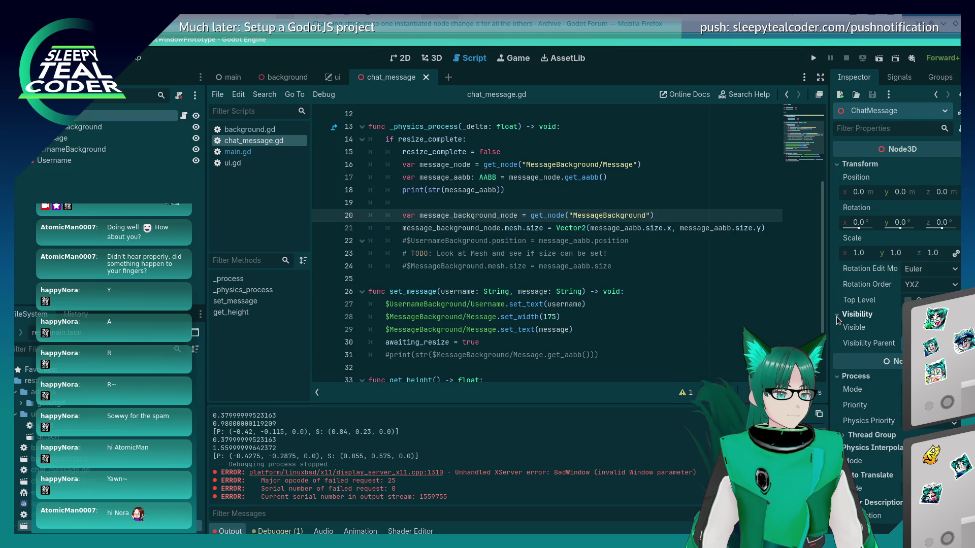
Inspect the Message and MessageBackground nodes, briefly filtering the label's properties by 'loc'
click(82, 132)
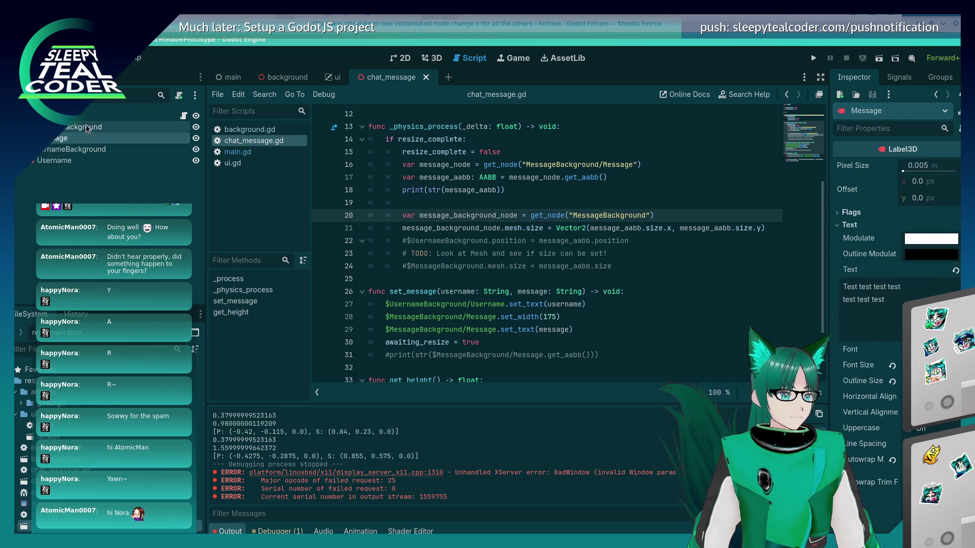
click(85, 127)
click(91, 134)
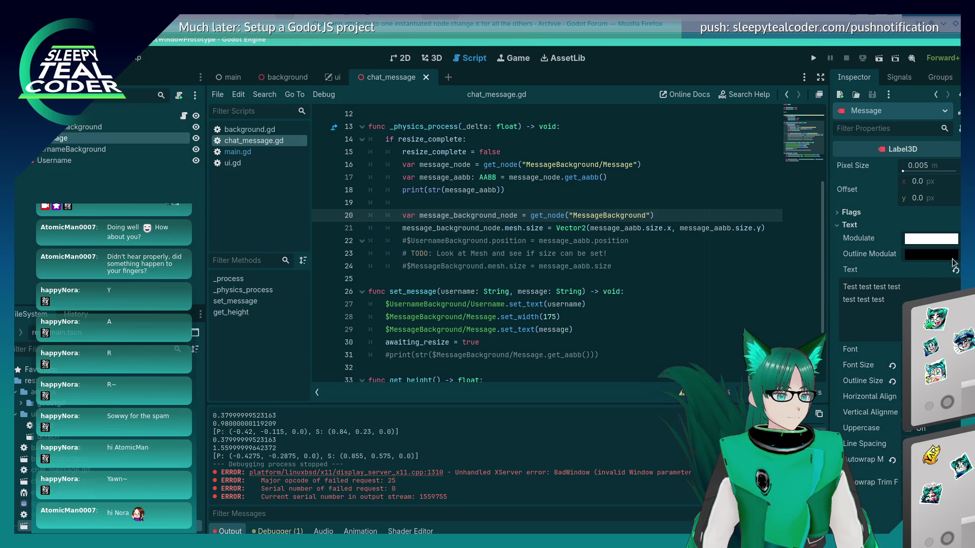
scroll(896, 254, down, 5)
scroll(896, 254, down, 6)
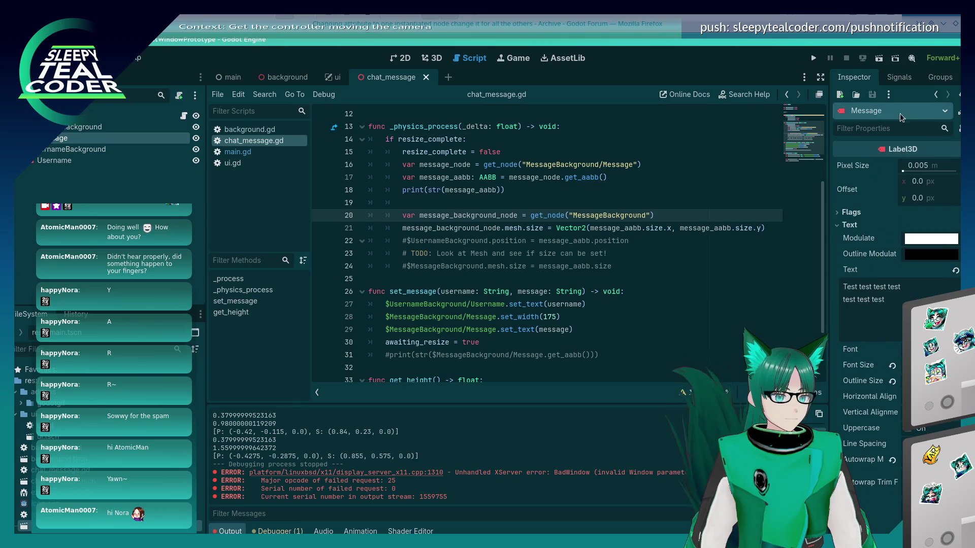
click(886, 129)
text(loc)
key(BackSpace)
key(BackSpace)
key(BackSpace)
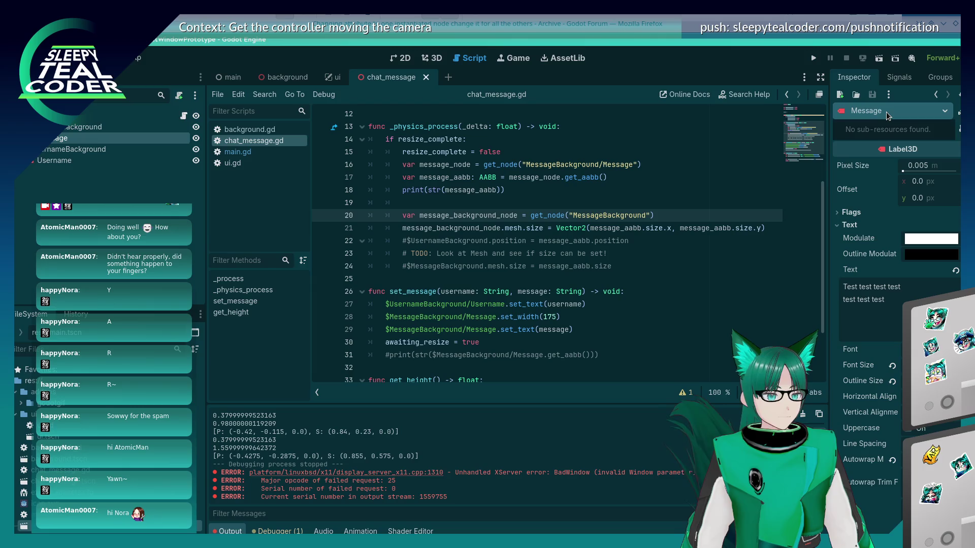
click(74, 269)
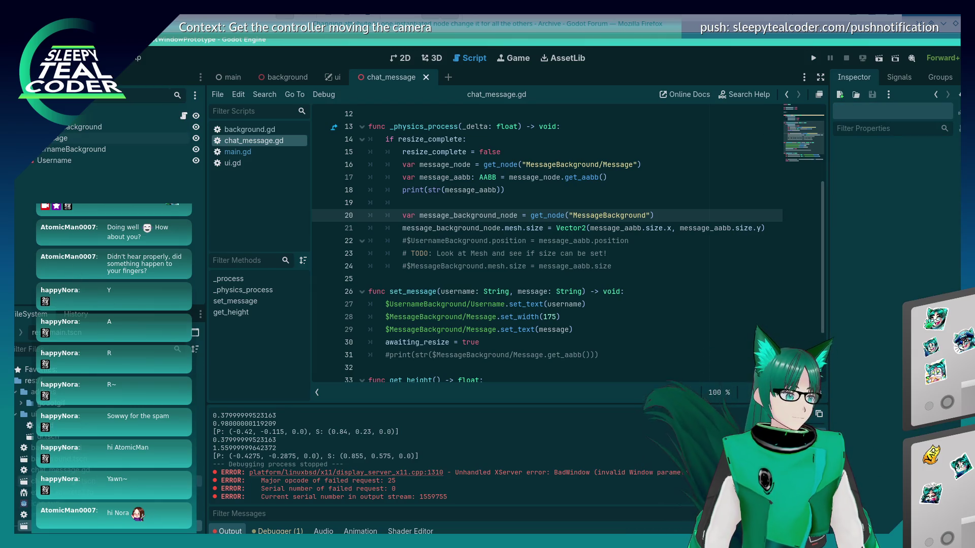
Back in the main scene, assign chat_message.tscn to the Chat Message slot
key(ctrl+Tab)
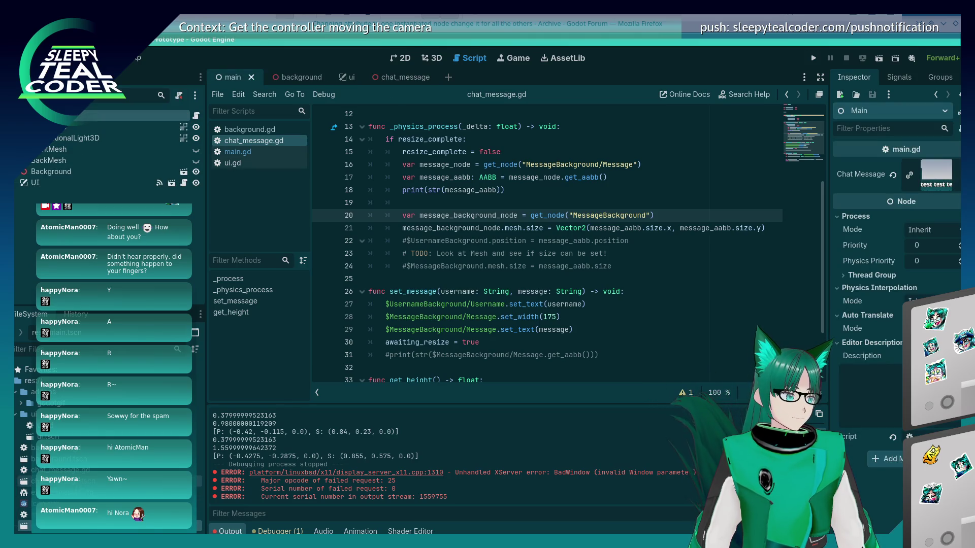
key(ctrl+Tab)
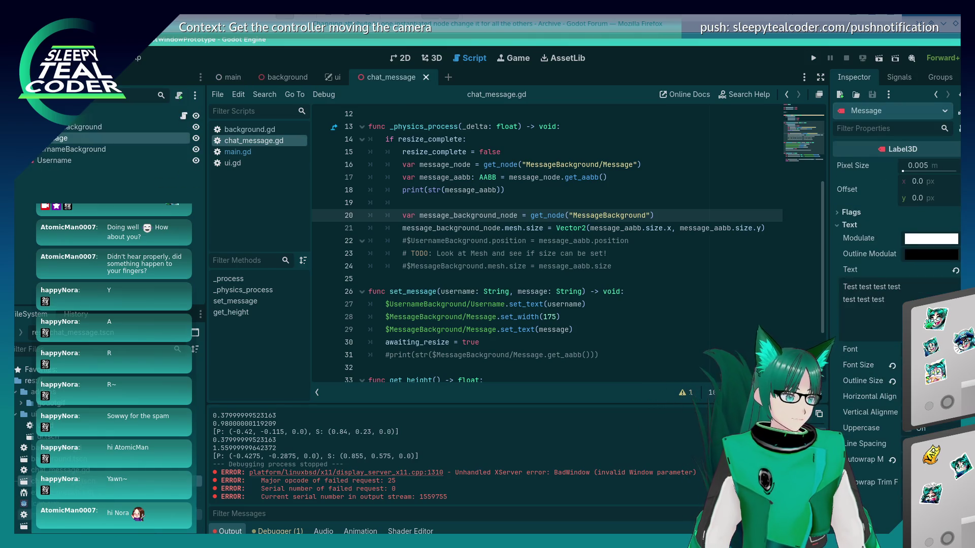
key(ctrl+shift+Tab)
mouse_move(31, 481)
mouse_down()
mouse_move(117, 365)
mouse_move(80, 217)
mouse_move(72, 219)
mouse_up()
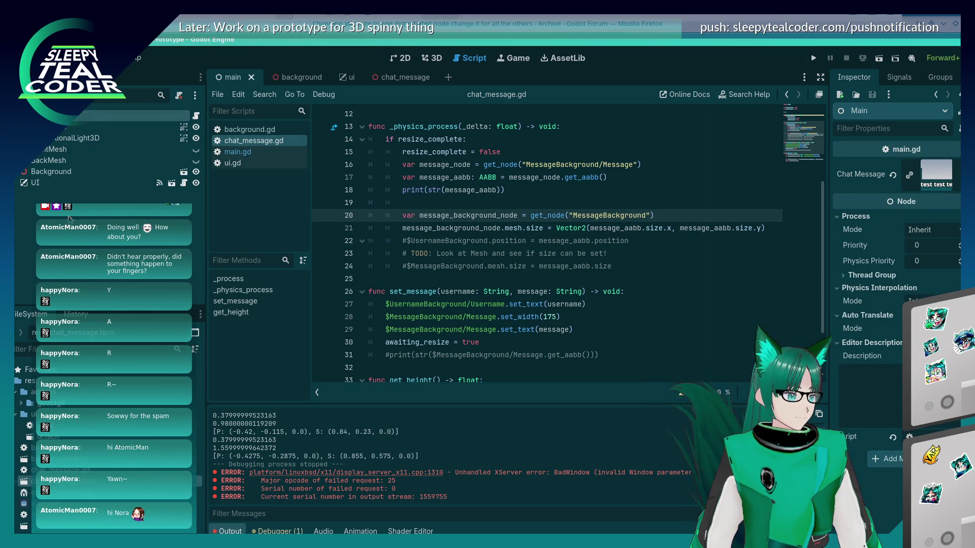
Instance chat_message.tscn as a child node in the main scene
right_click(71, 216)
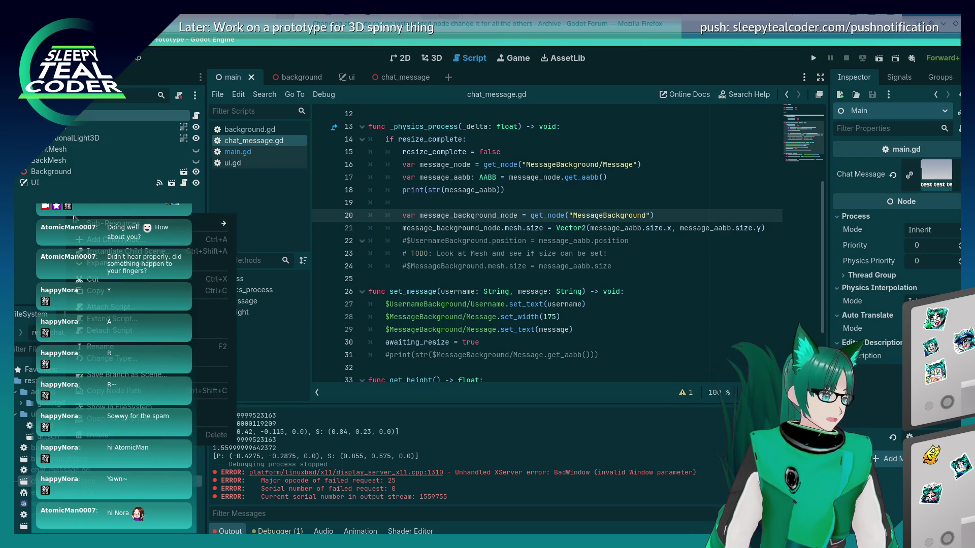
click(101, 250)
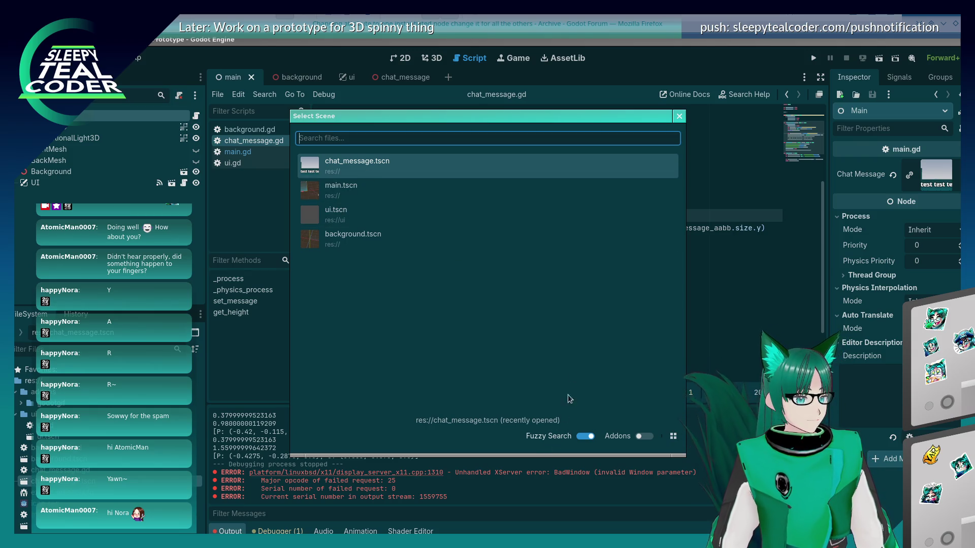
double_click(361, 168)
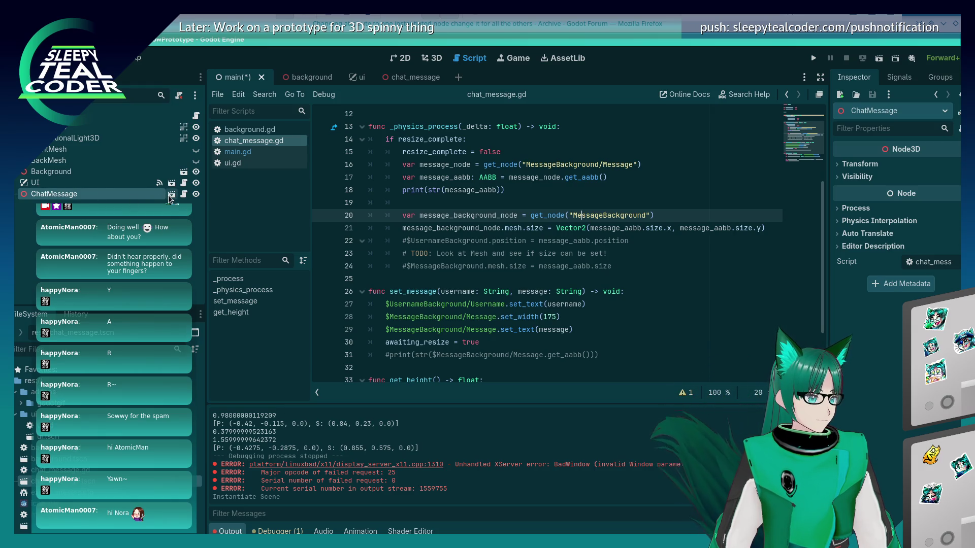
right_click(148, 192)
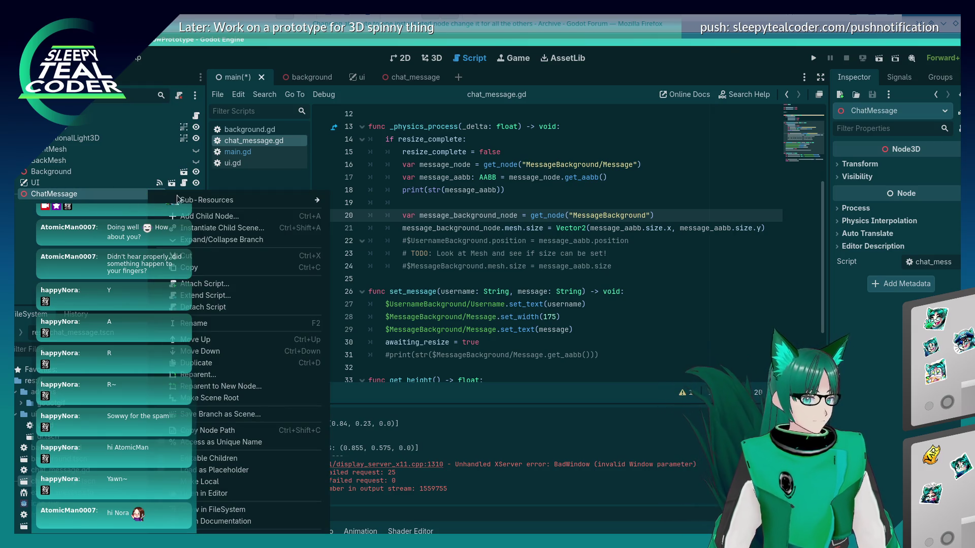
key(Escape)
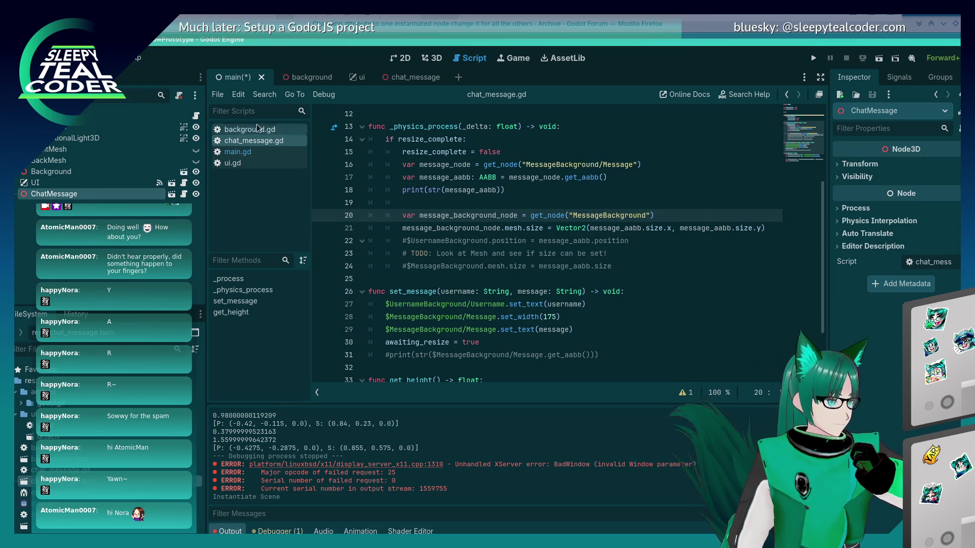
Hide the new ChatMessage instance and save the main scene
click(439, 59)
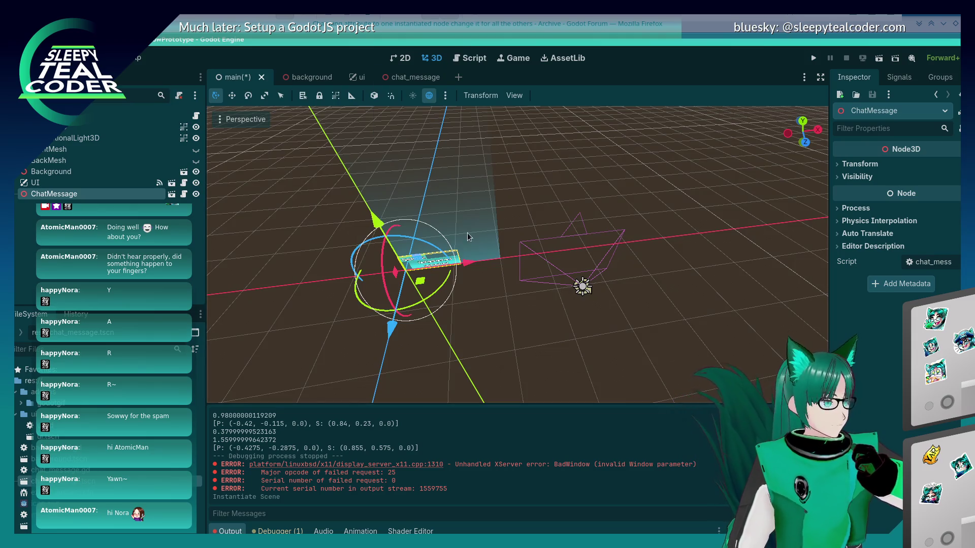
drag(467, 233, 445, 171)
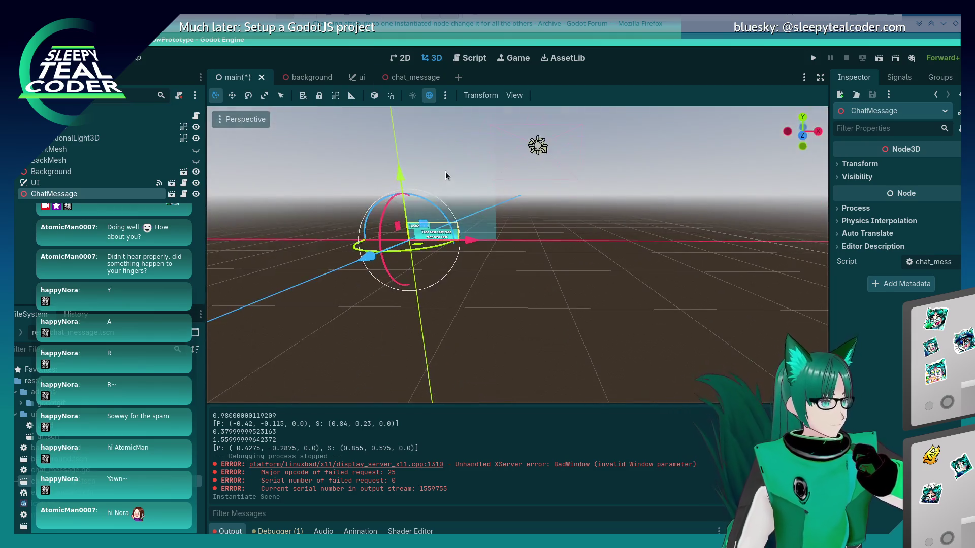
click(196, 194)
click(393, 78)
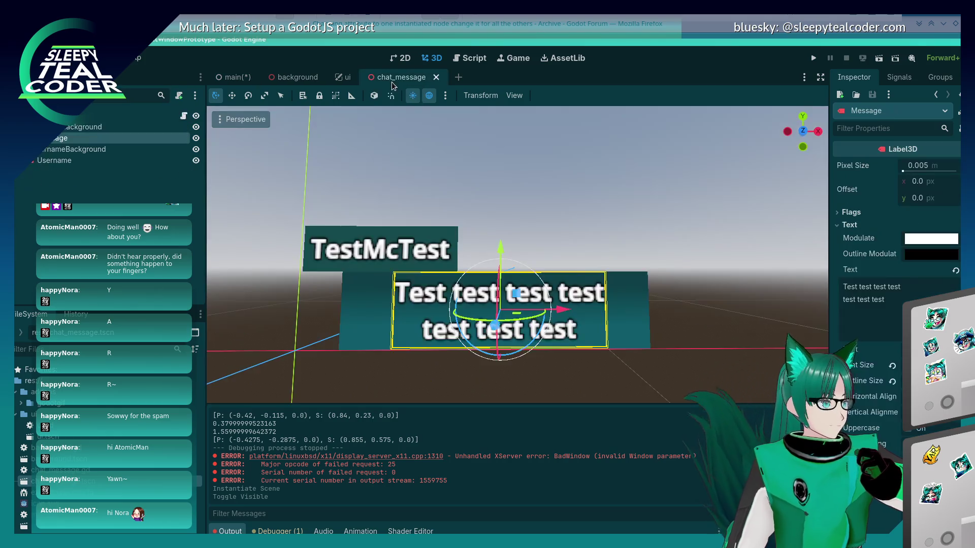
click(238, 77)
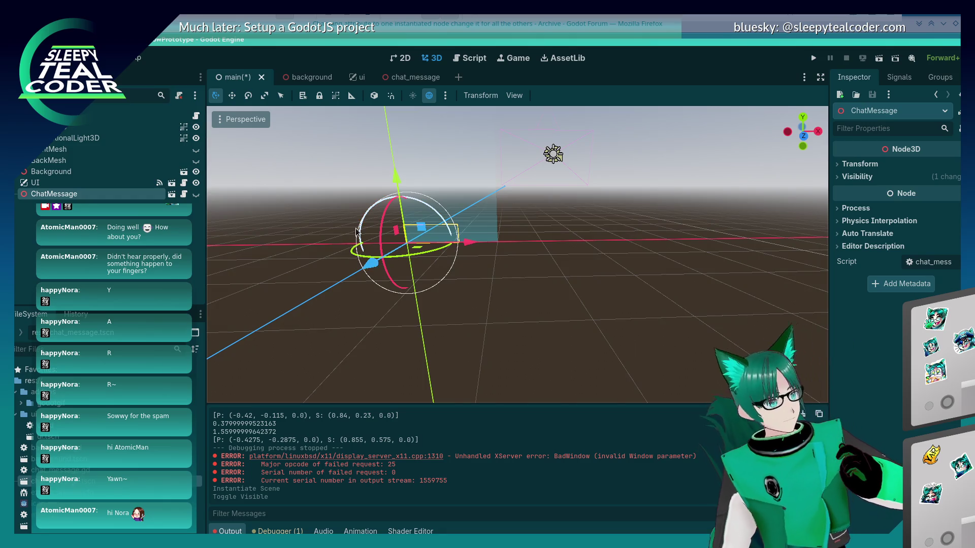
key(ctrl+s)
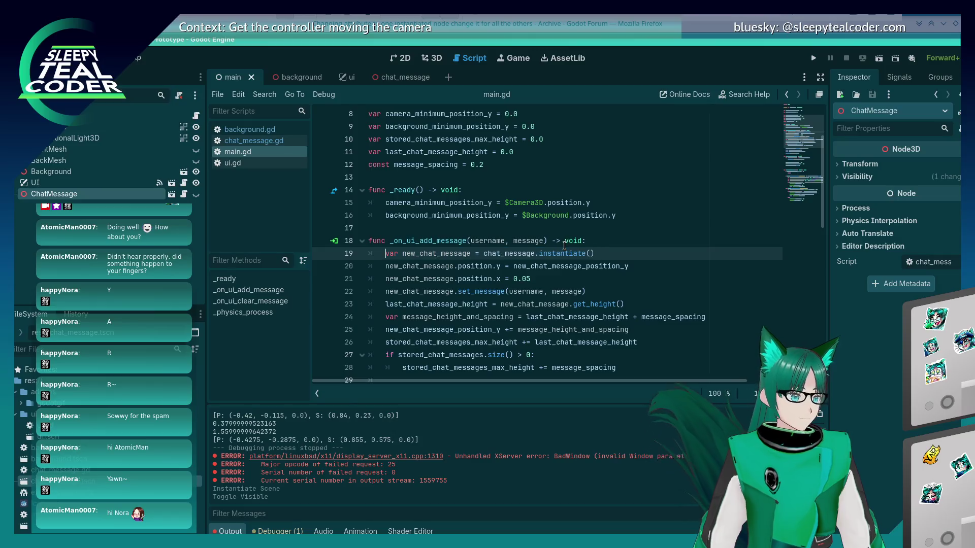
Change line 19 to $ChatMessage.instantiate(), save main.gd and run the game with F5
text(var new_chat_message = chat_message.instantiate())
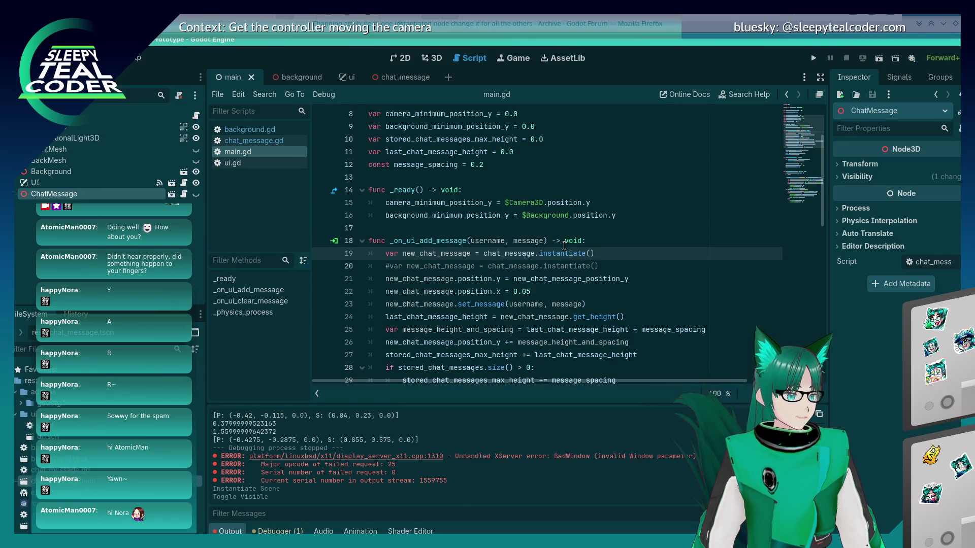
key(BackSpace)
key(BackSpace)
key(BackSpace)
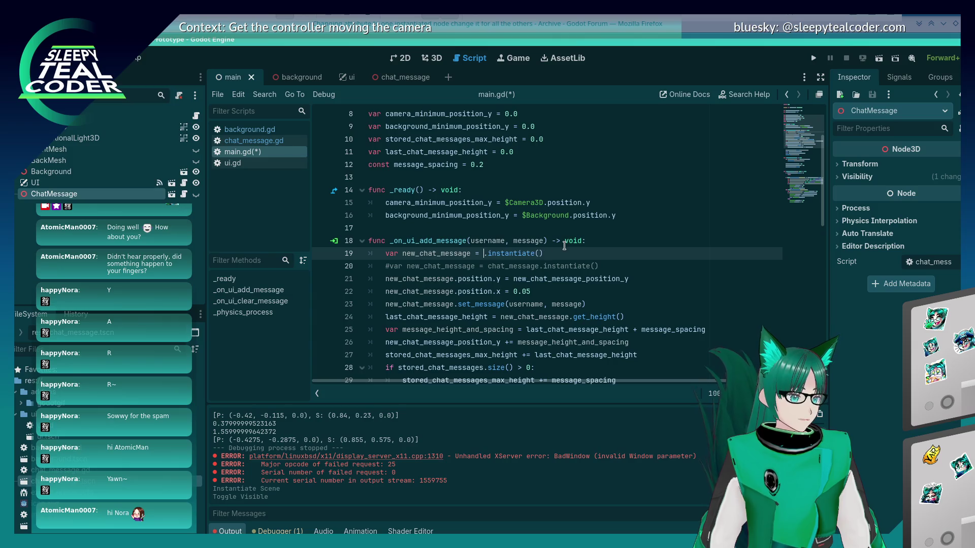
text($ChatMessage)
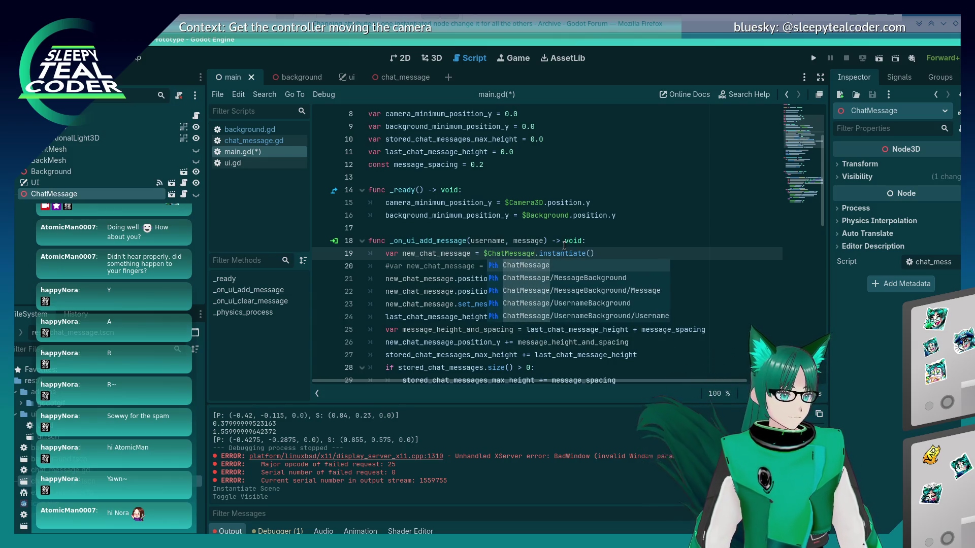
key(Escape)
key(Up)
key(ctrl+s)
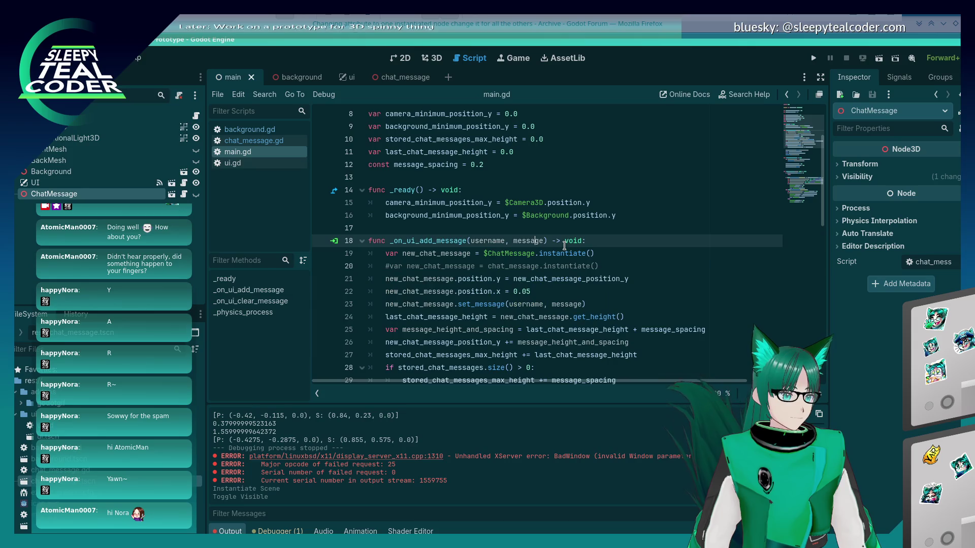
key(Down)
key(End)
key(Left)
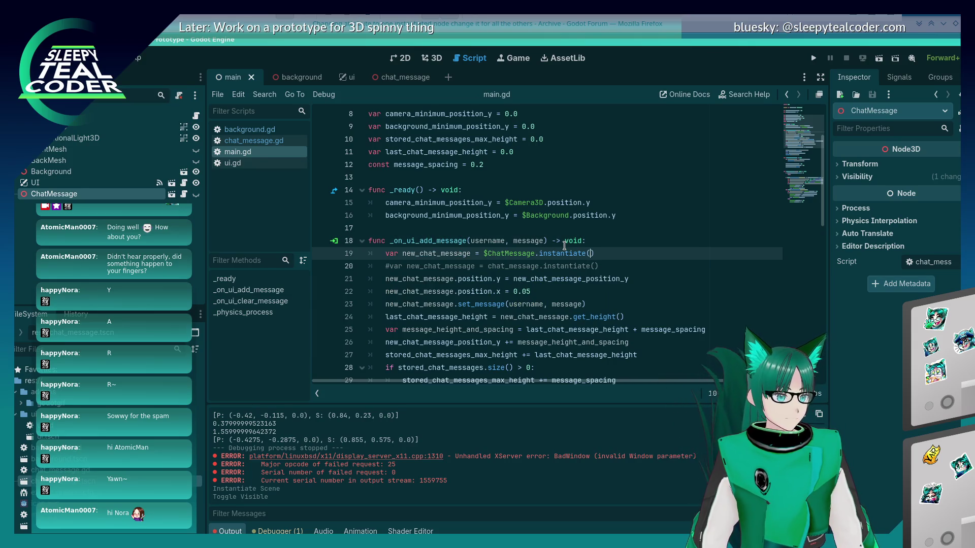
text())
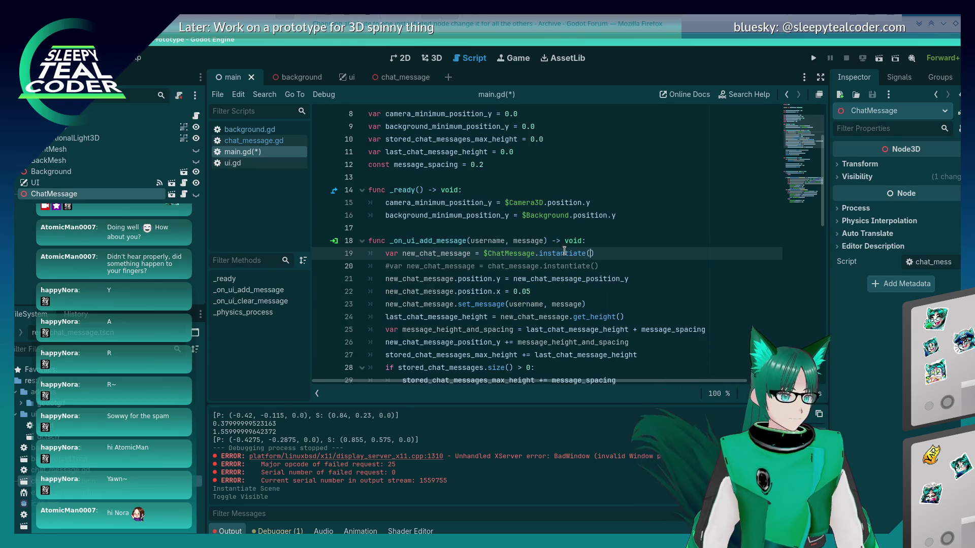
key(F5)
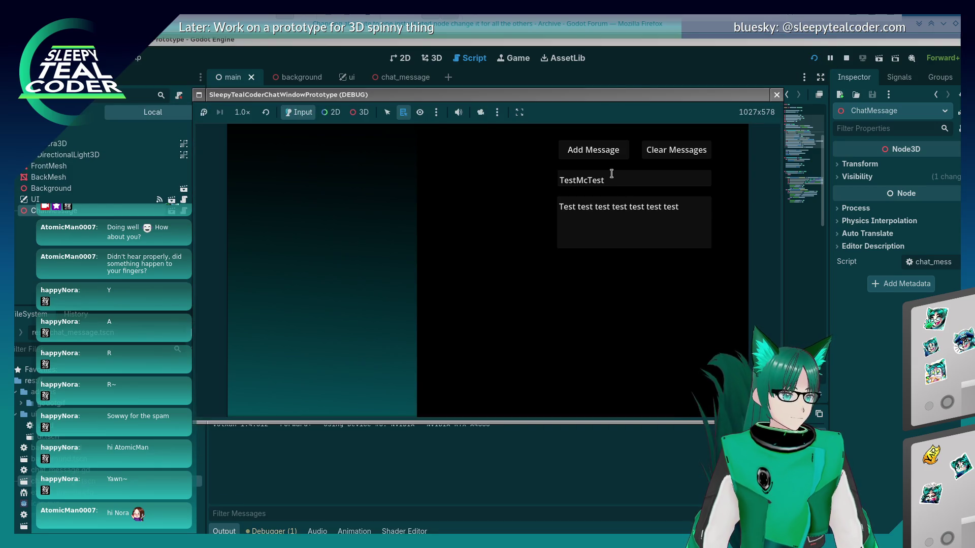
Add a message to trigger the instantiate error, then delete the ChatMessage node and its children
click(595, 155)
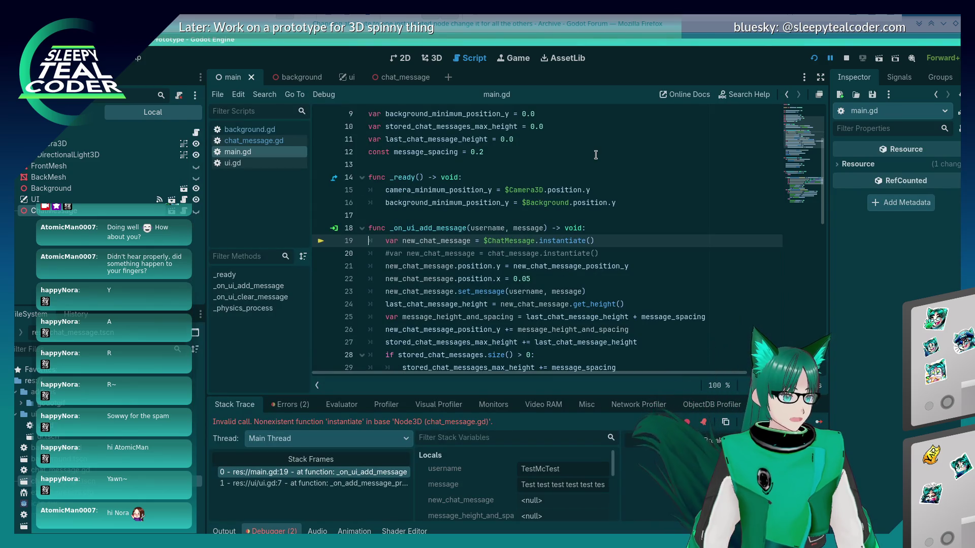
right_click(70, 214)
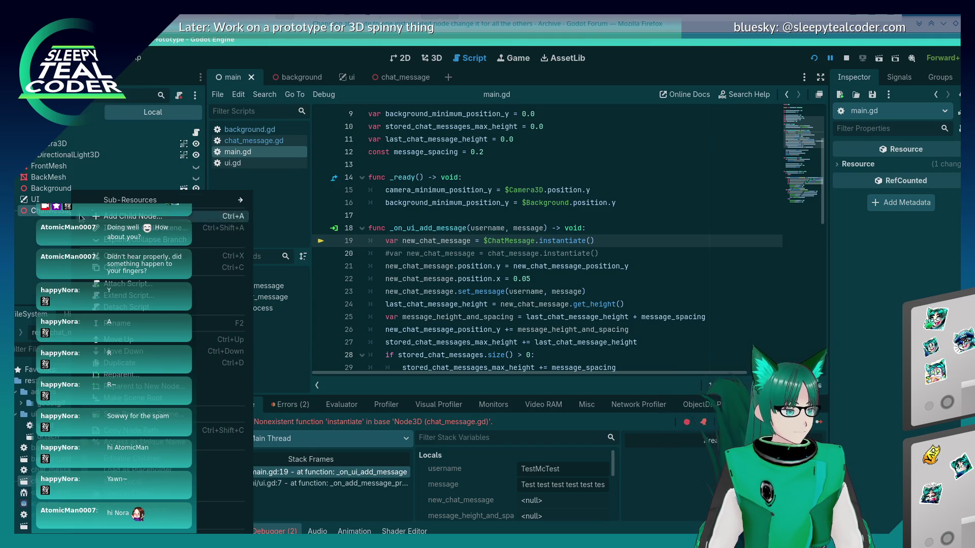
mouse_move(134, 202)
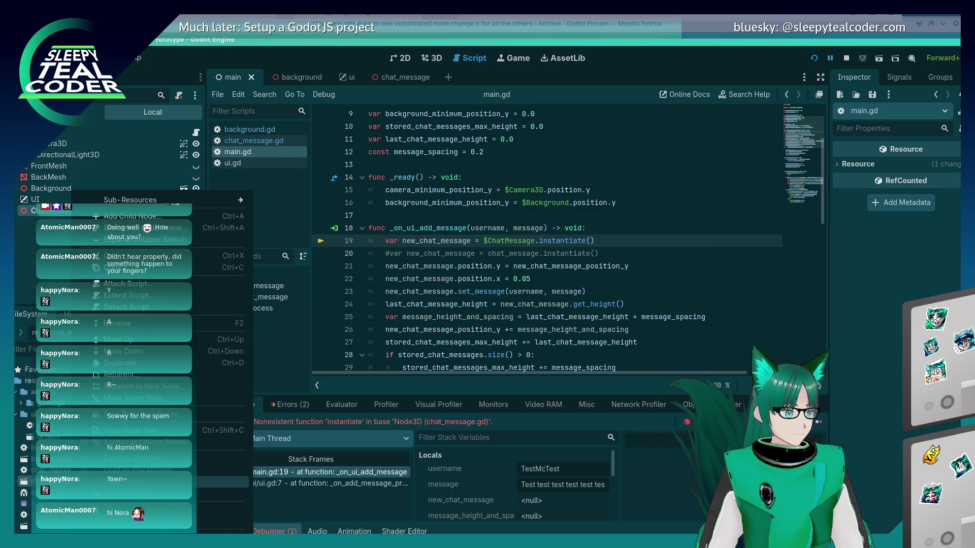
click(132, 458)
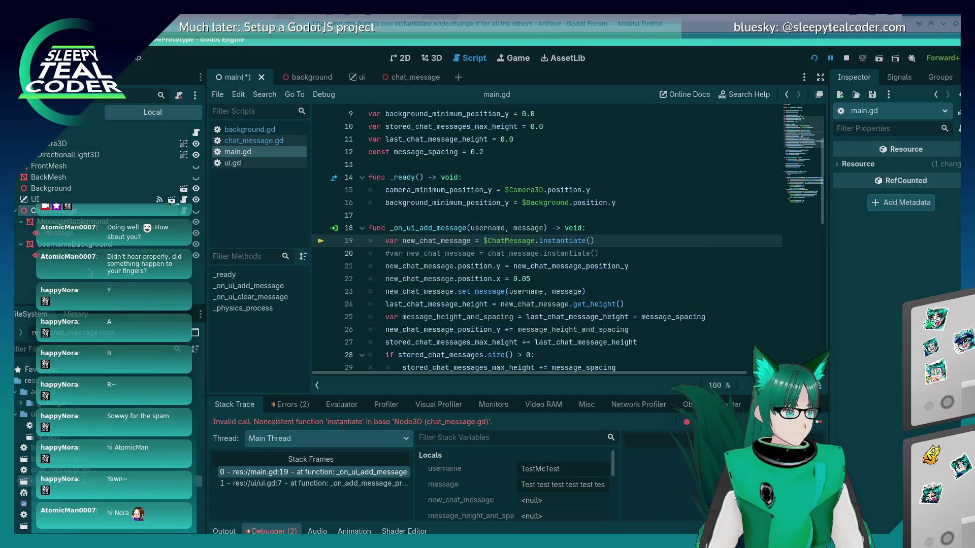
right_click(107, 216)
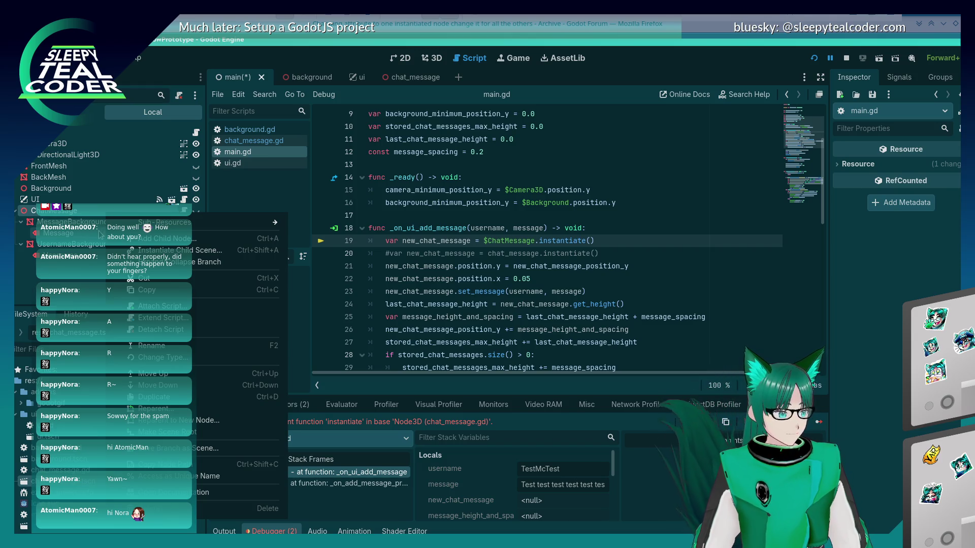
click(238, 509)
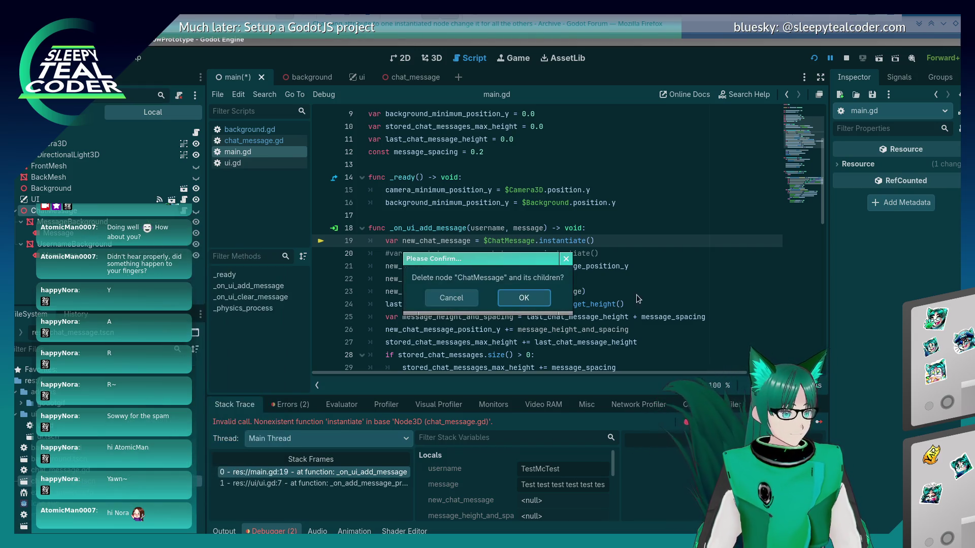
click(539, 300)
click(593, 242)
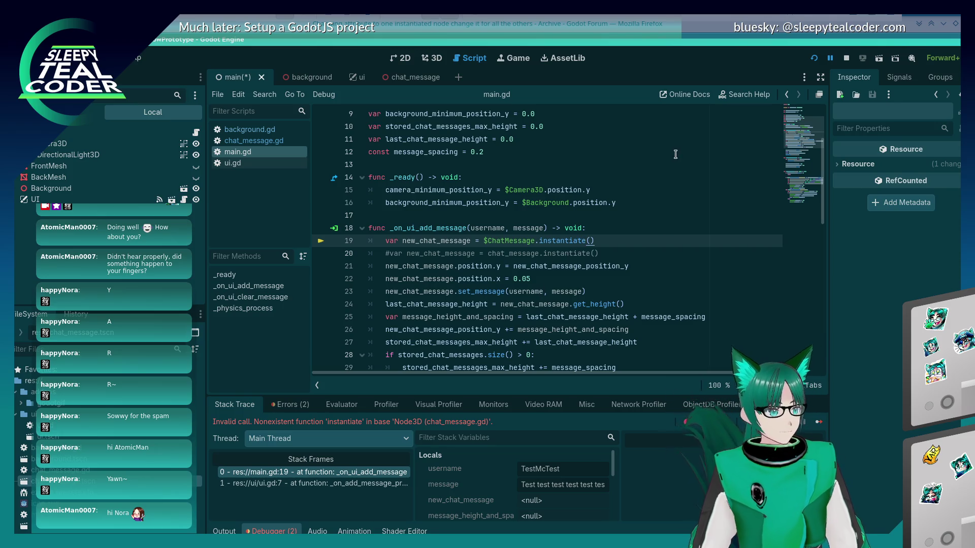
Delete the $ChatMessage line, uncomment the chat_message.instantiate() line and save
key(shift+Home)
key(BackSpace)
key(BackSpace)
key(Down)
key(Home)
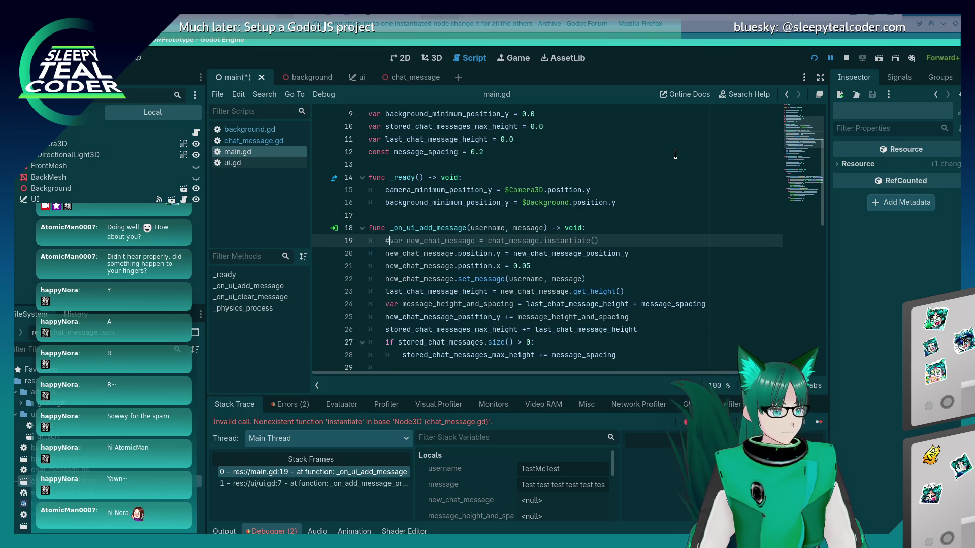
key(BackSpace)
key(ctrl+s)
Retype line 19's call as instantiate(), undo the stray blank line, then open the chat_message scene
key(End)
key(ctrl+BackSpace)
key(ctrl+BackSpace)
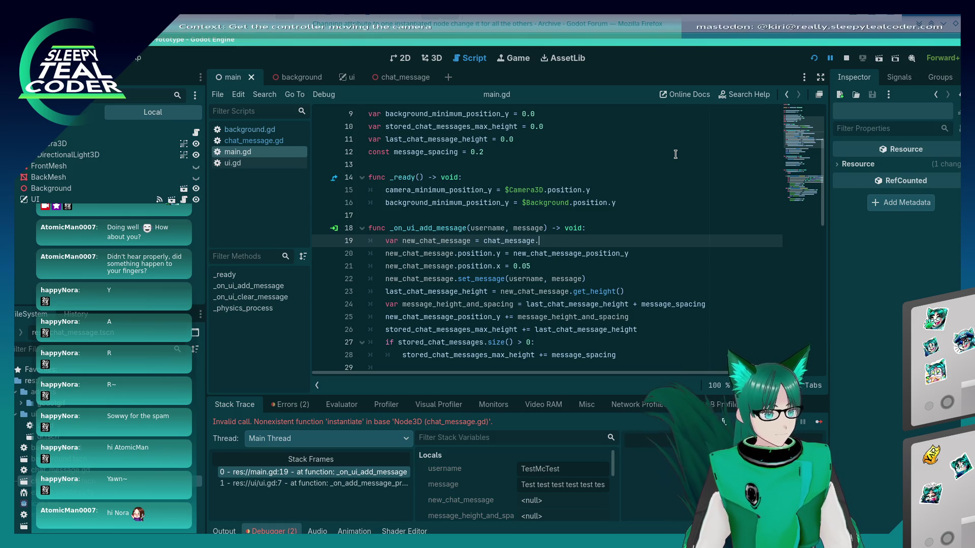
text(insta)
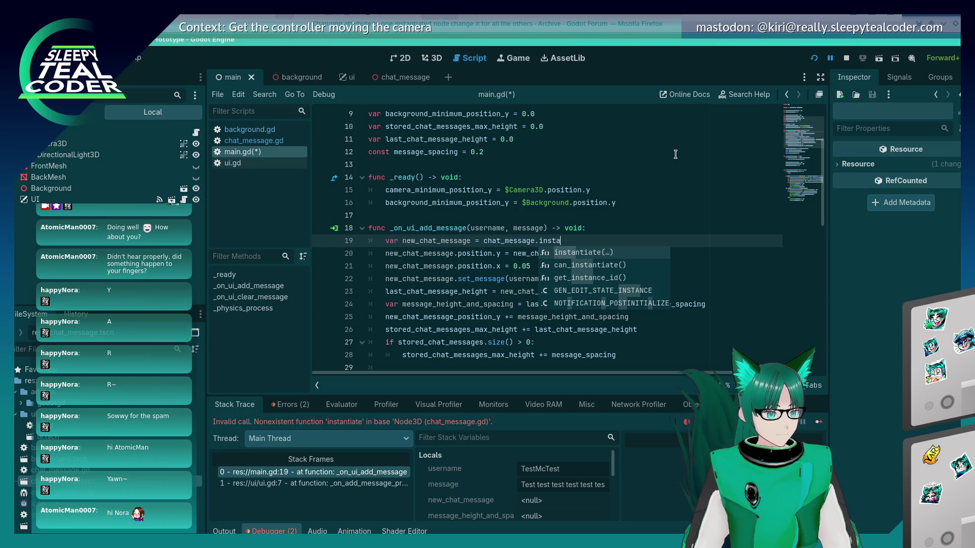
key(Return)
key(ctrl+s)
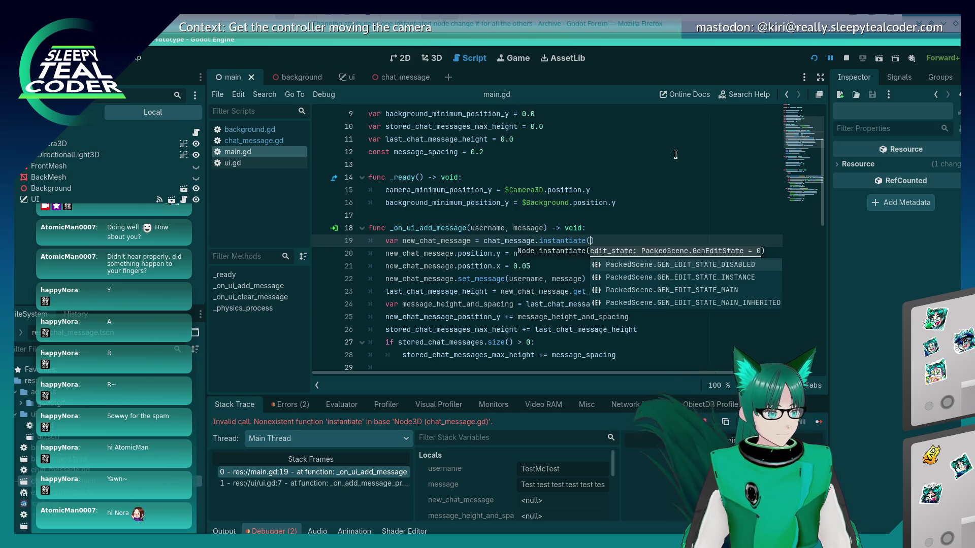
text())
key(Return)
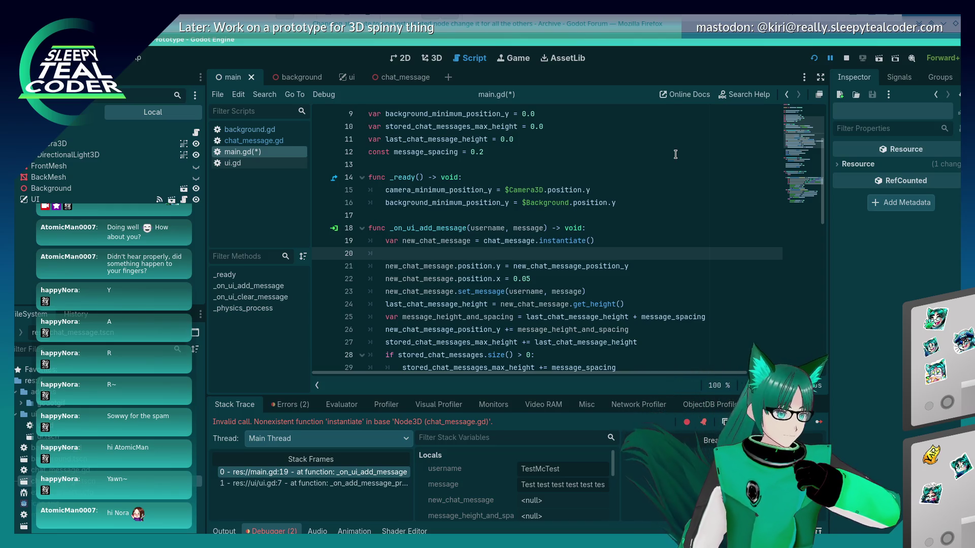
key(ctrl+z)
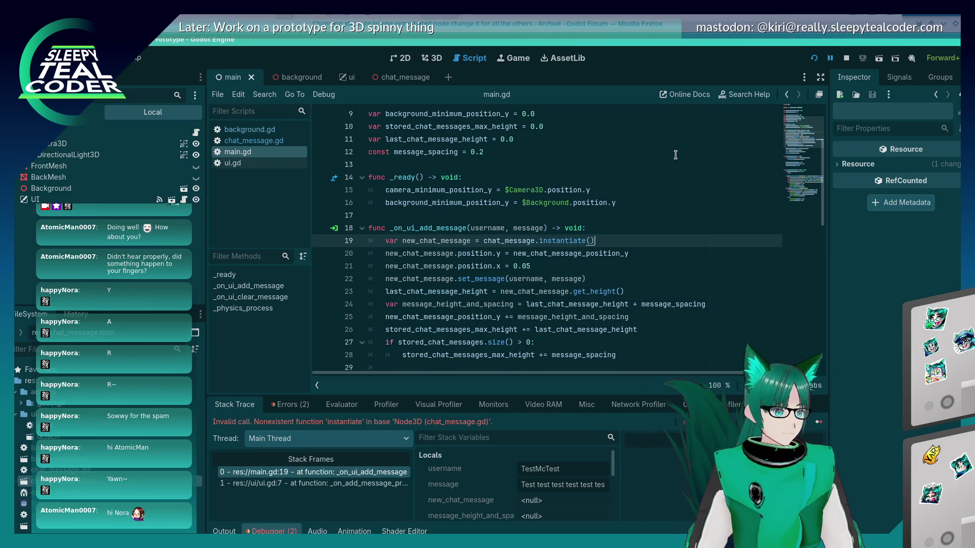
click(424, 80)
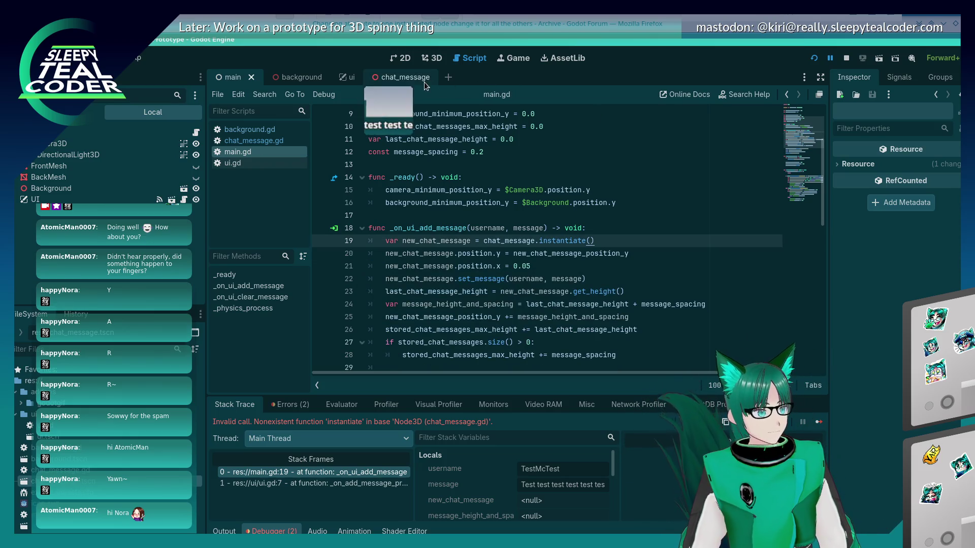
Run the game, add four TestMcTest messages with two double-clicks, then stop it
click(814, 58)
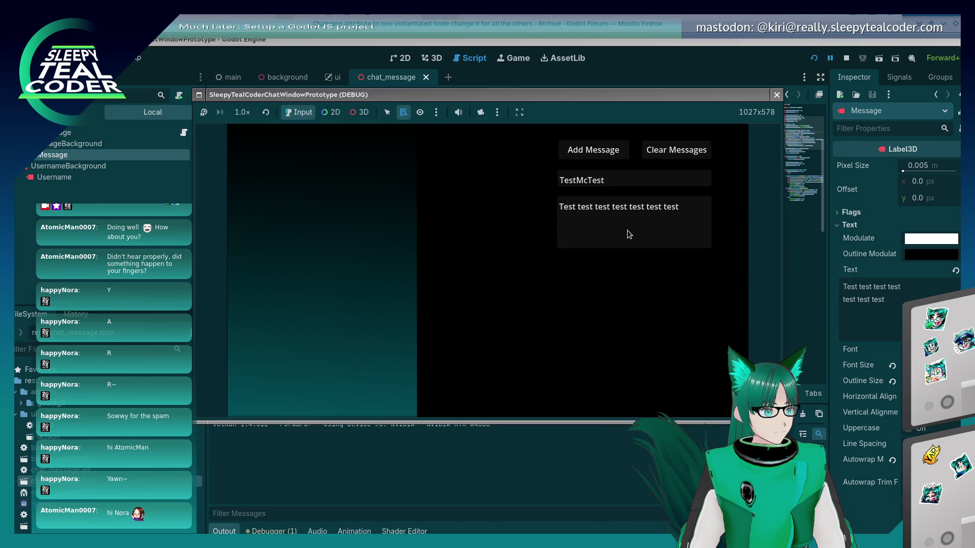
double_click(577, 158)
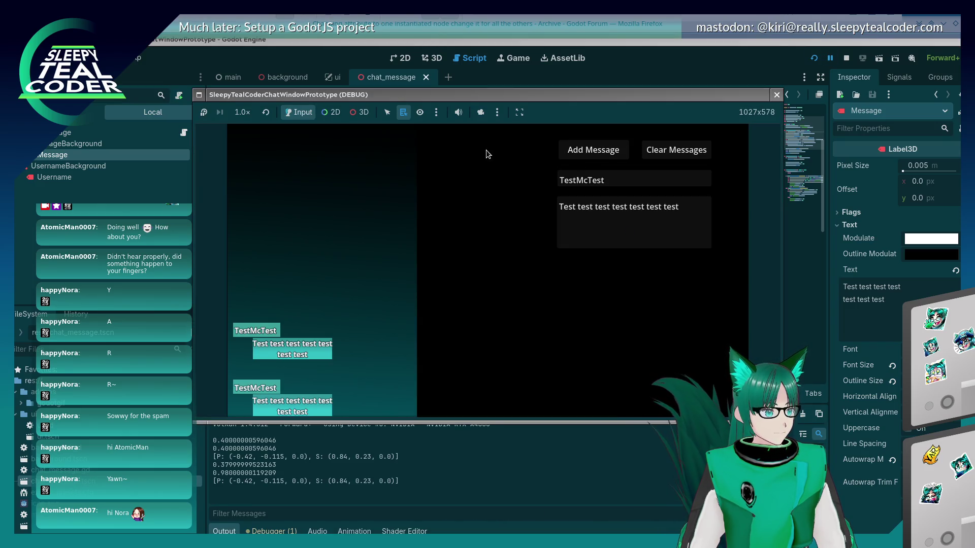
double_click(593, 150)
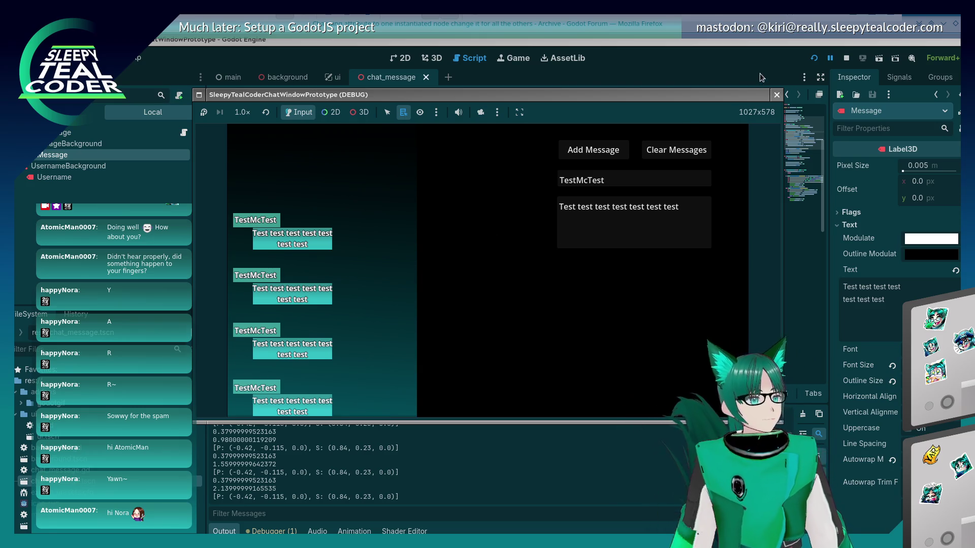
click(776, 95)
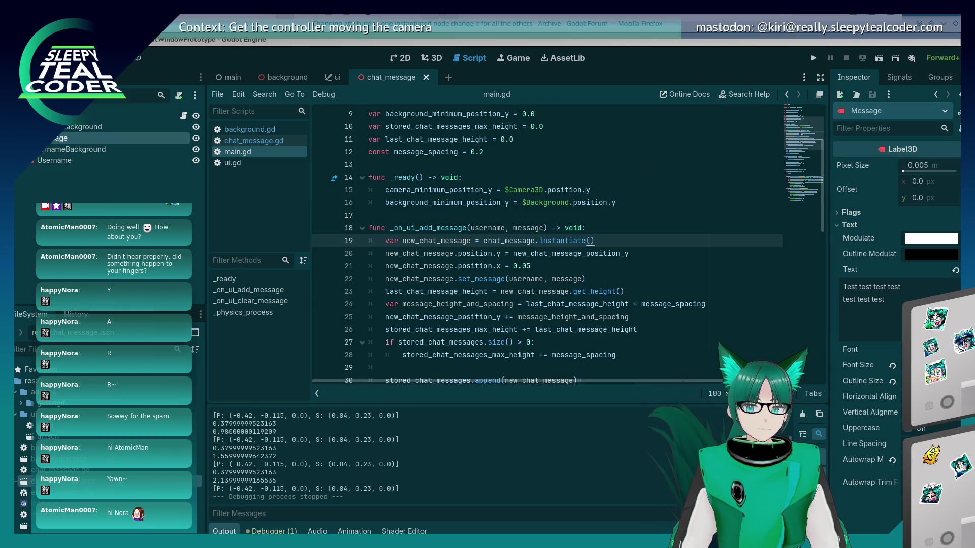
click(591, 279)
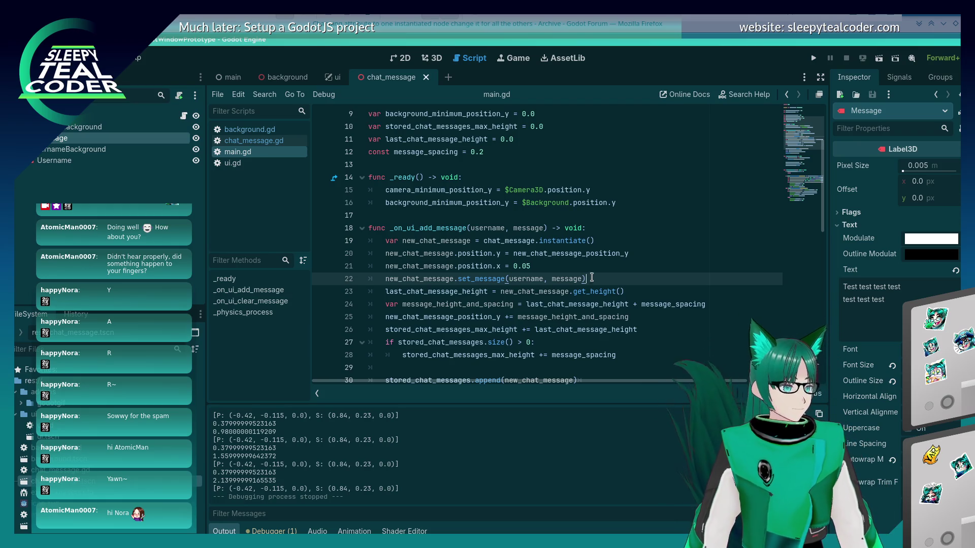
scroll(501, 273, down, 3)
scroll(484, 287, up, 3)
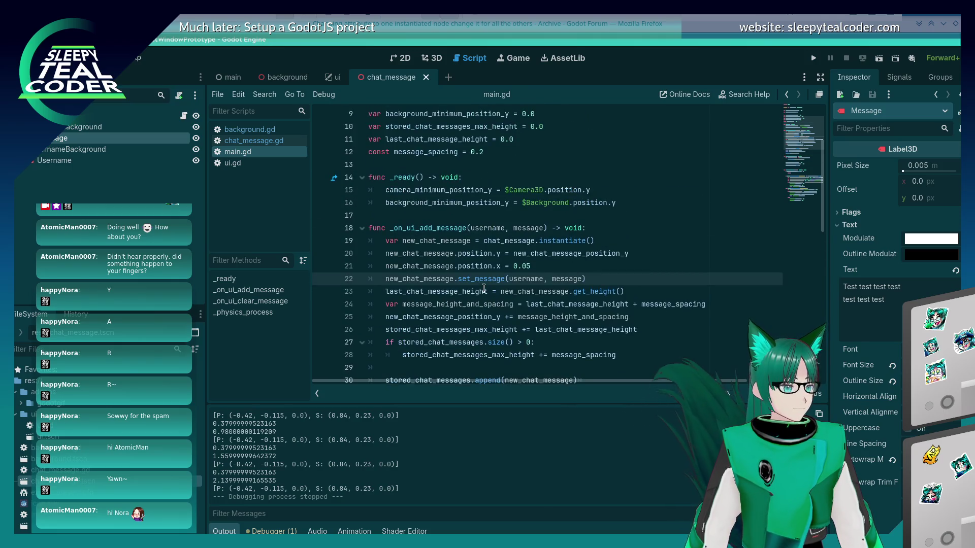
mouse_move(485, 287)
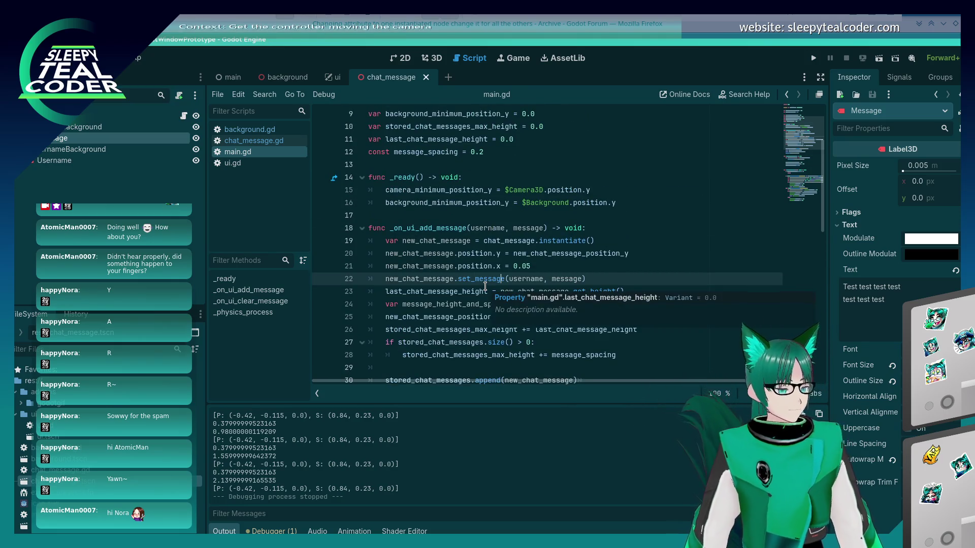
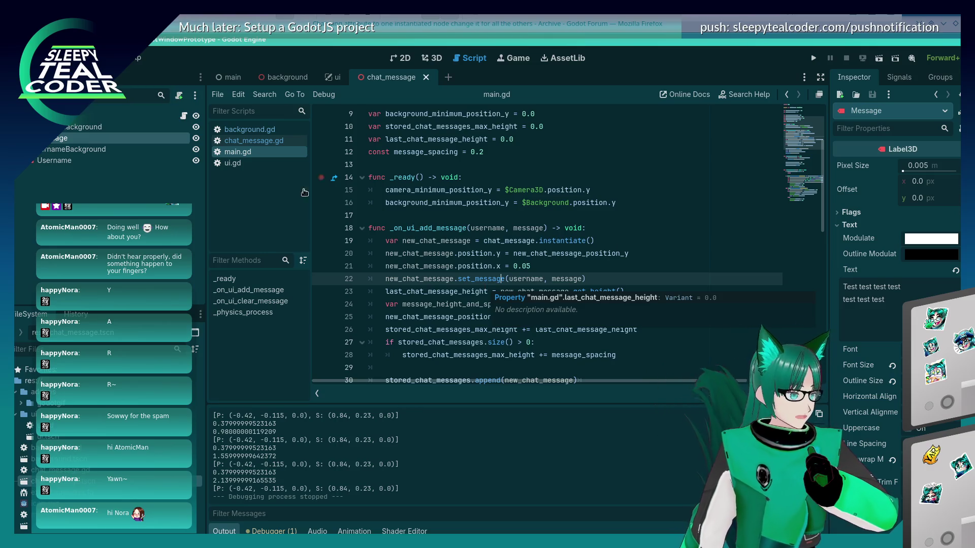
Leave the chat_message scene and switch to the main scene
right_click(34, 115)
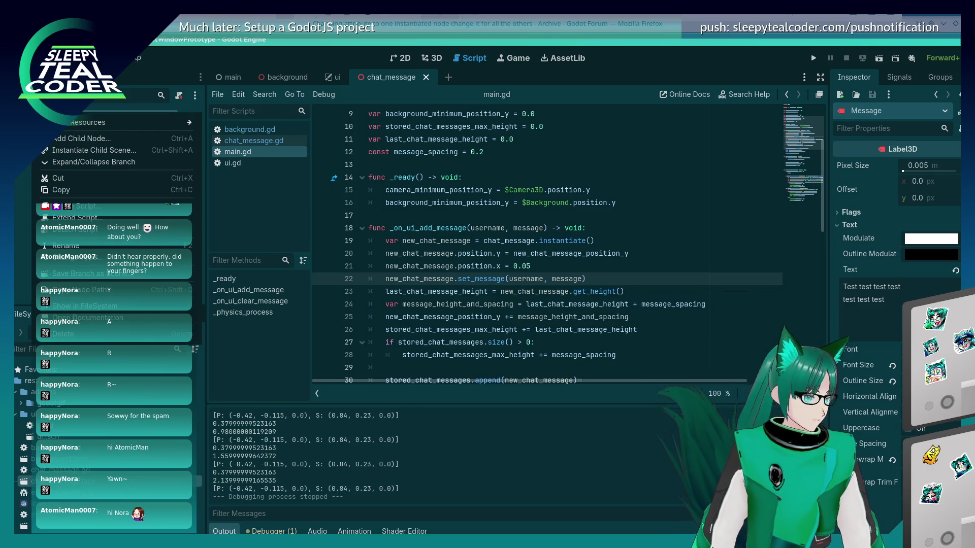
click(15, 198)
click(232, 77)
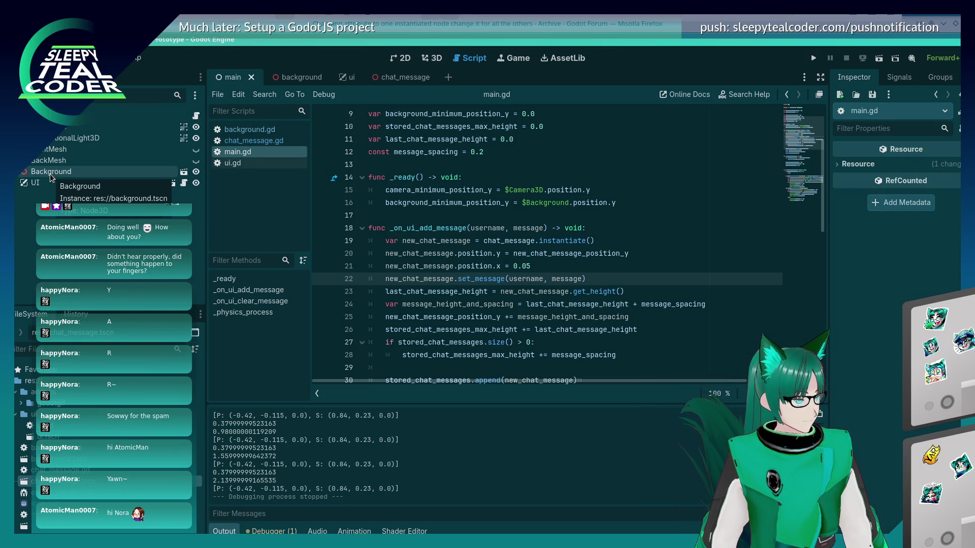
Start a new line below the instantiate() call on line 19 of main.gd
click(515, 241)
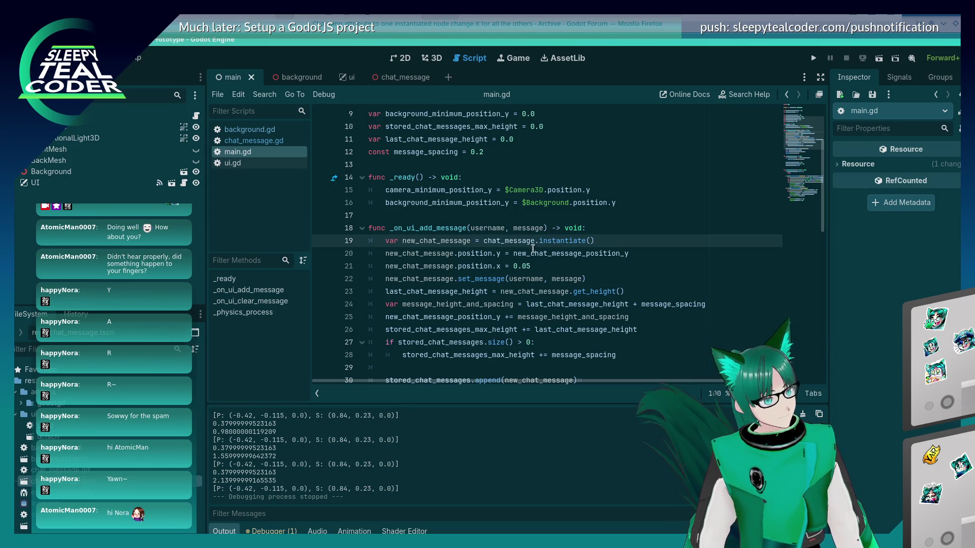
right_click(544, 241)
click(548, 239)
mouse_move(555, 239)
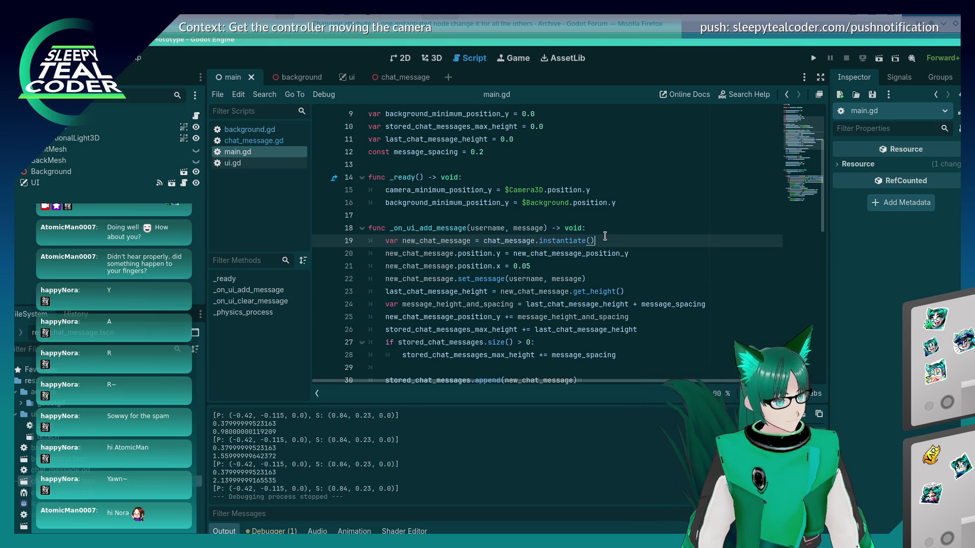
key(Return)
Write new_chat_message.get_node("Username") and move that line below set_message to line 23
text(new)
key(Return)
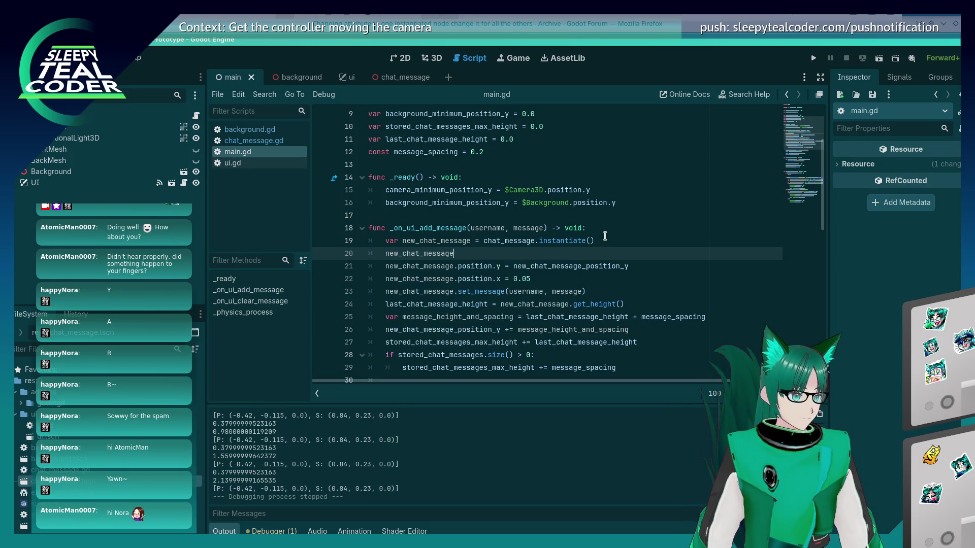
text(.$)
key(BackSpace)
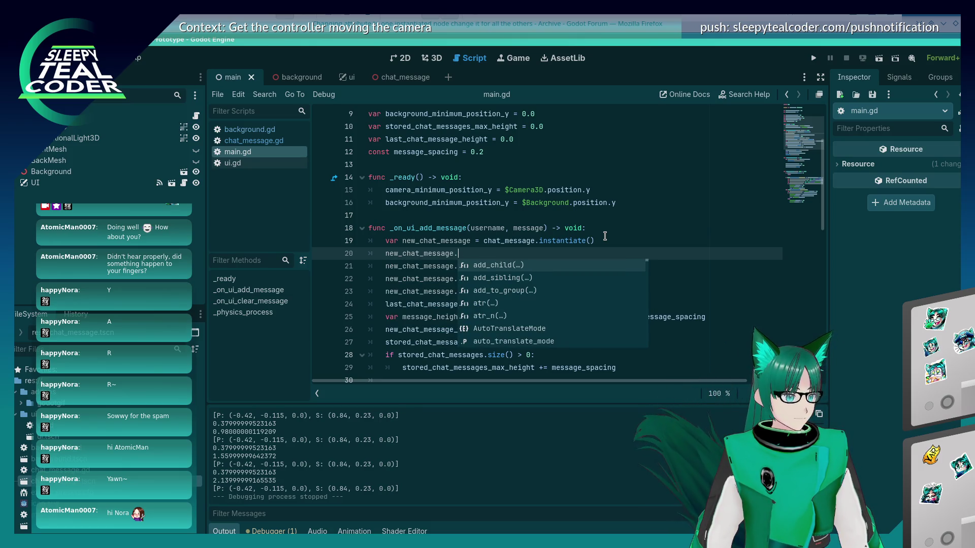
text(get_node)
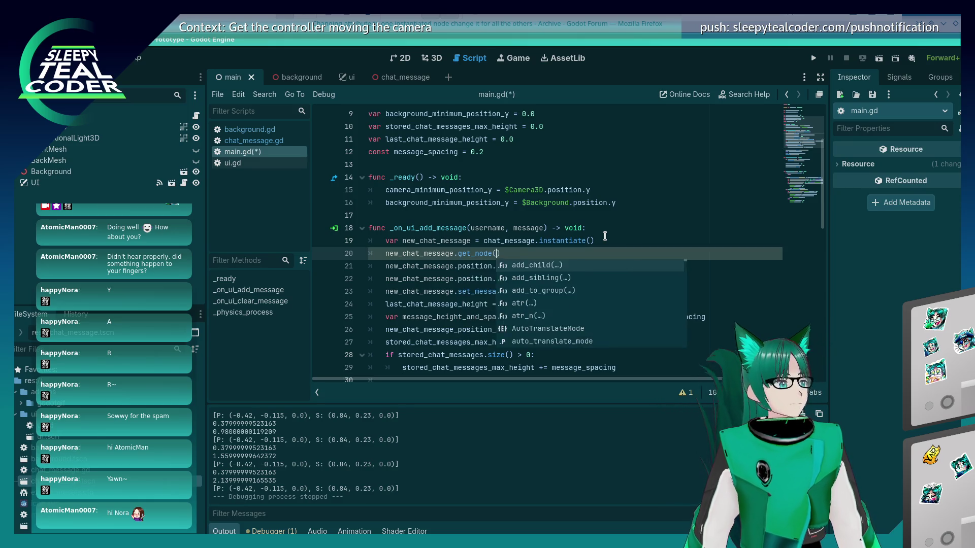
text((")
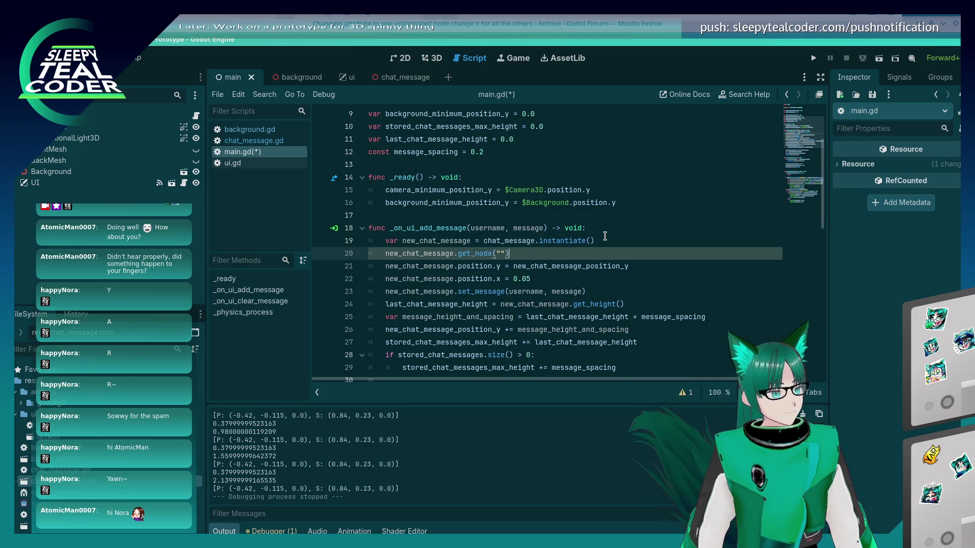
text(Message)
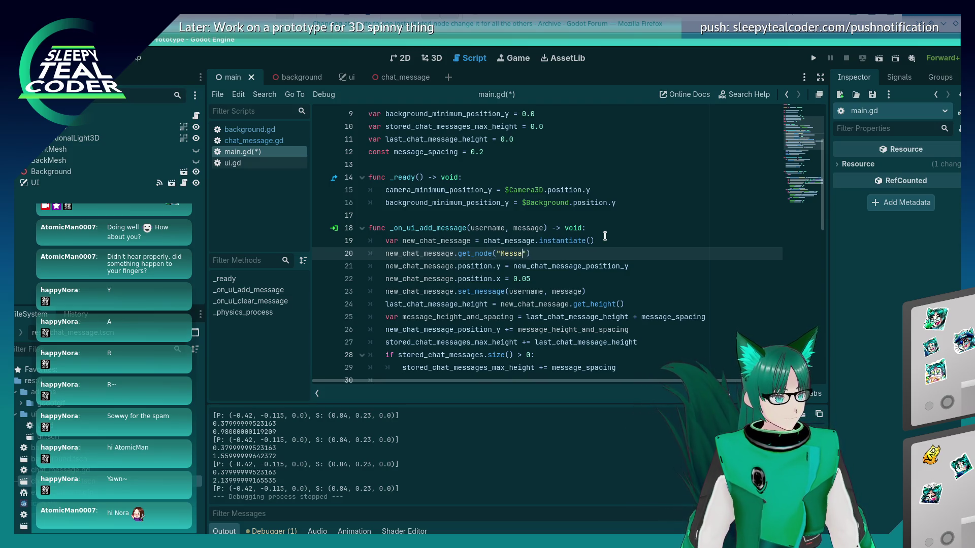
key(BackSpace)
key(BackSpace)
key(BackSpace)
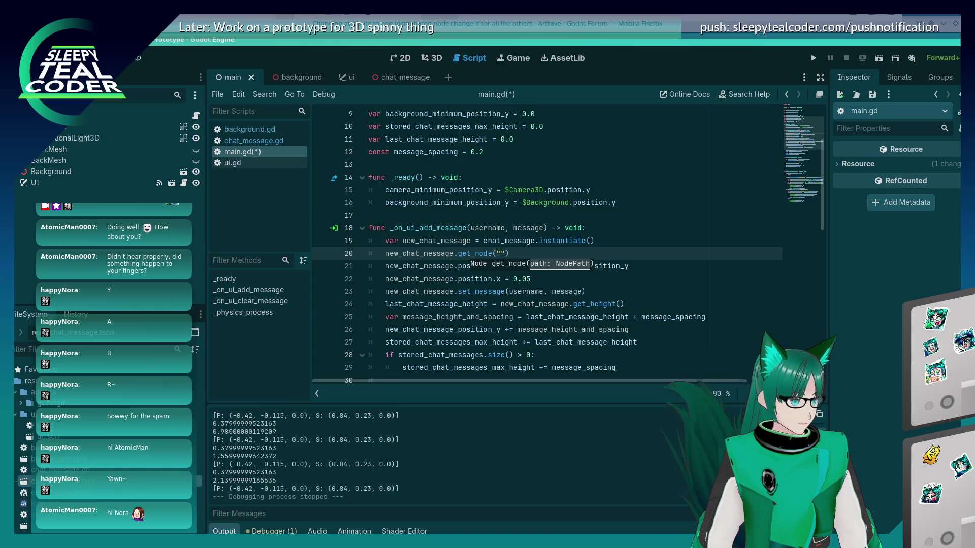
click(401, 77)
text(U)
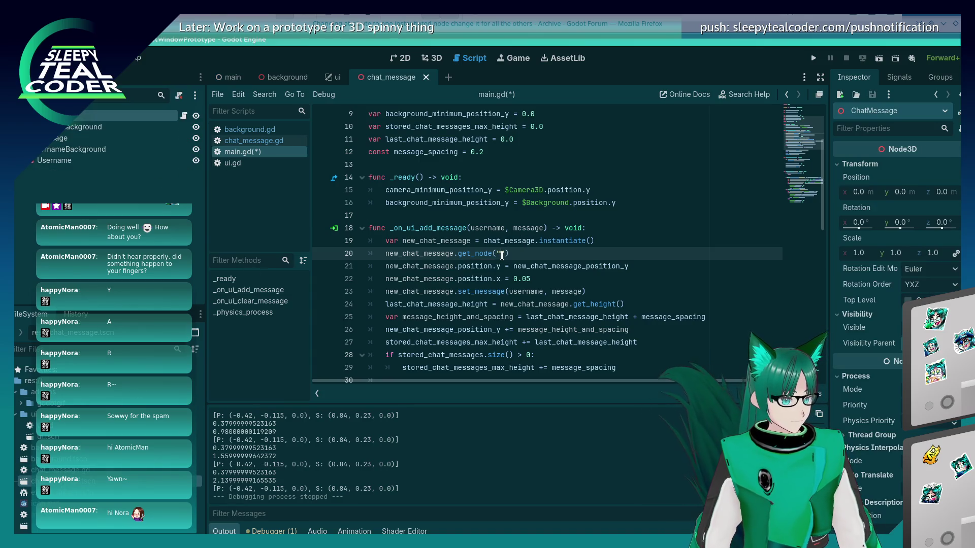
text(sername)
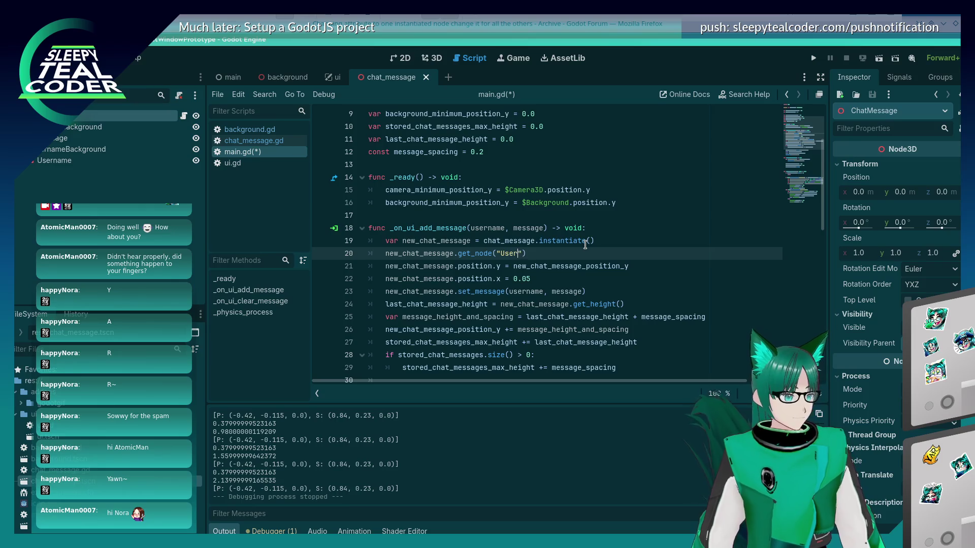
key(End)
key(shift+Home)
key(shift+Home)
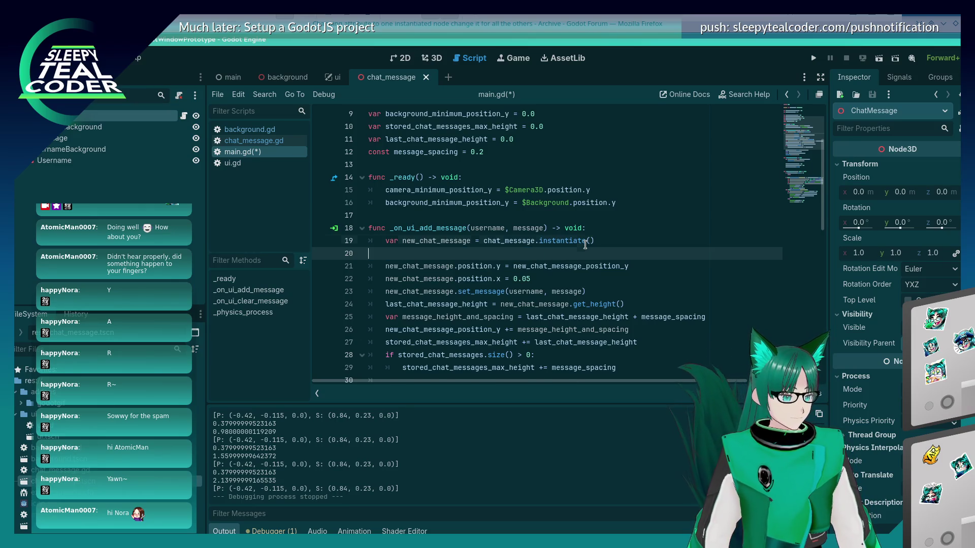
key(alt+Down)
key(alt+Down)
key(alt+Down)
key(Tab)
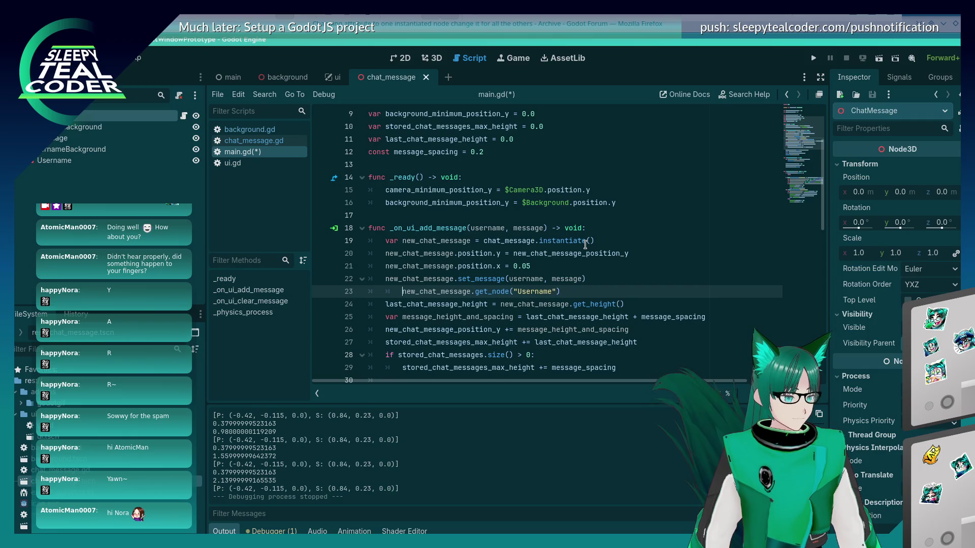
key(shift+Tab)
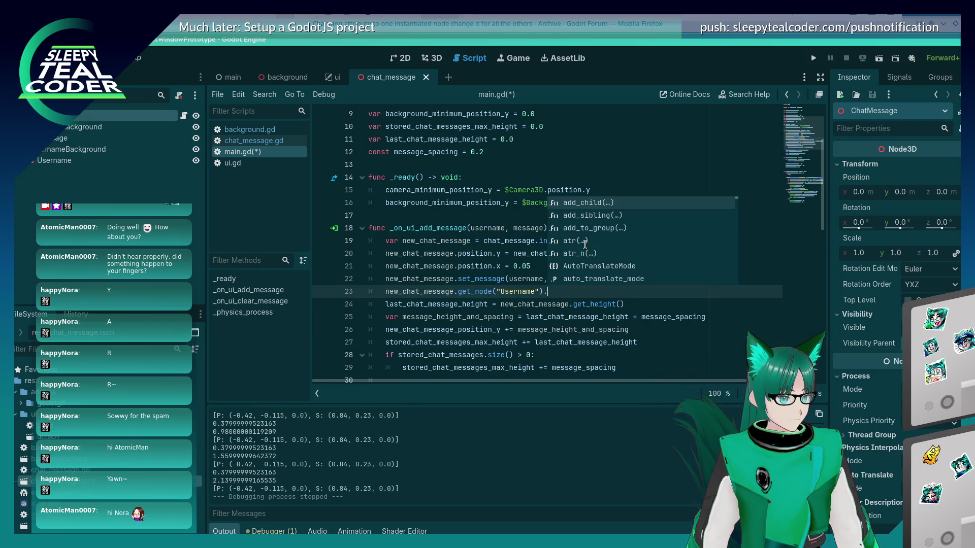
Finish line 23 with .get_text(), then save main.gd and run the project
text(set_text)
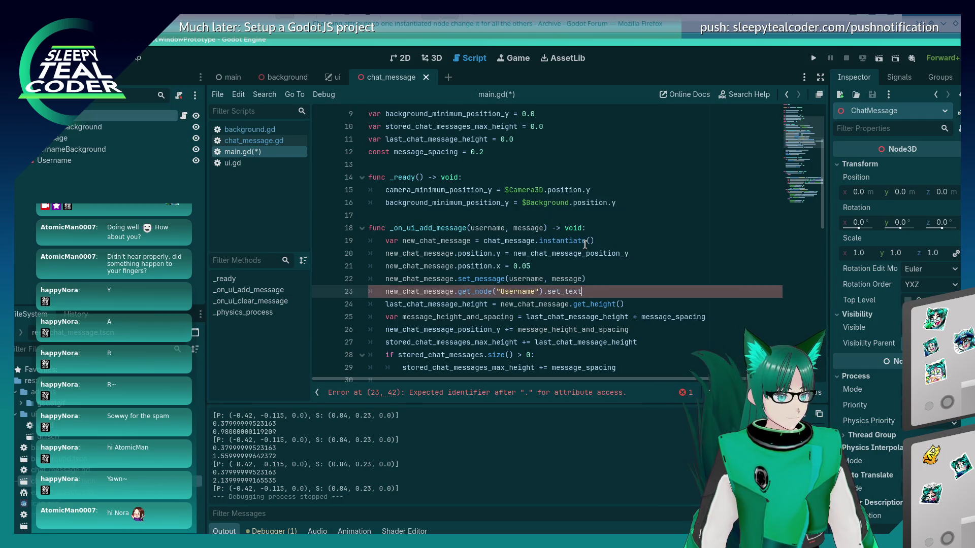
text(text )
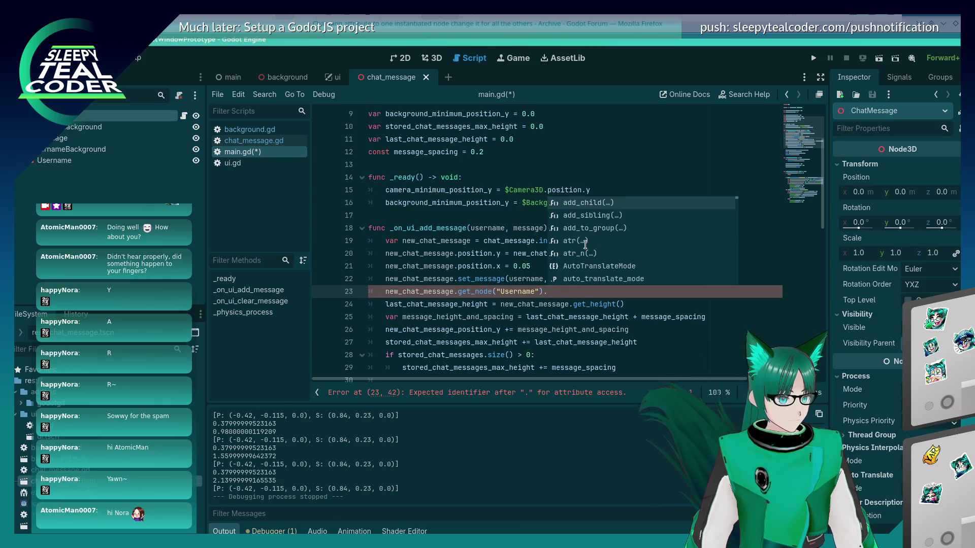
text(=)
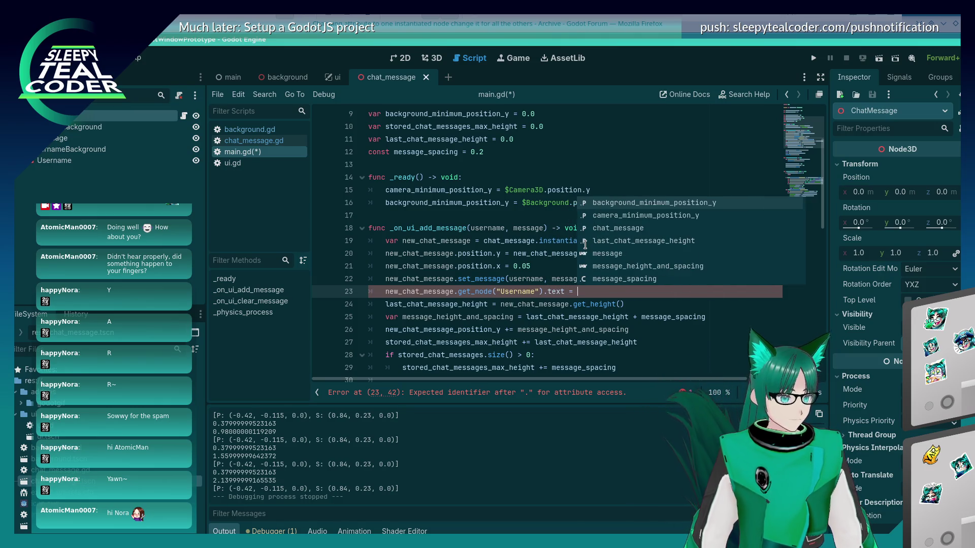
click(251, 141)
scroll(492, 253, down, 3)
scroll(492, 253, down, 2)
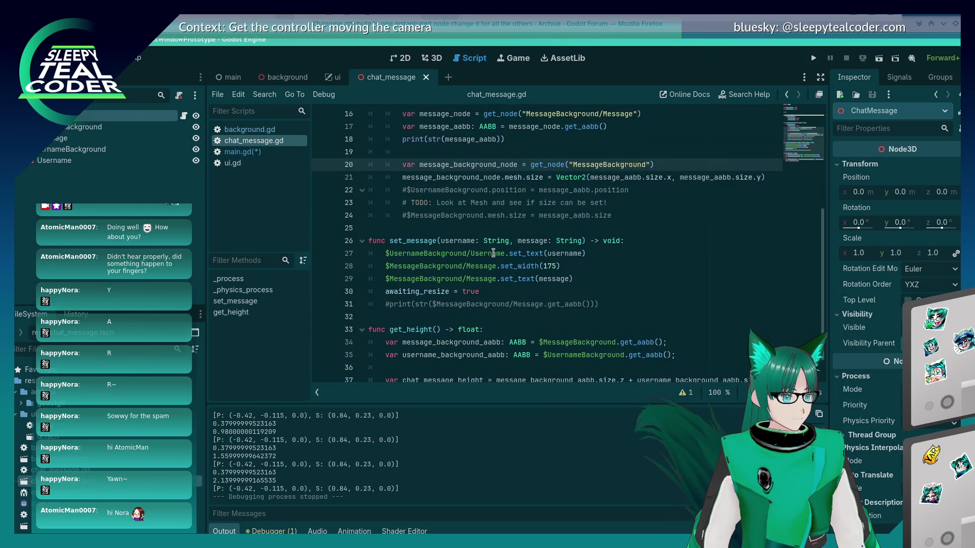
click(257, 152)
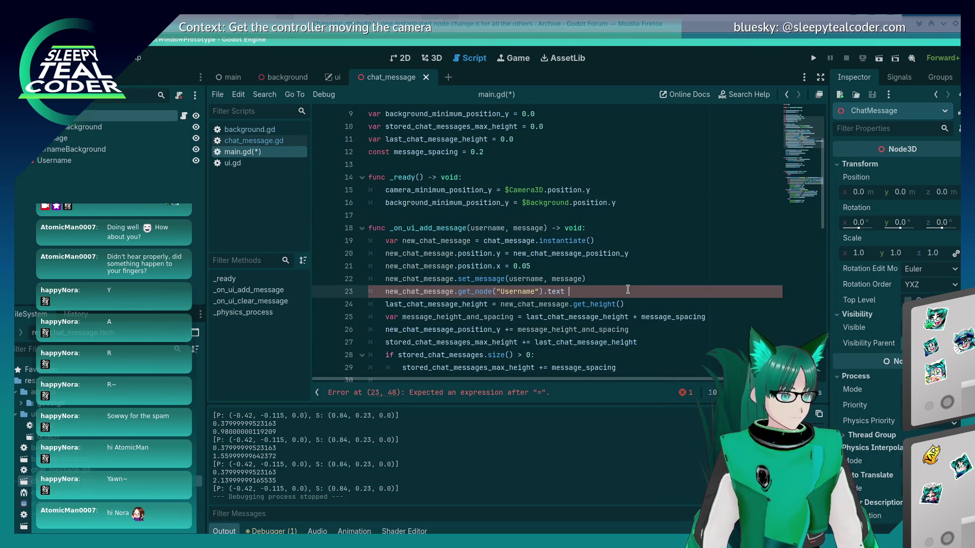
text(get_txt)
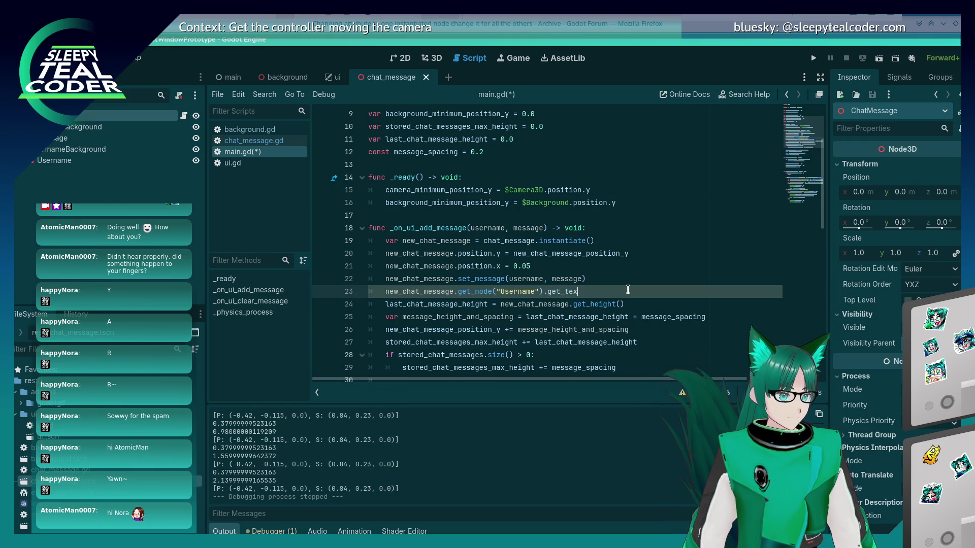
text(t())
key(ctrl+s)
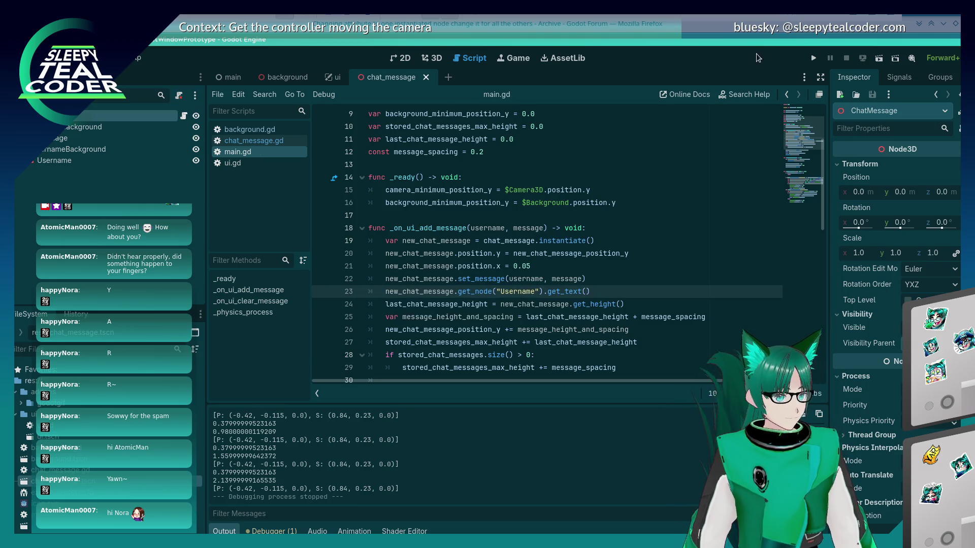
click(808, 59)
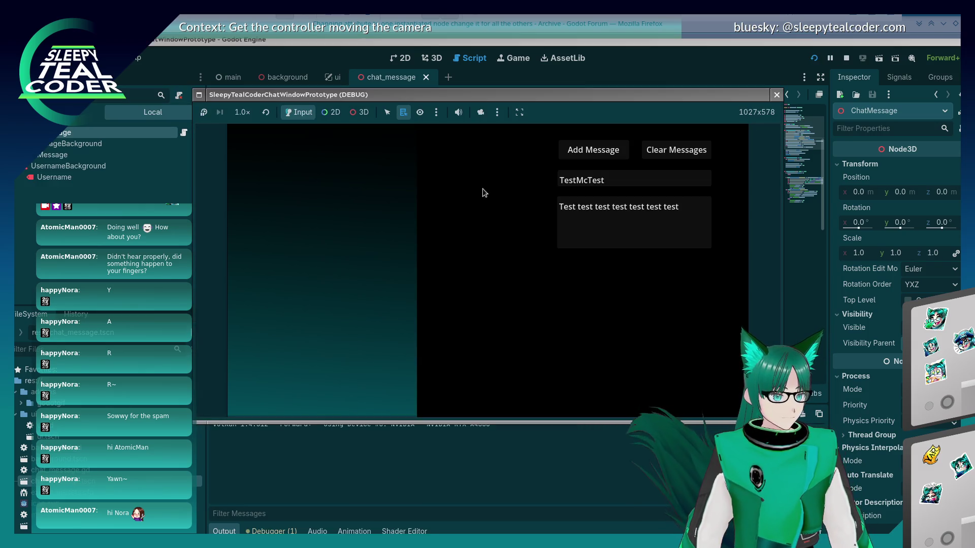
Add a test message in the game, then delete the failing get_text() line 23 and save main.gd
click(601, 148)
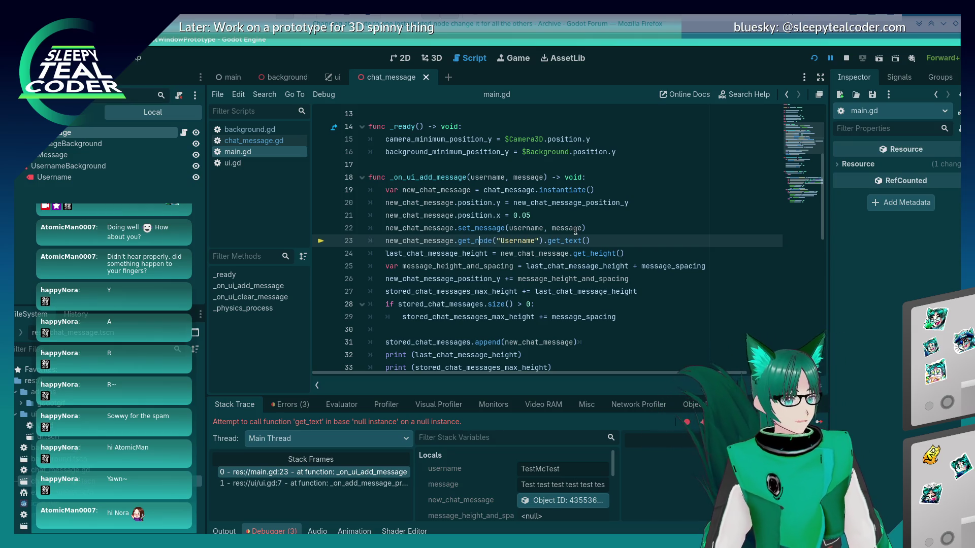
mouse_move(575, 230)
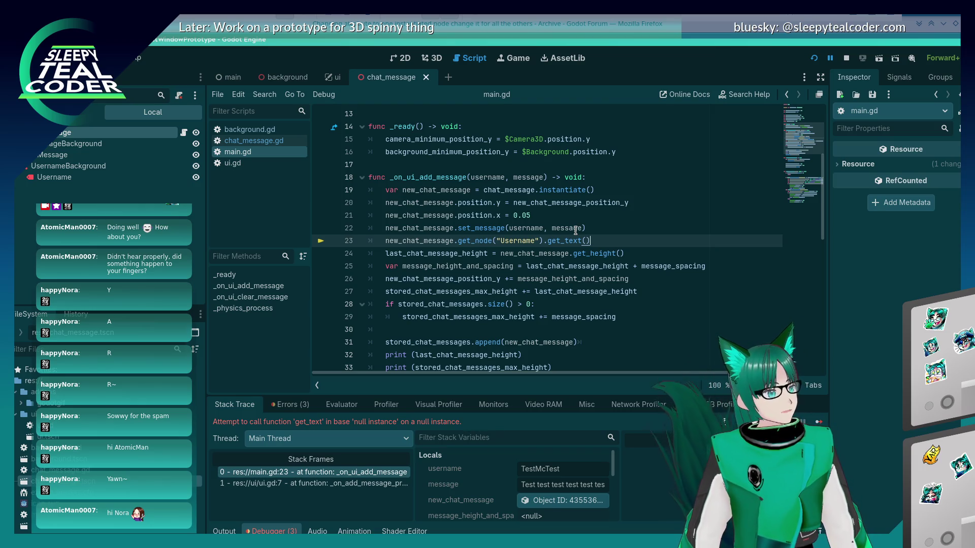
key(shift+Home)
key(shift+Home)
key(BackSpace)
key(BackSpace)
key(ctrl+s)
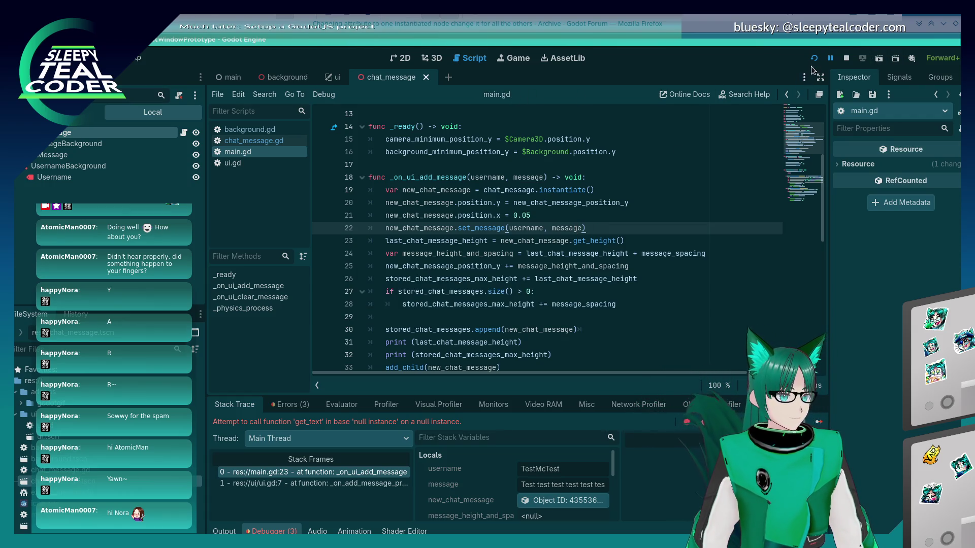
click(554, 192)
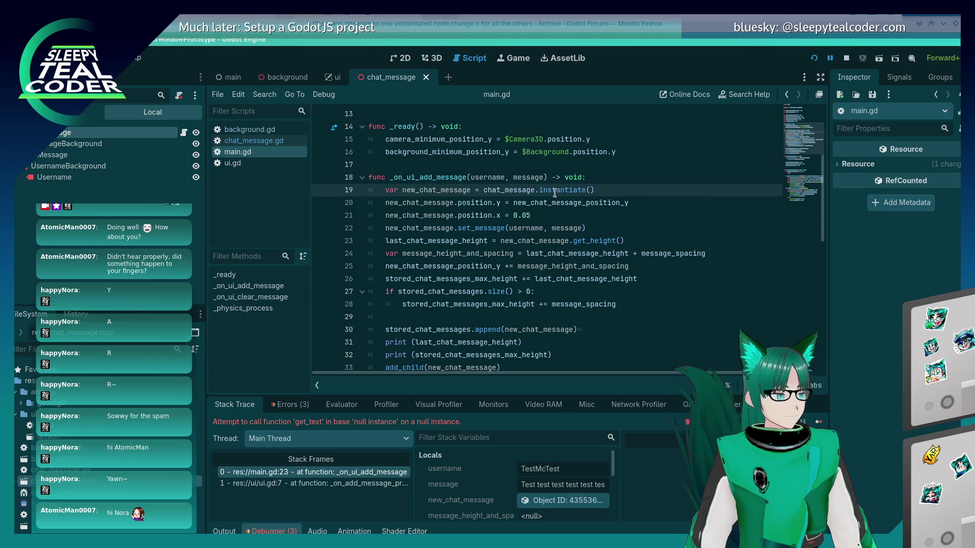
mouse_move(554, 192)
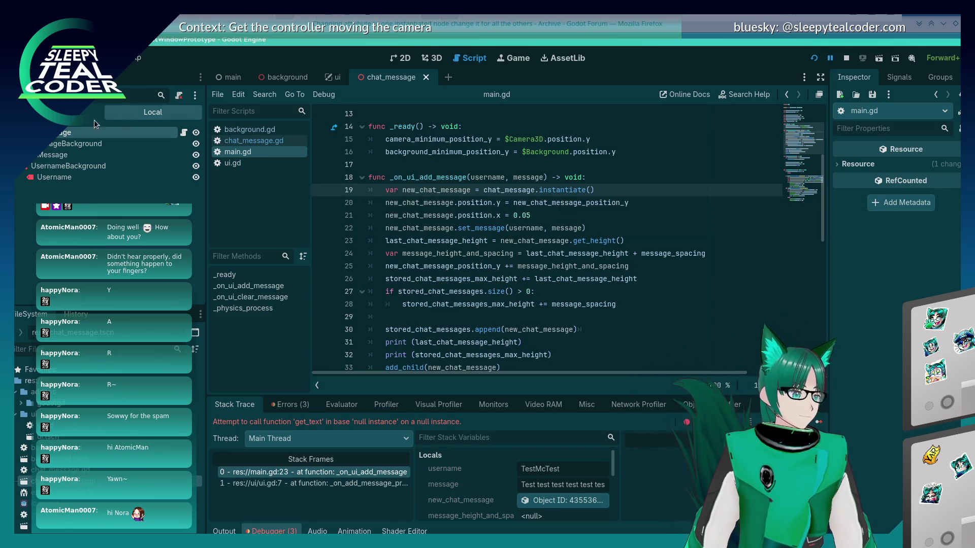
Inspect the Message label's Visibility, Physics Interpolation, process mode and Label3D Flags properties
click(61, 144)
click(51, 157)
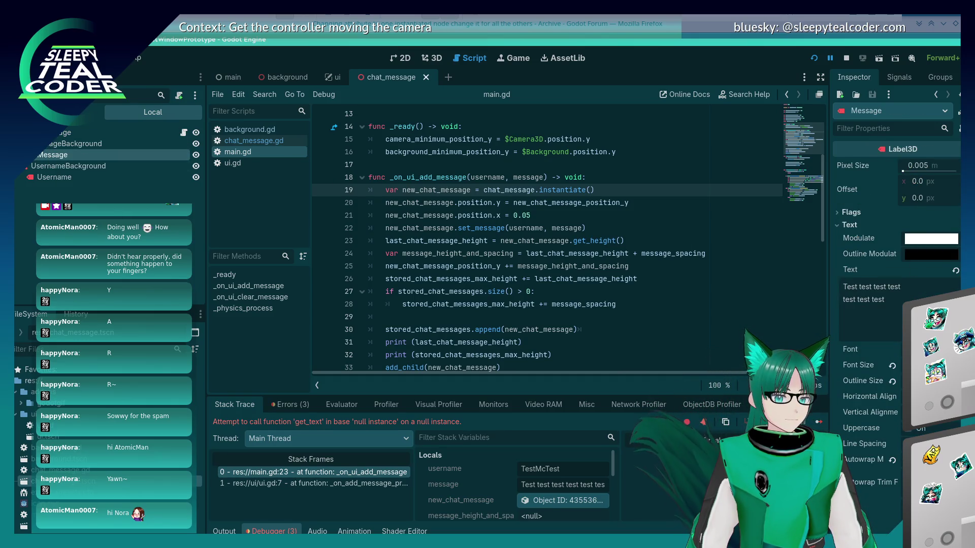
scroll(958, 286, down, 5)
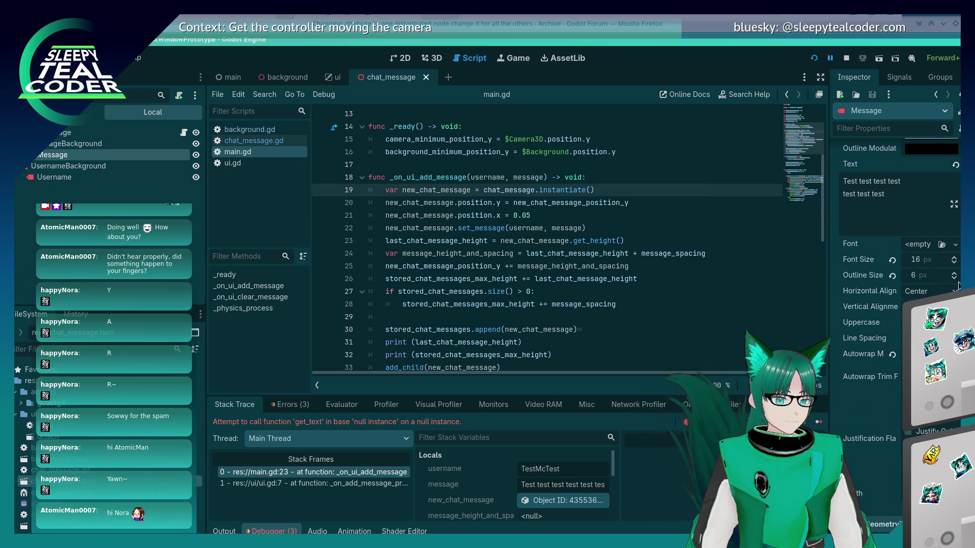
scroll(958, 285, down, 10)
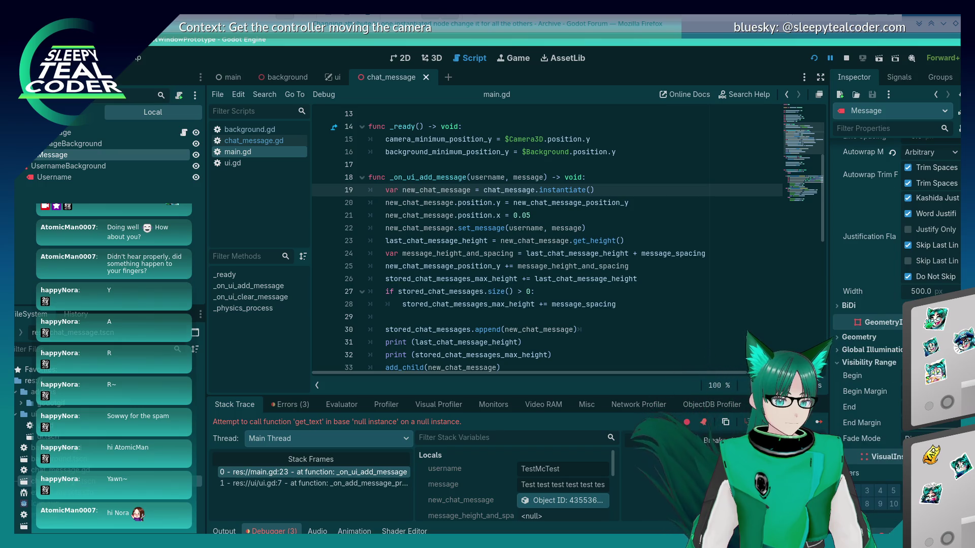
scroll(872, 350, down, 13)
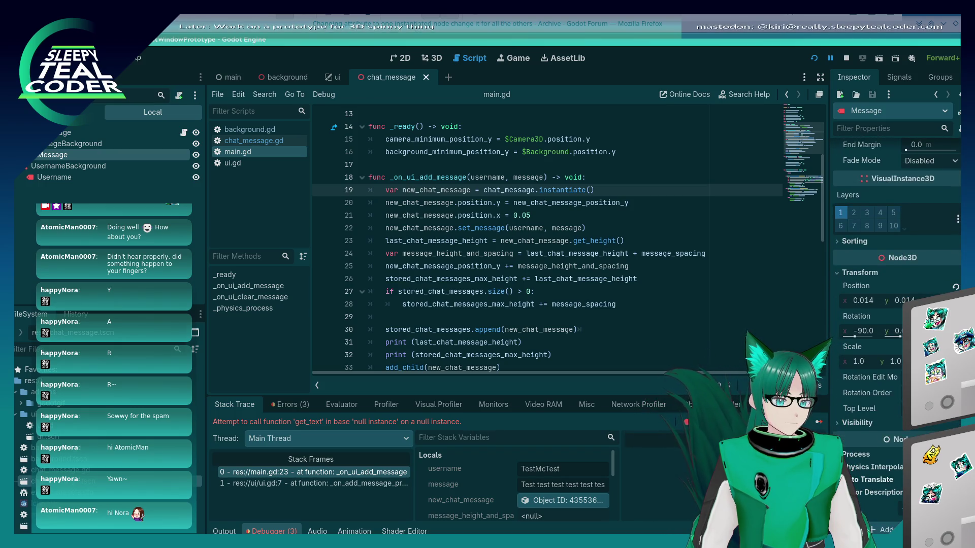
click(858, 423)
scroll(897, 459, down, 2)
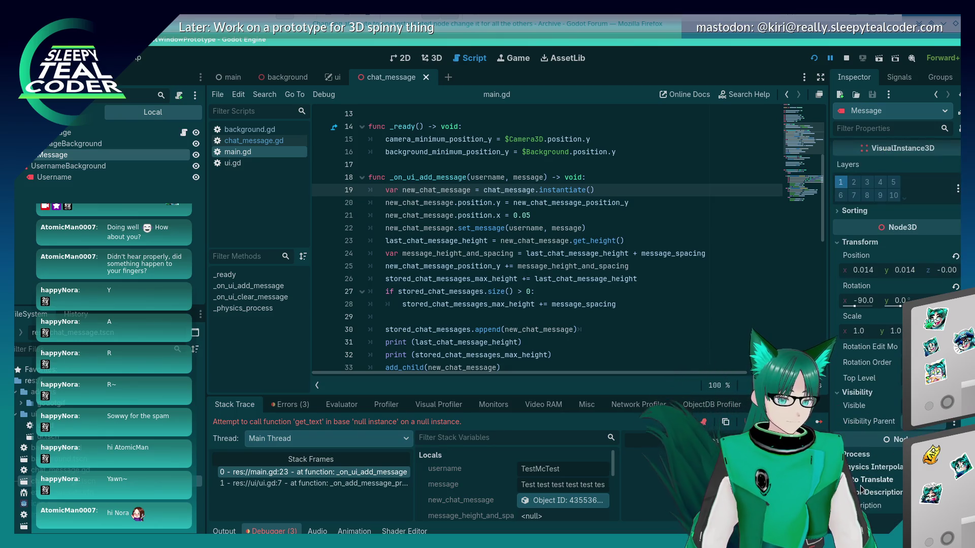
click(863, 466)
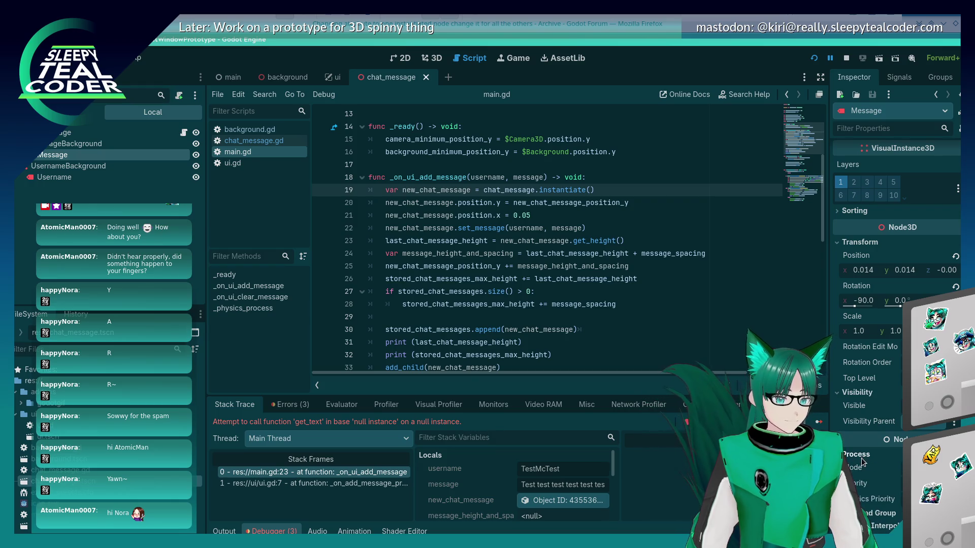
scroll(862, 460, down, 5)
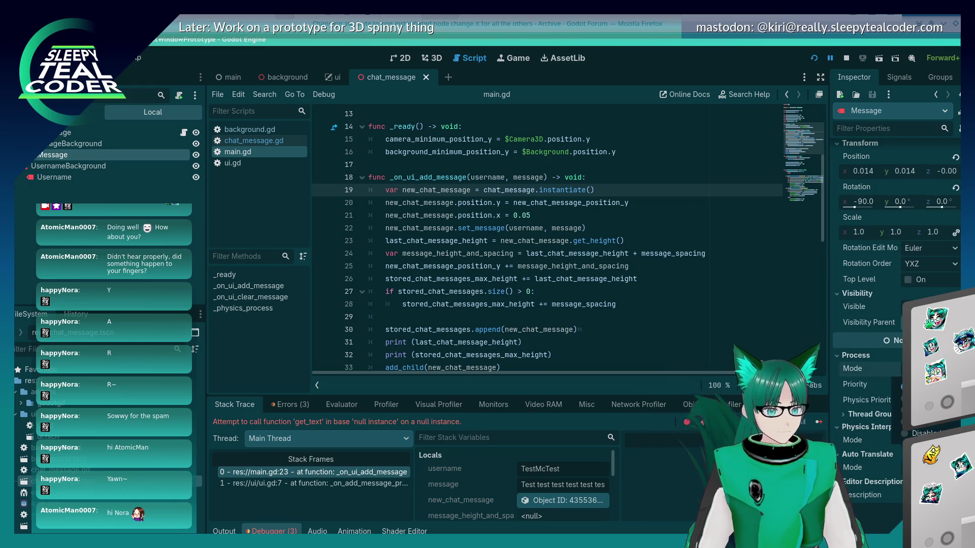
click(853, 369)
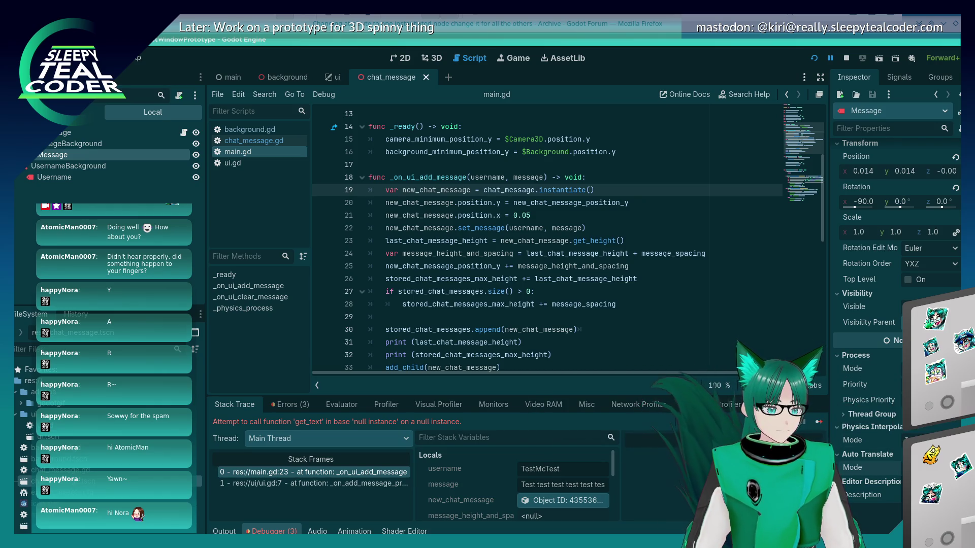
scroll(858, 483, down, 3)
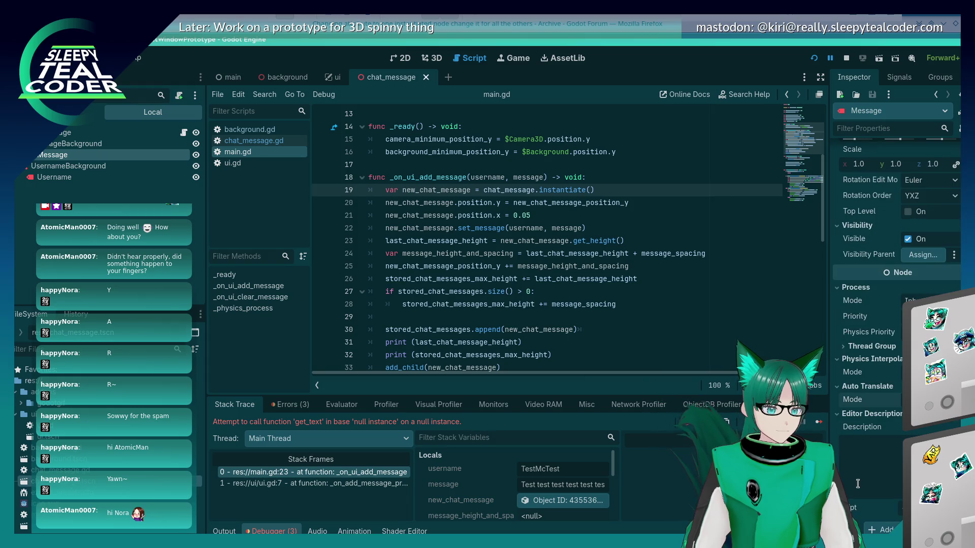
scroll(857, 483, up, 10)
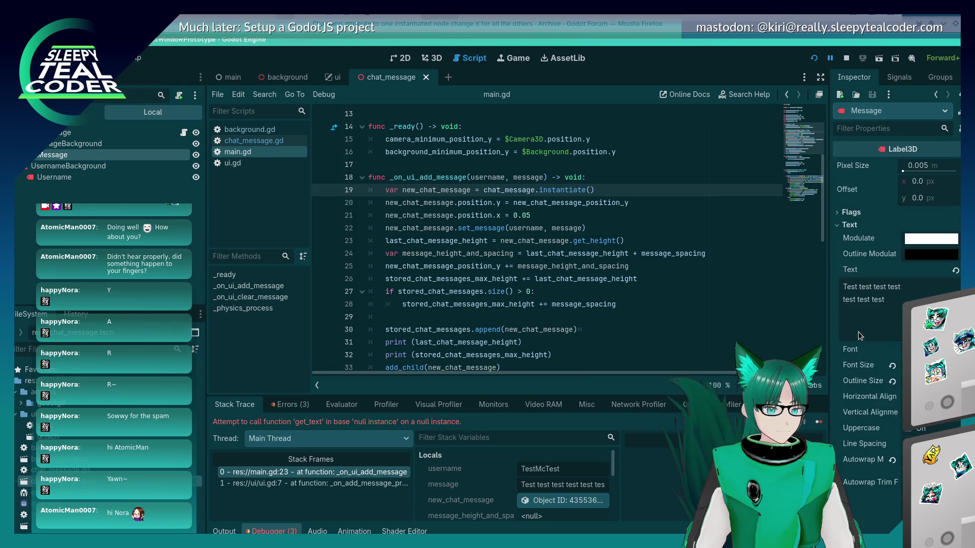
click(839, 215)
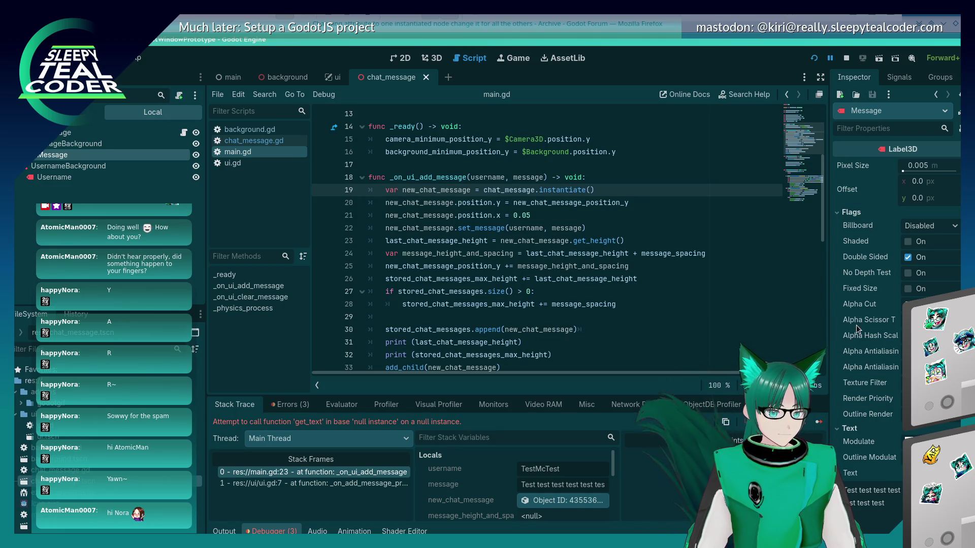
Select the MessageBackground node and switch to the Firefox forum thread
click(73, 132)
click(73, 144)
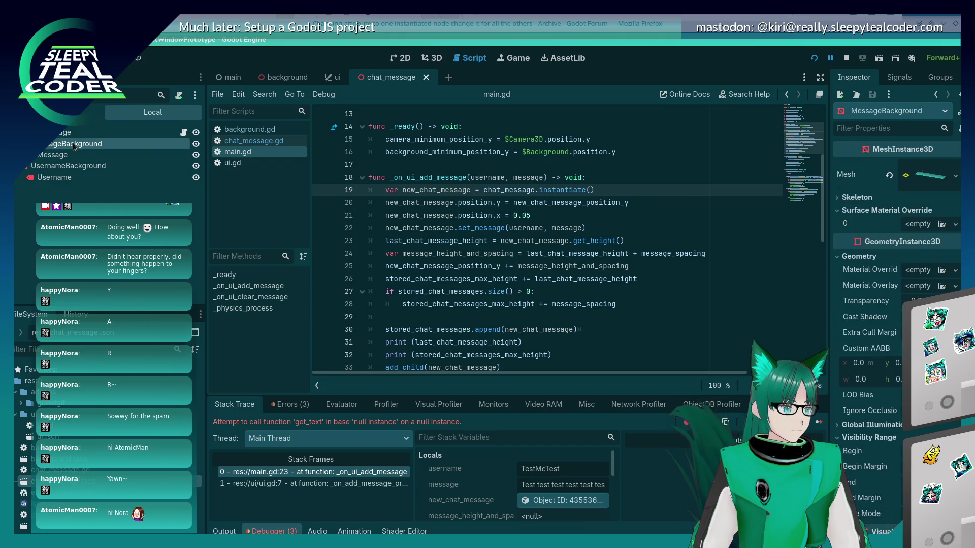
key(alt+Tab)
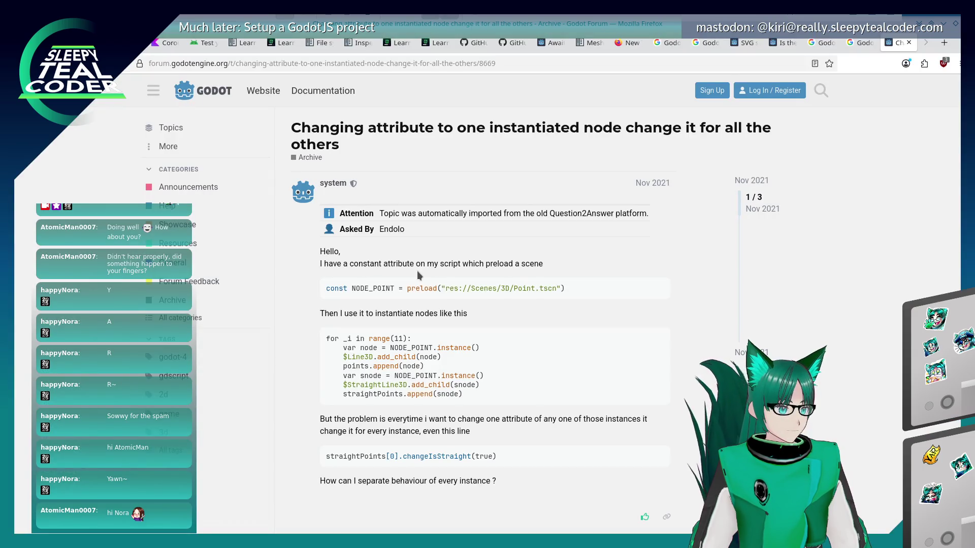
Scroll the forum thread to the reply about making resources local to scene, then return to Godot
scroll(418, 274, down, 1)
scroll(417, 275, down, 5)
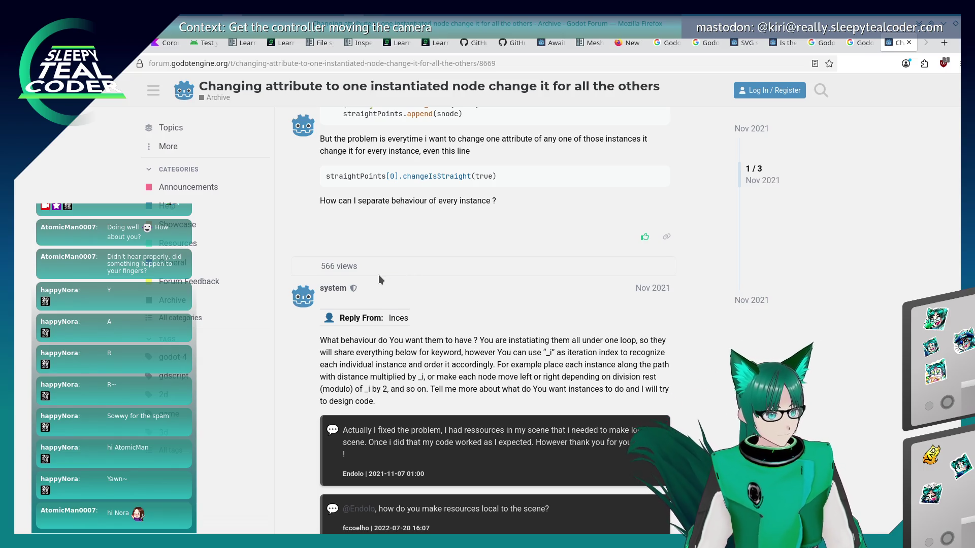
scroll(354, 297, down, 2)
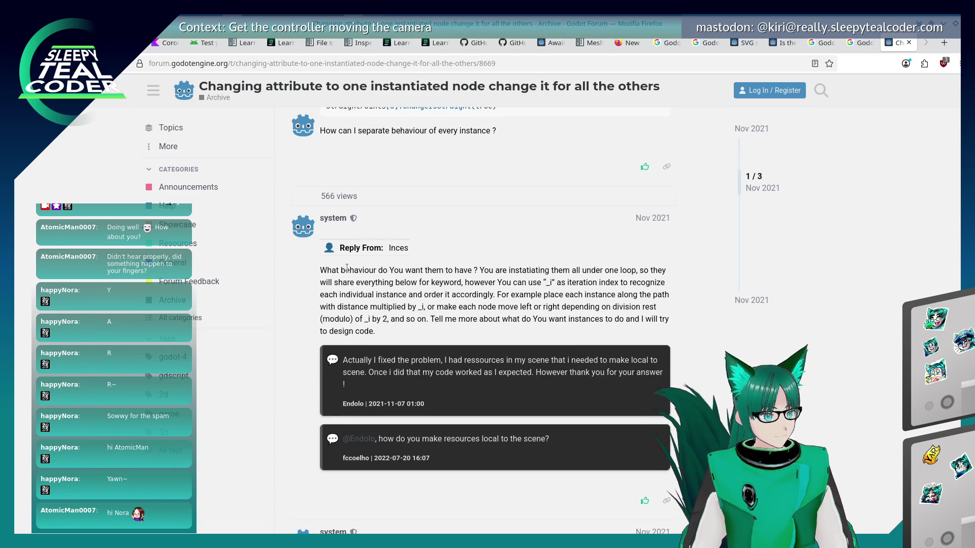
scroll(350, 273, down, 2)
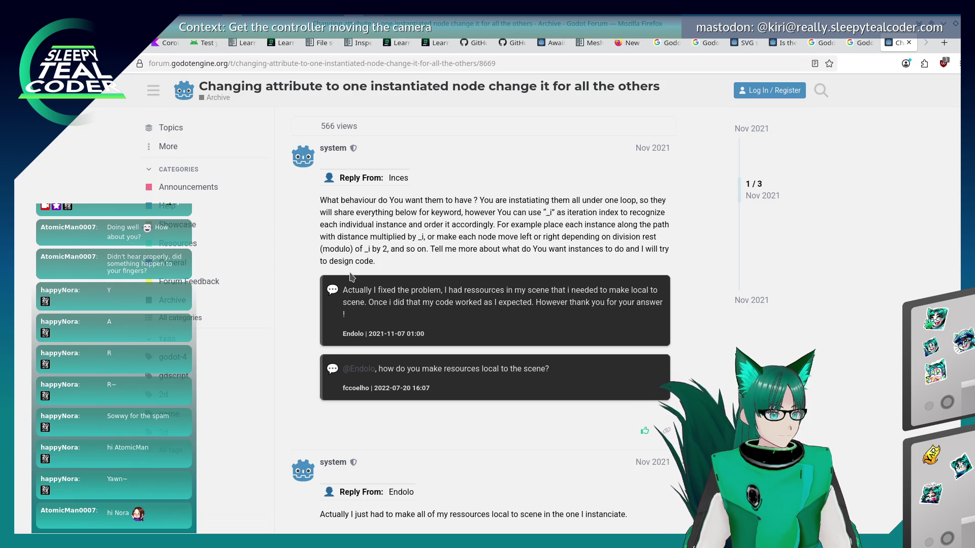
scroll(351, 277, down, 3)
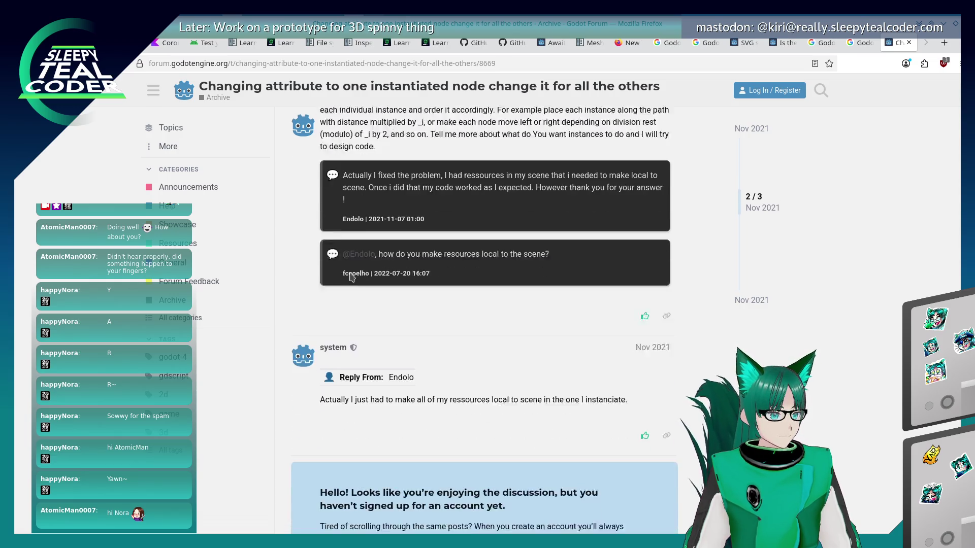
scroll(352, 276, down, 1)
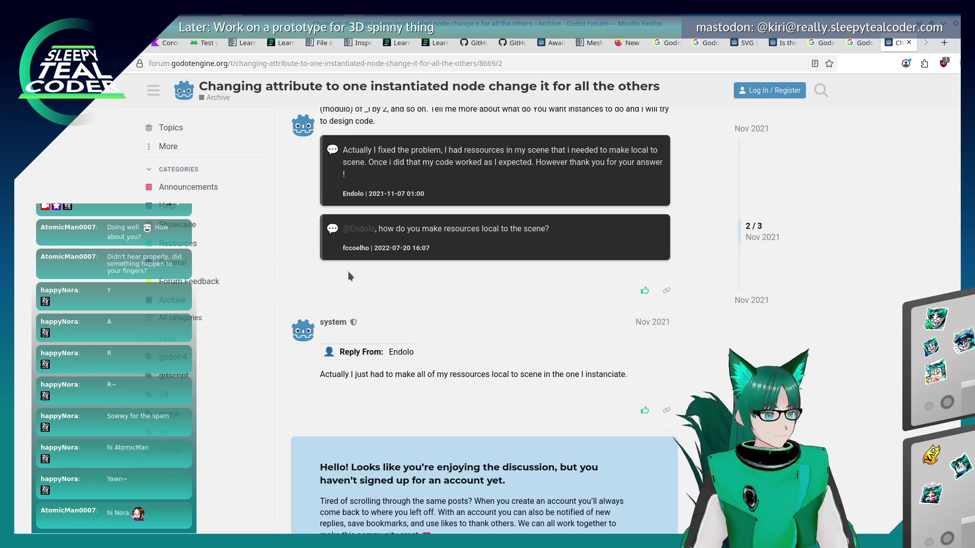
key(alt+Tab)
key(alt+Tab)
key(alt+Tab)
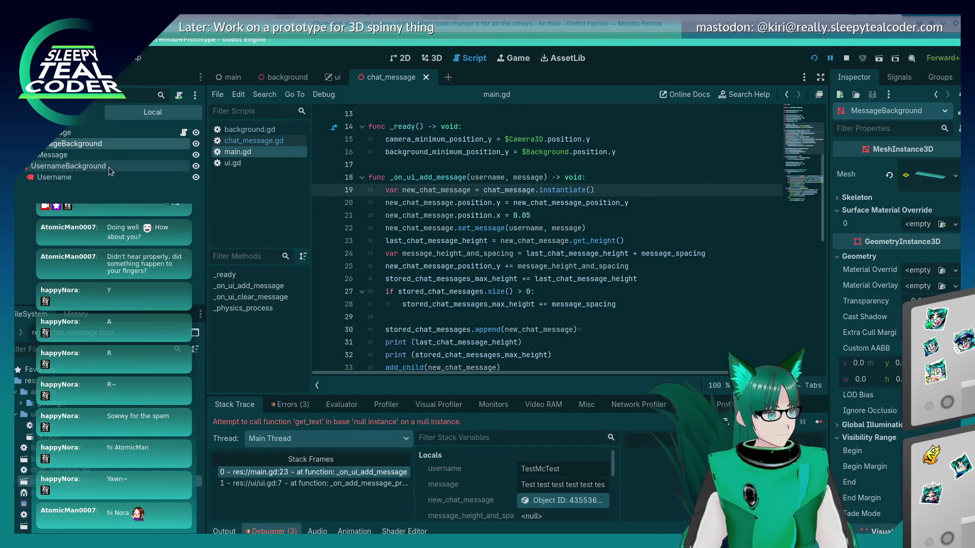
Switch to the main scene and expand the Resource settings in the Inspector
right_click(96, 132)
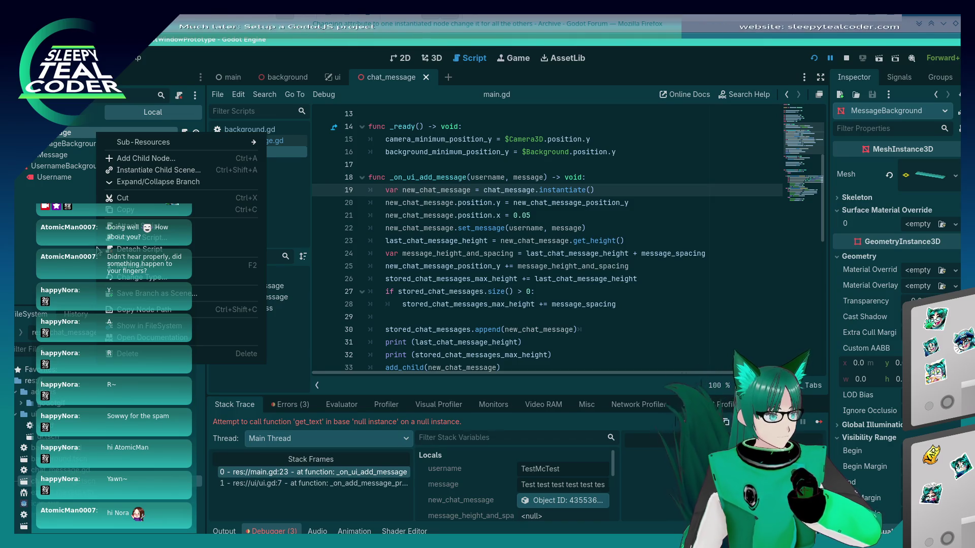
click(80, 241)
key(ctrl+Tab)
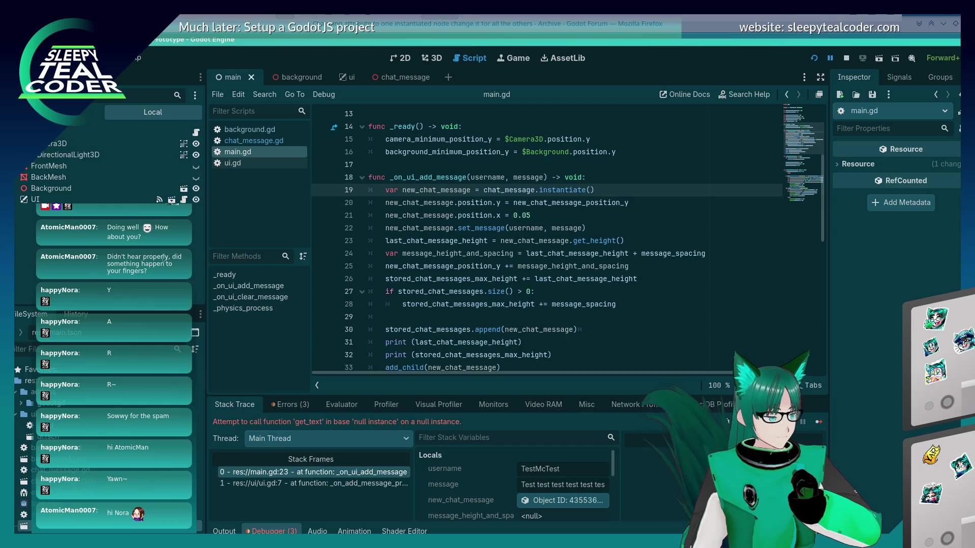
click(837, 165)
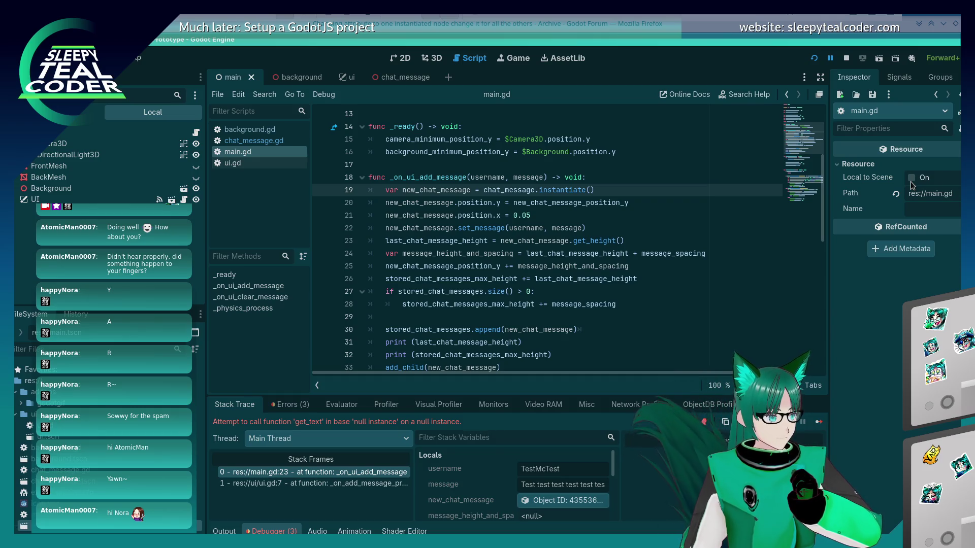
Open chat_message.gd and turn on Local to Scene for the script resource
click(51, 470)
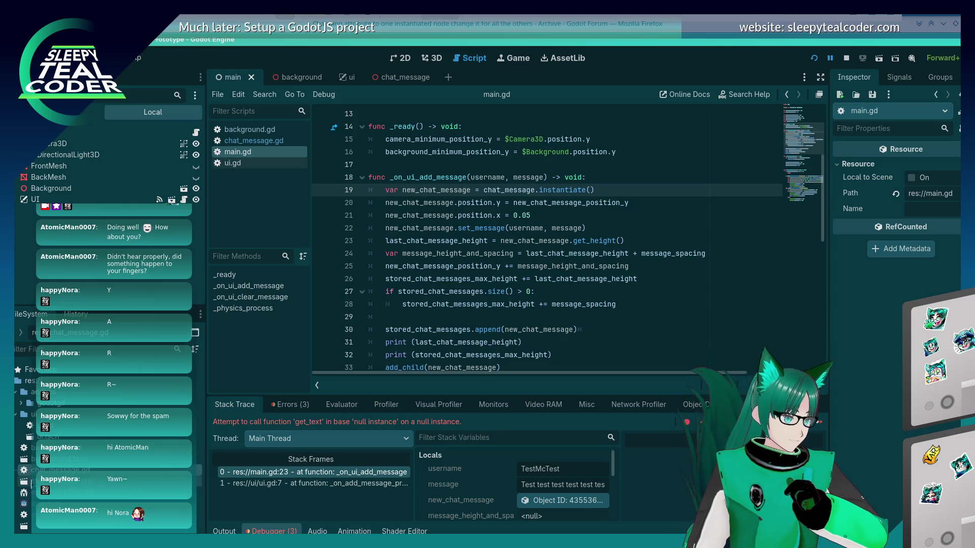
double_click(23, 472)
click(912, 178)
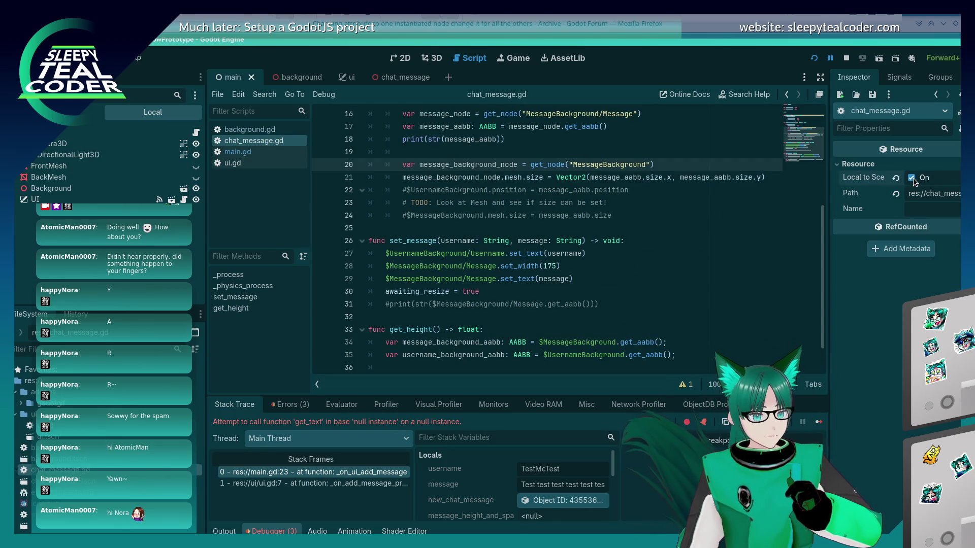
click(674, 177)
scroll(647, 255, up, 4)
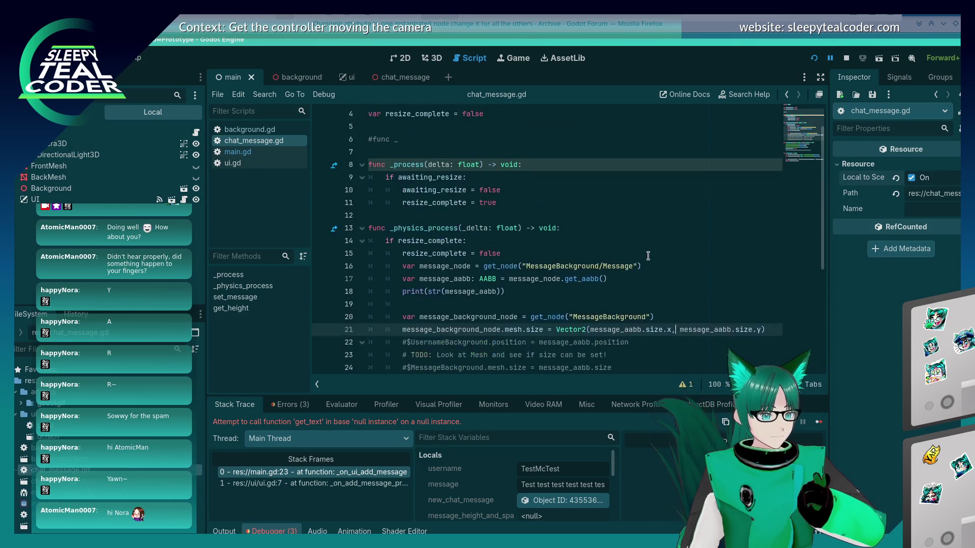
scroll(648, 256, up, 1)
scroll(648, 255, down, 3)
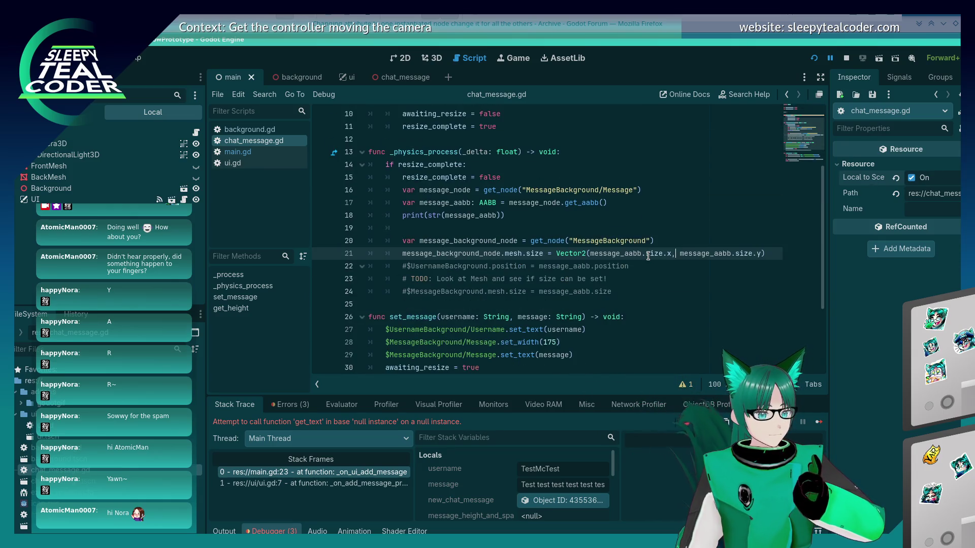
Run the project and add two TestMcTest messages to the chat
click(814, 57)
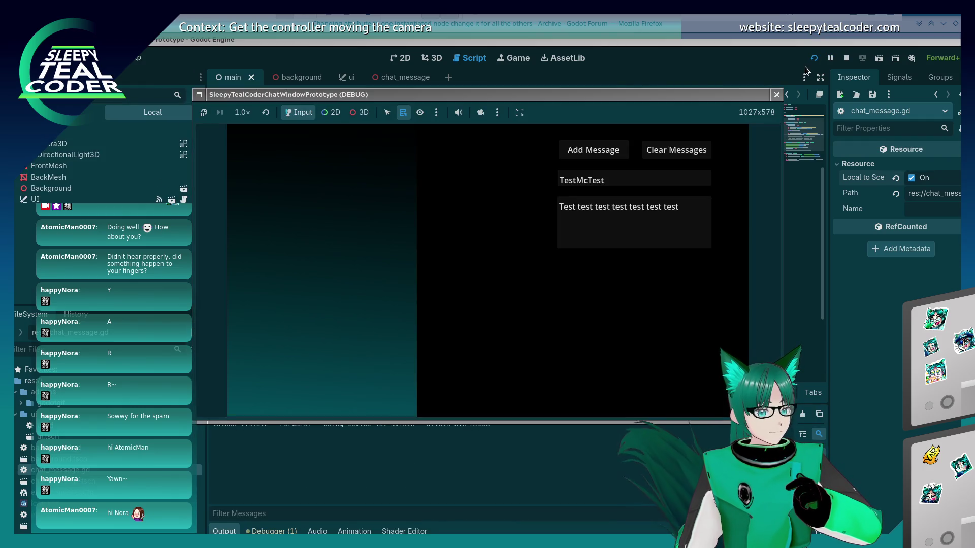
click(591, 154)
click(591, 154)
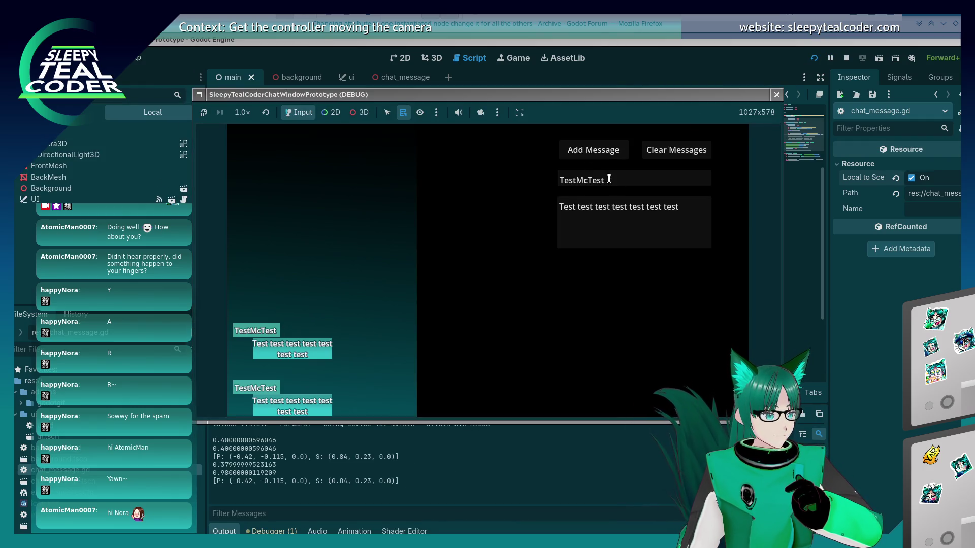
Post a long 'Mooo…' message, then clear the messages and close the game window
click(678, 206)
key(ctrl+a)
text(Mo)
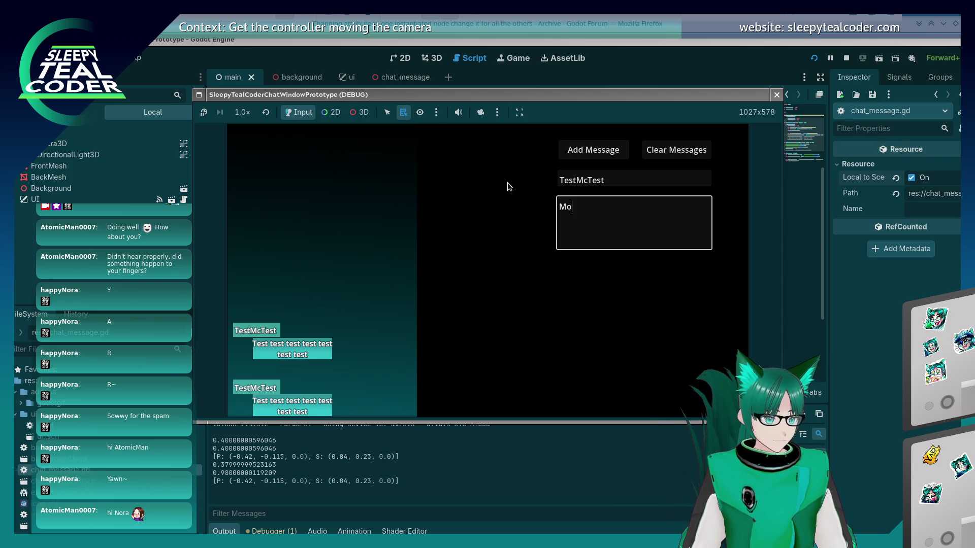
text(ooooooooooooooooooooooooooooooooooooooooooooooooooooooooooooooooo)
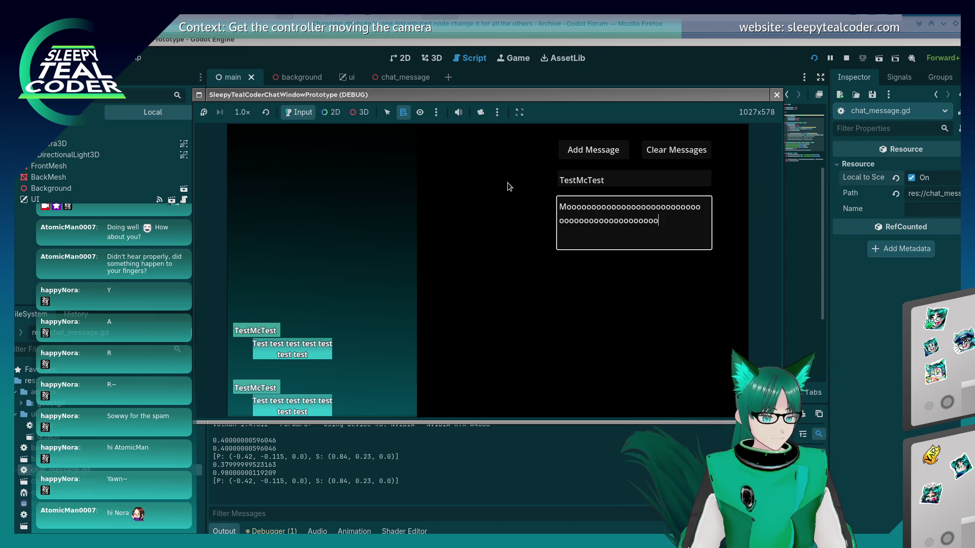
click(568, 150)
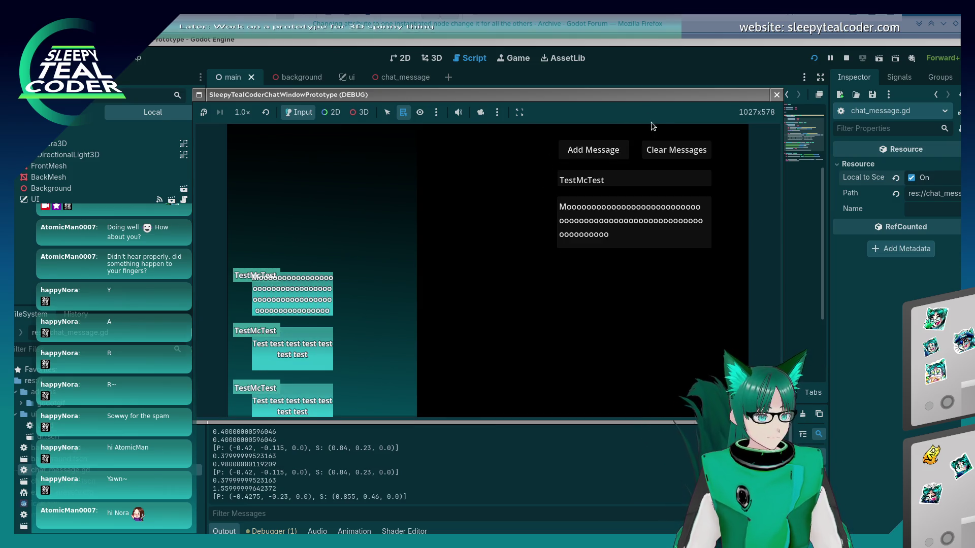
click(676, 150)
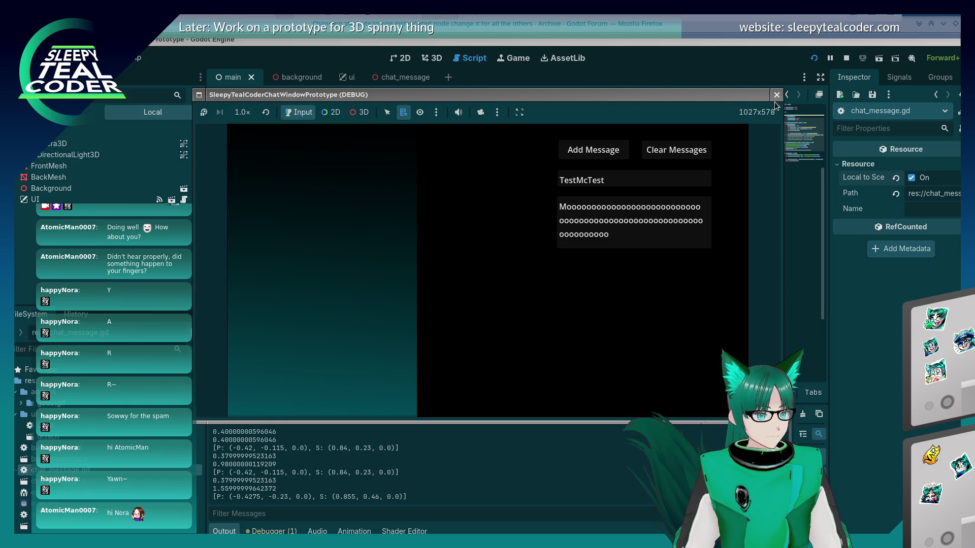
click(776, 95)
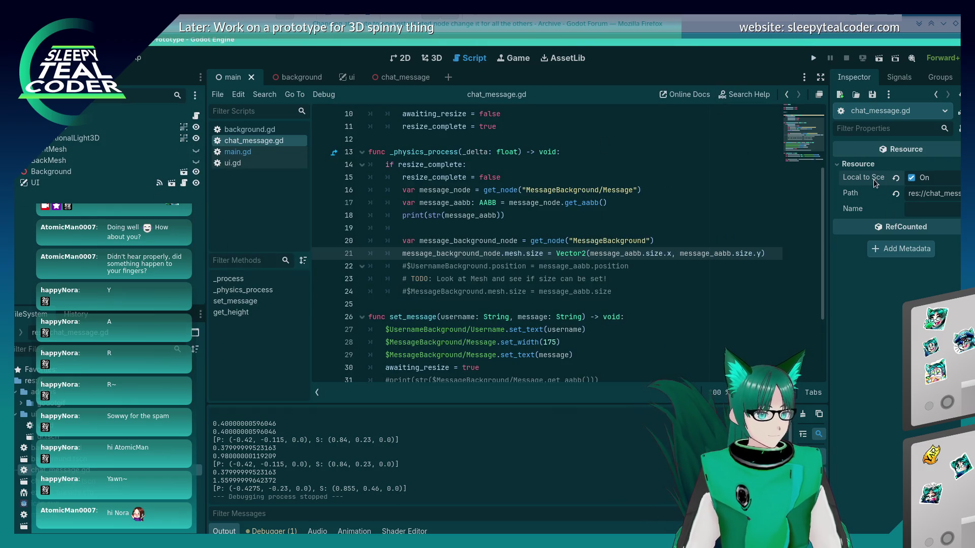
Toggle Local to Scene off and back on for chat_message.gd, then open main.gd
mouse_move(870, 179)
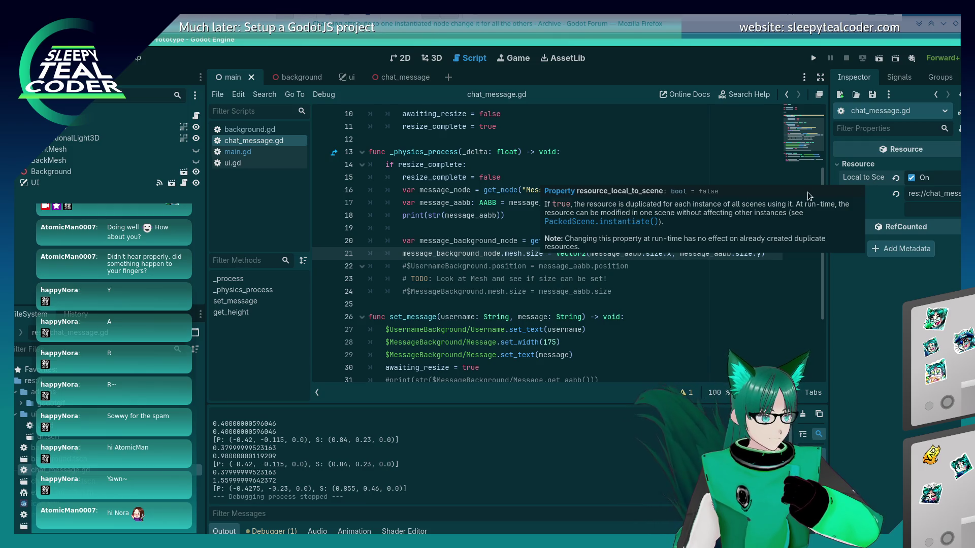
click(388, 79)
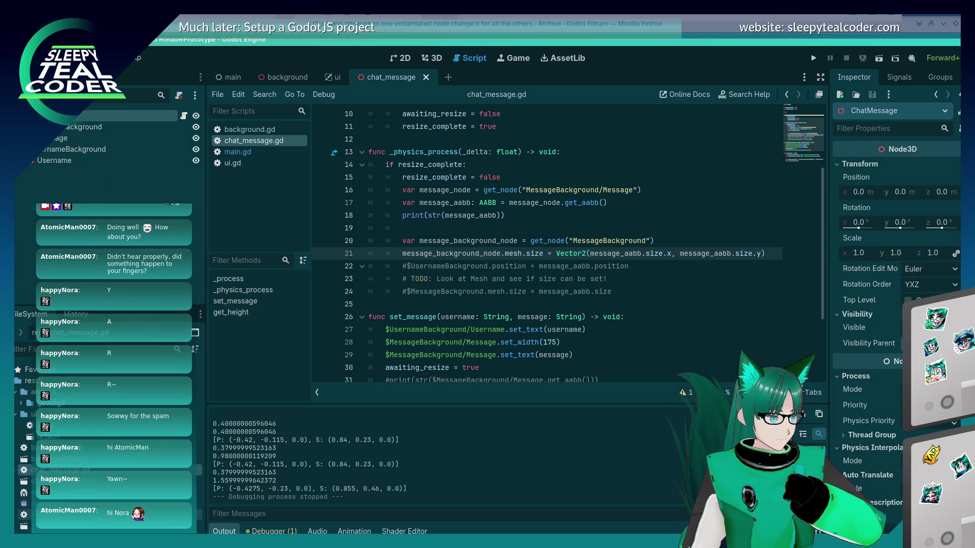
double_click(51, 526)
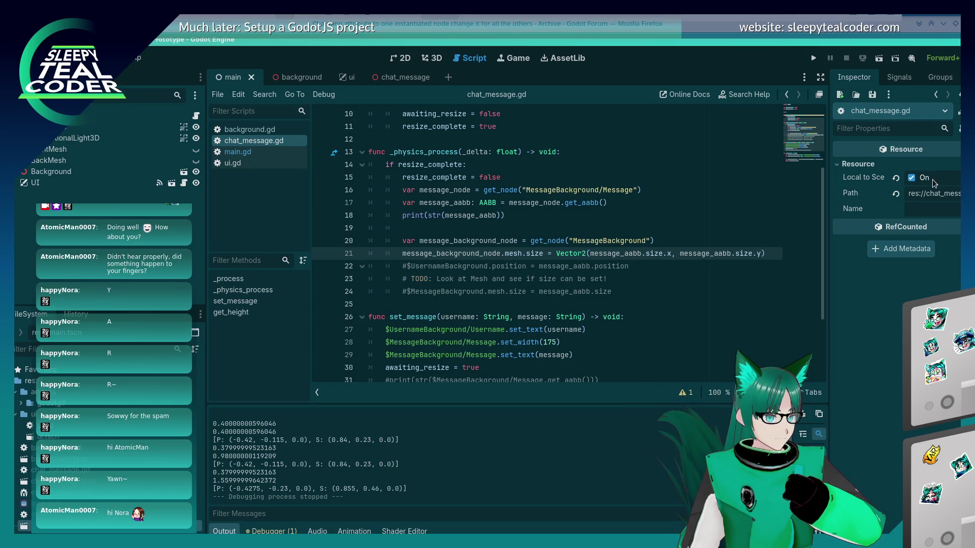
click(912, 178)
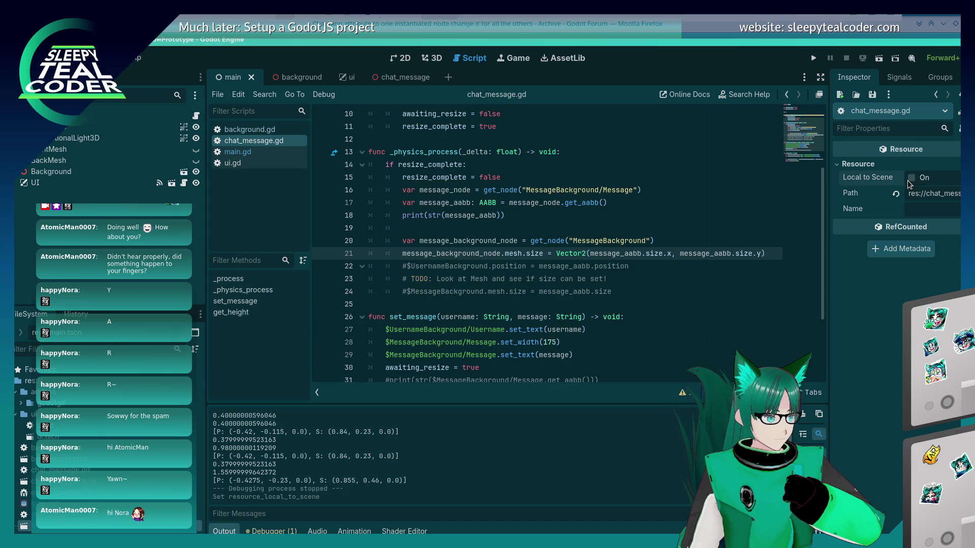
click(56, 470)
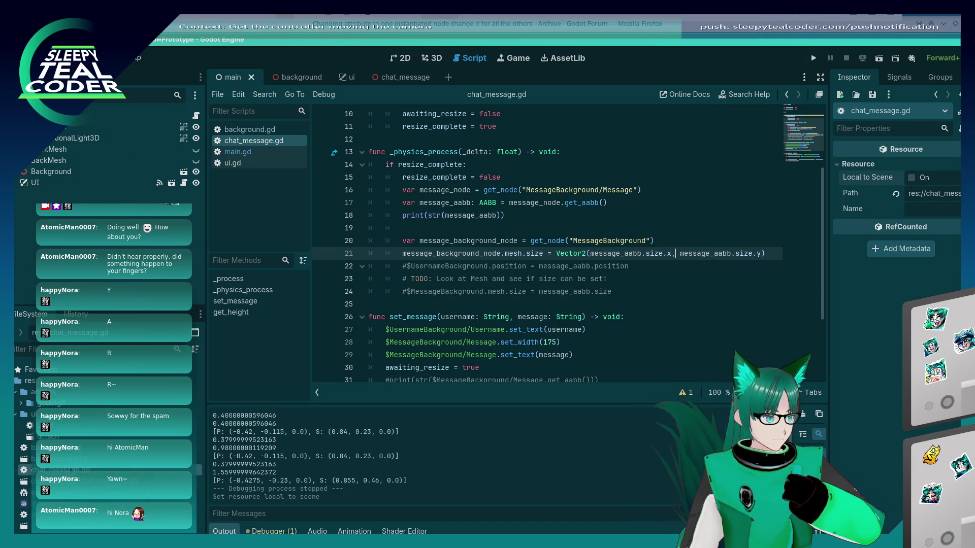
click(912, 177)
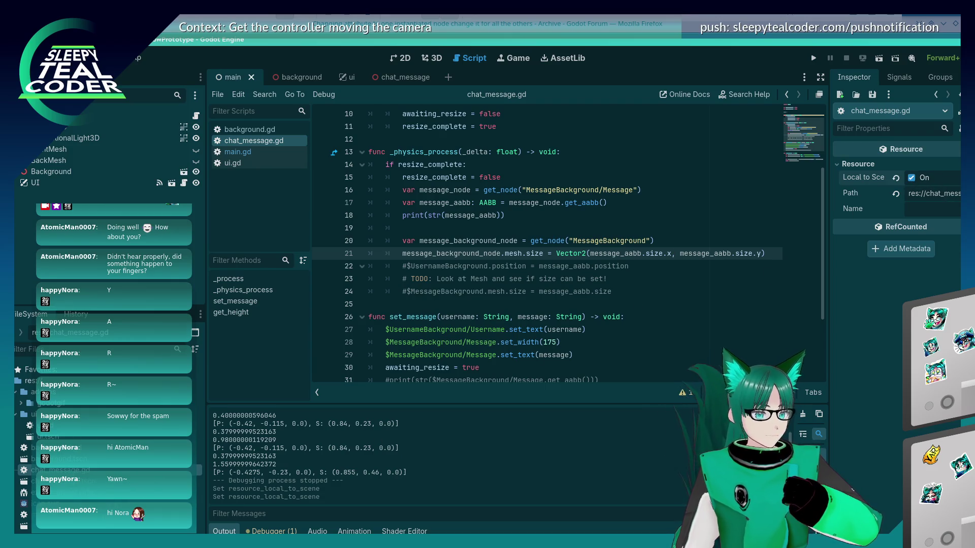
double_click(56, 514)
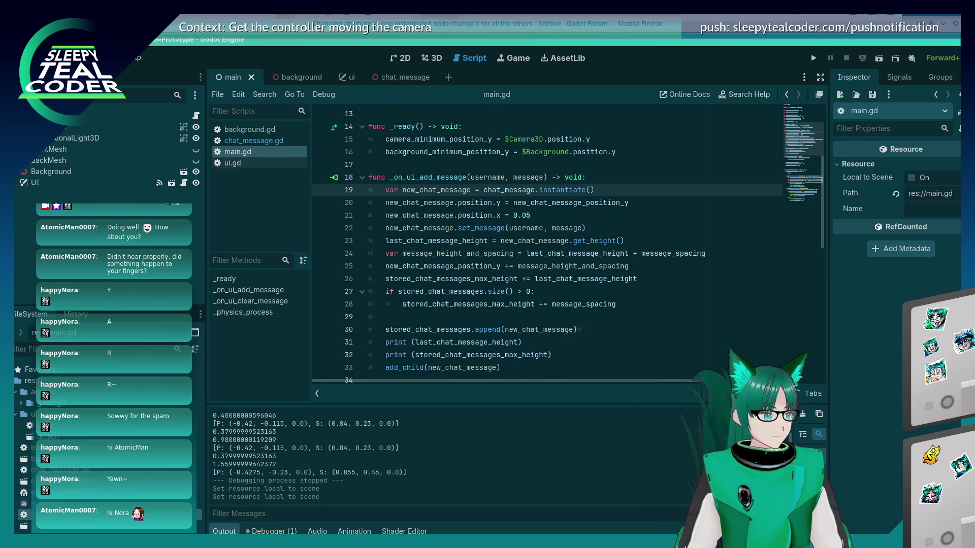
Check chat_message.gd's resource path, then open main.tscn and run the main scene
click(61, 470)
double_click(56, 481)
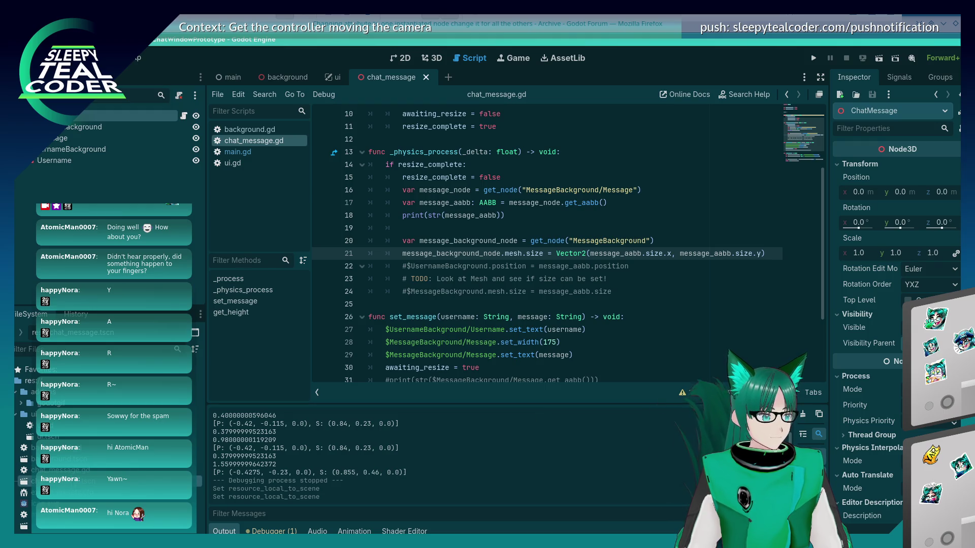
click(60, 470)
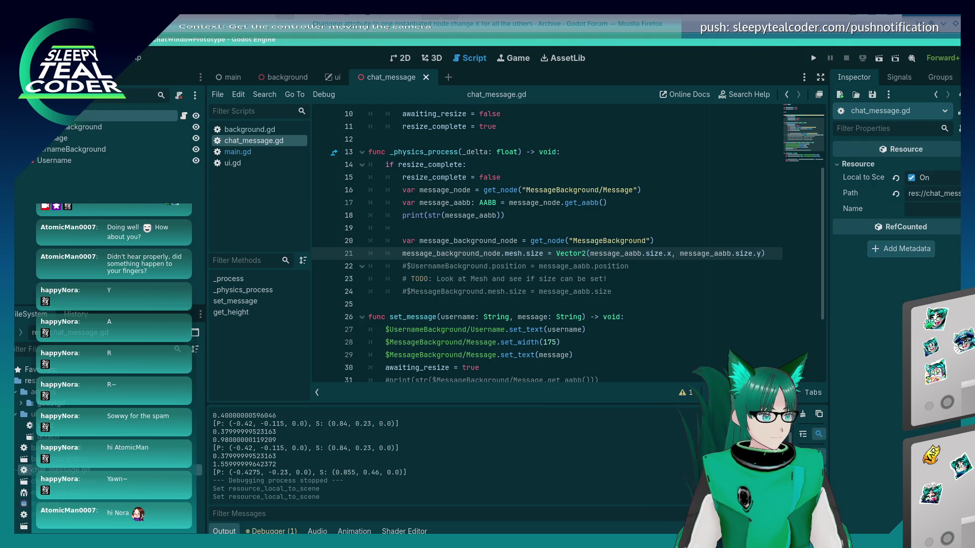
click(924, 192)
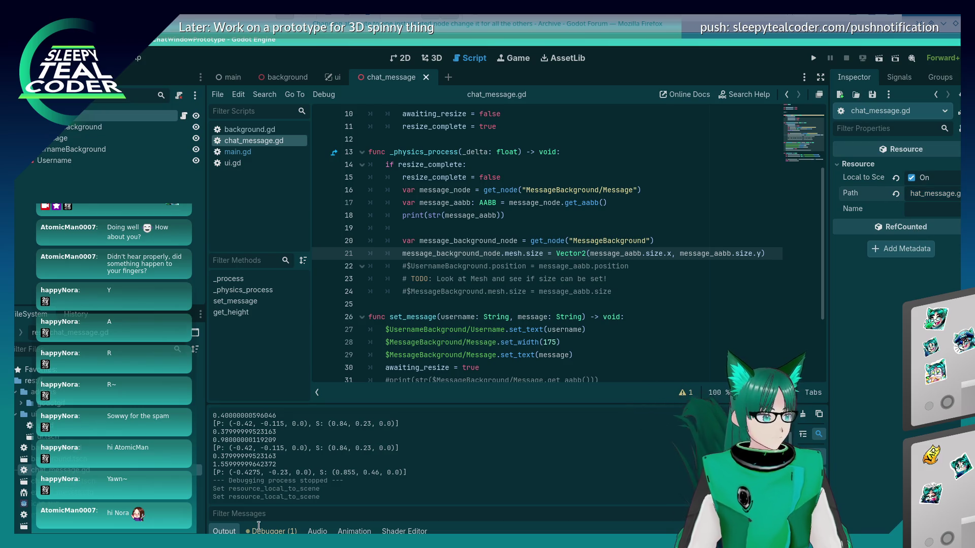
click(23, 526)
double_click(23, 526)
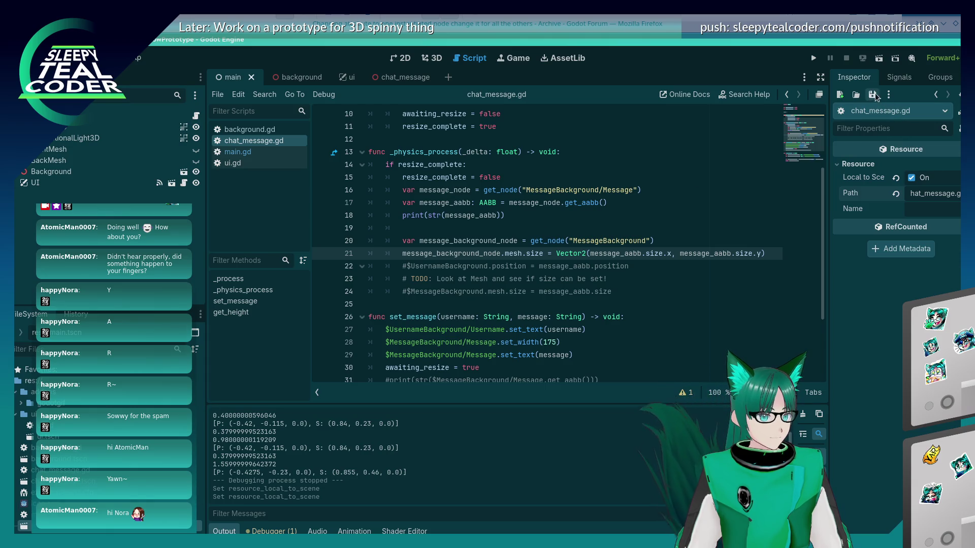
click(813, 60)
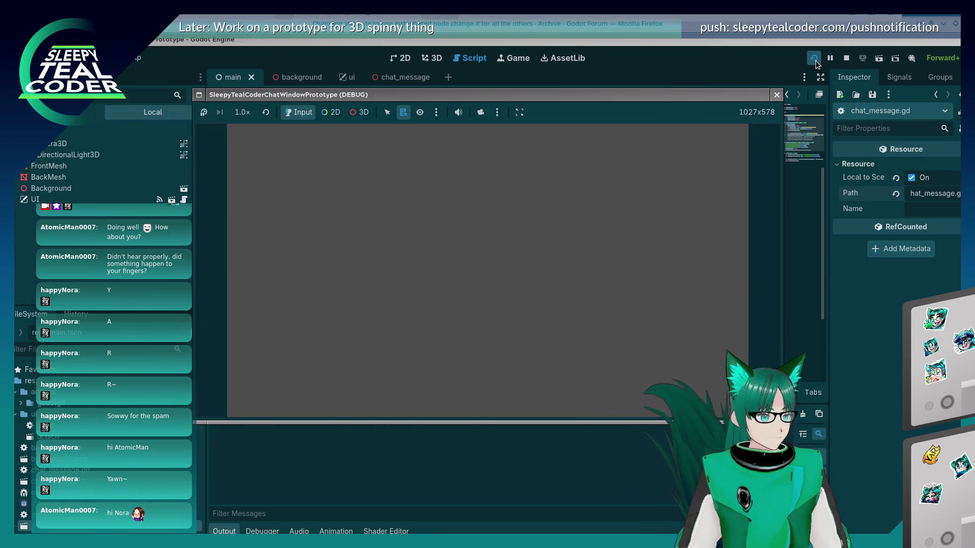
Add two TestMcTest messages and a long 'Mooo…' message, then stop the game
double_click(617, 155)
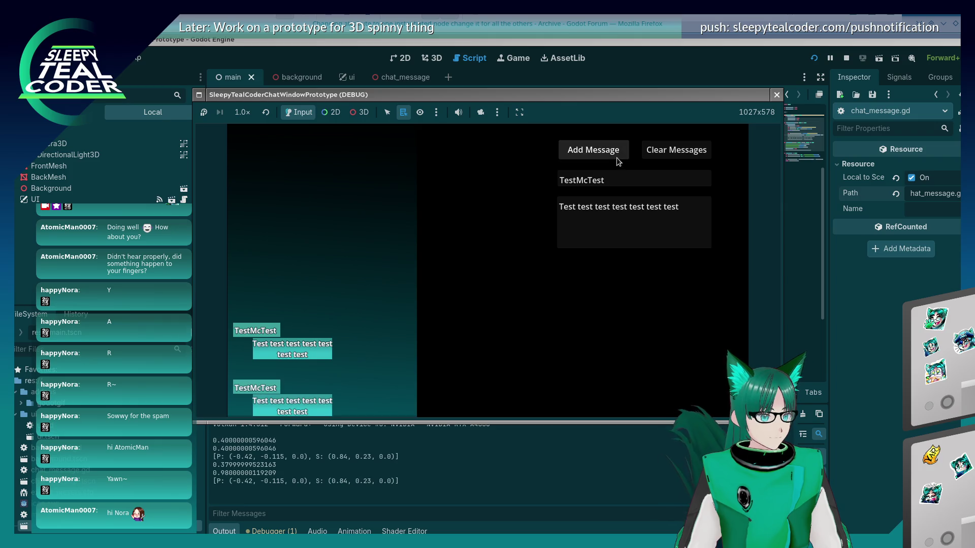
drag(672, 211, 489, 166)
key(BackSpace)
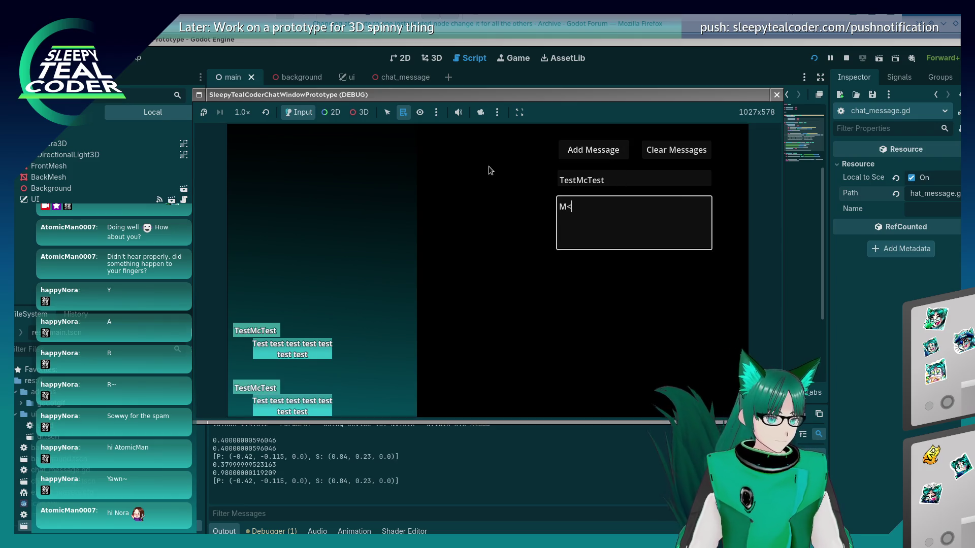
text(Mo)
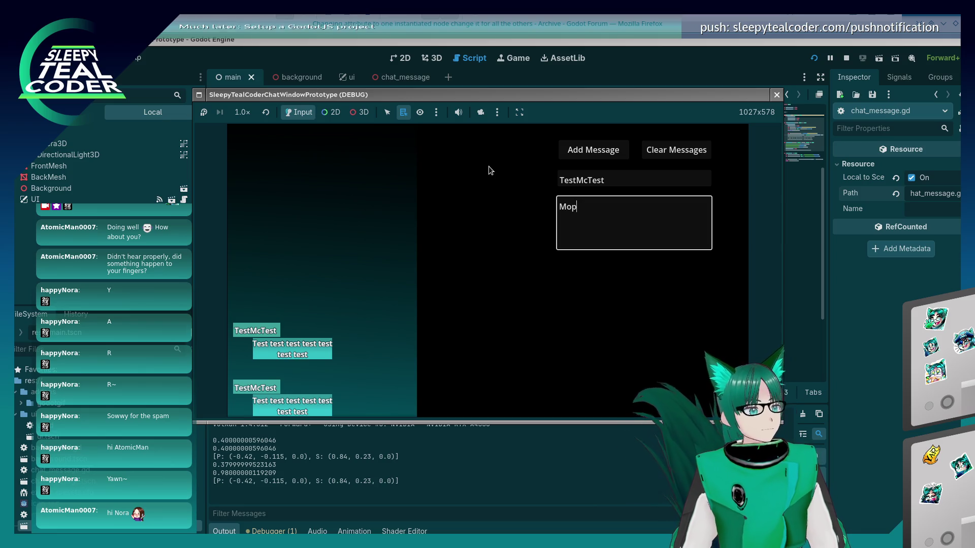
text(oooooooooooooooooooooo)
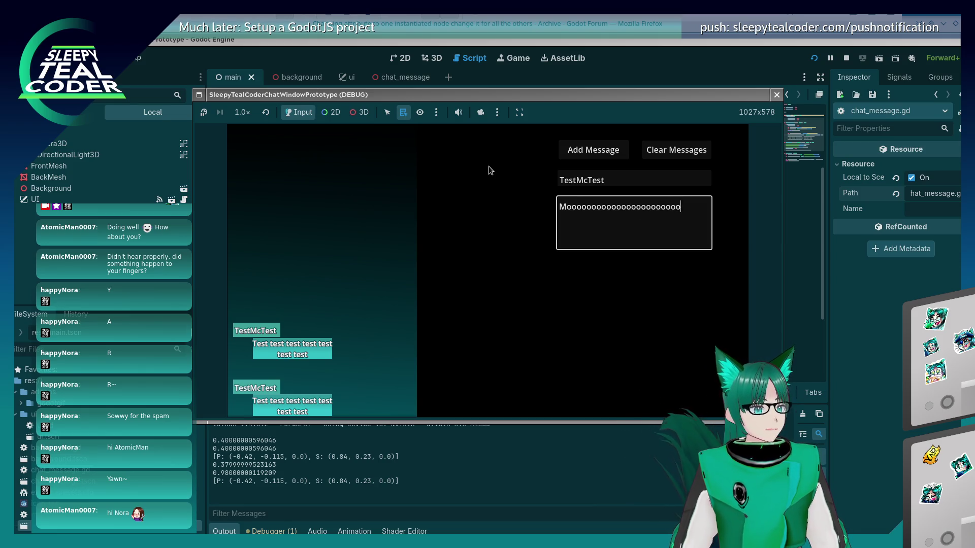
text(ooooooooooooooooooooooooooooooooooooooooooooooooooooooooooooooo)
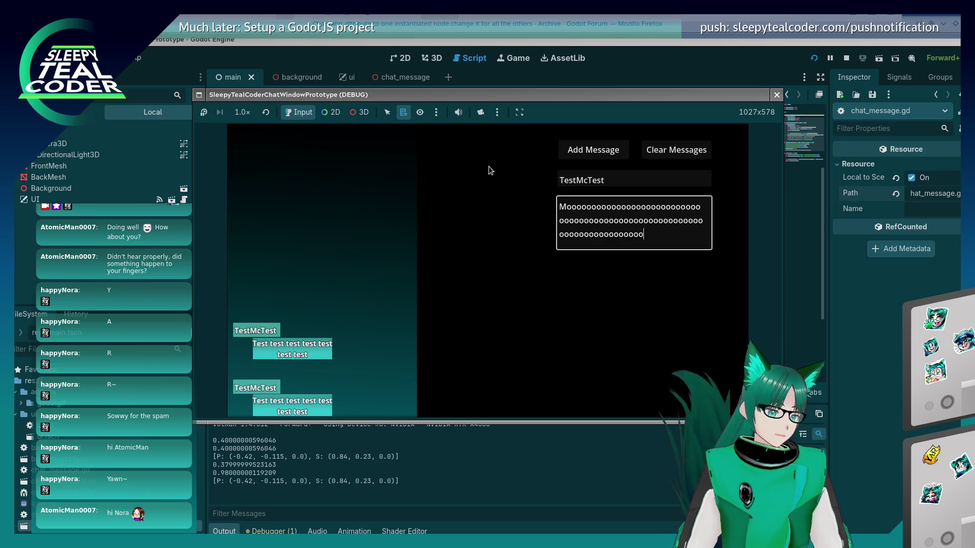
text(ooo)
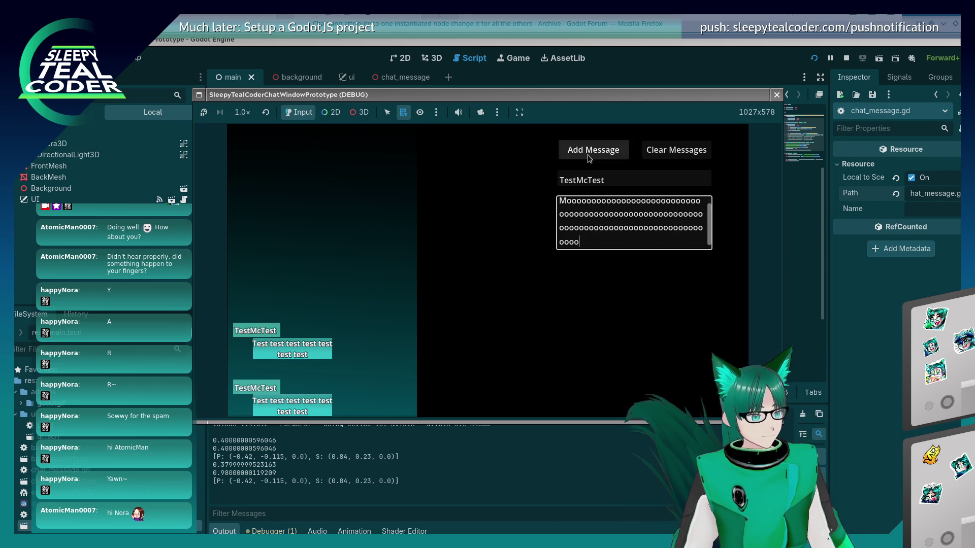
click(588, 157)
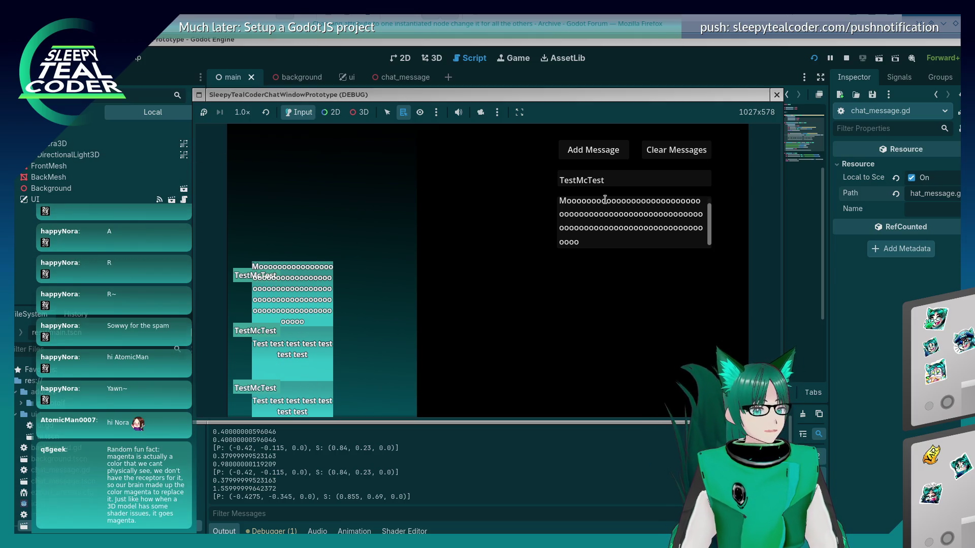
click(777, 95)
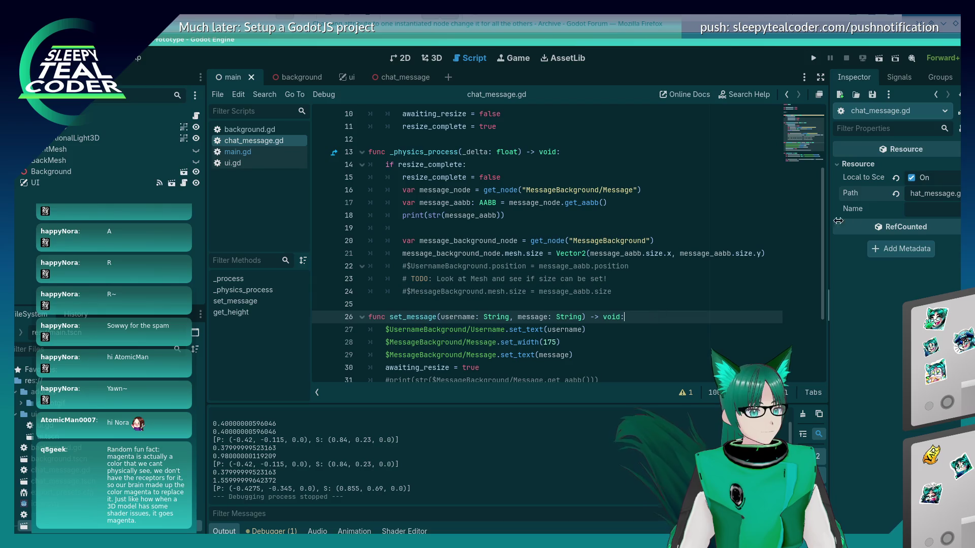
Review the AABB print statement on line 18 of chat_message.gd and run the project again
mouse_move(874, 184)
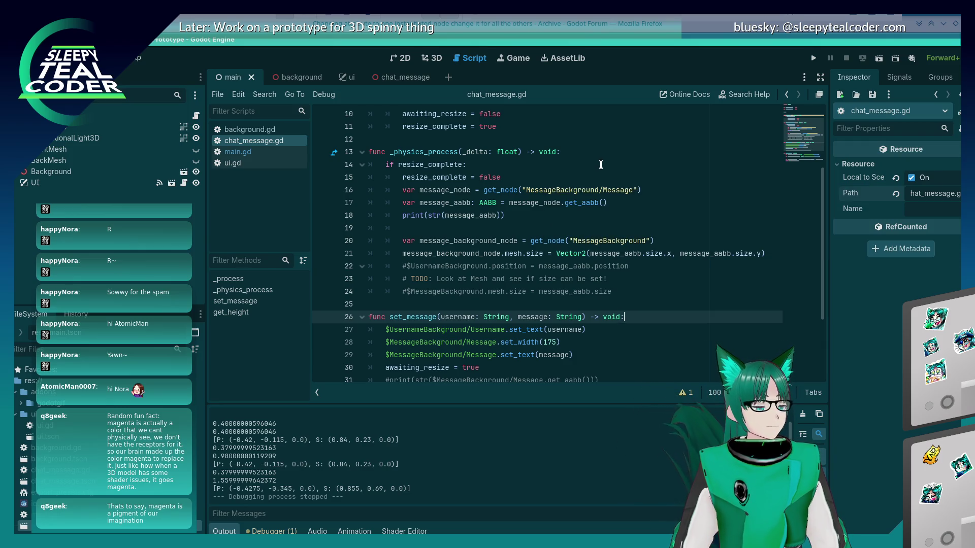
click(562, 201)
click(561, 214)
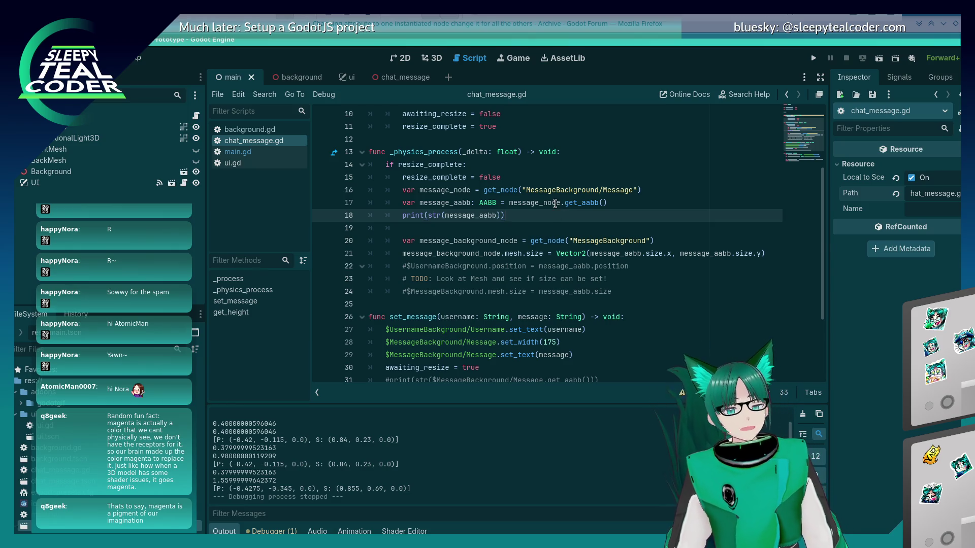
mouse_move(555, 203)
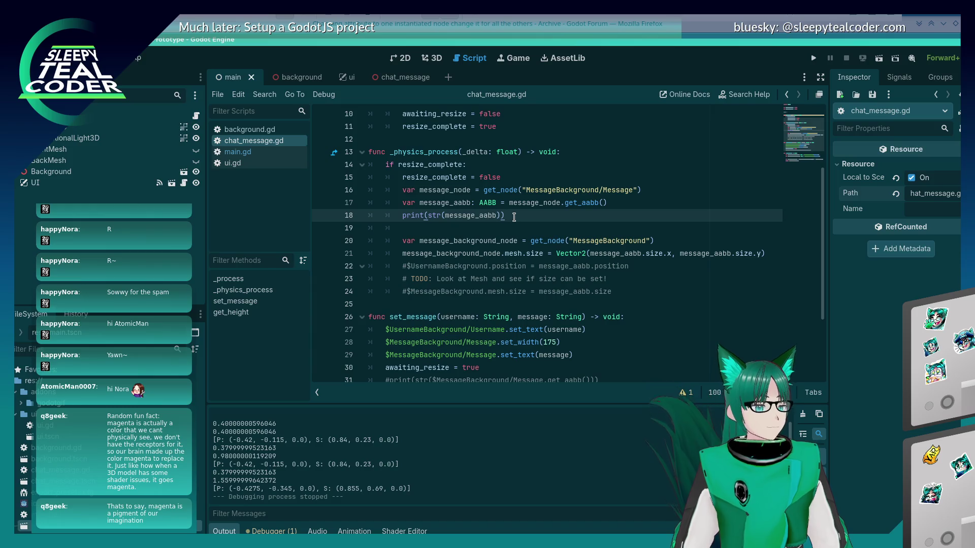
click(813, 58)
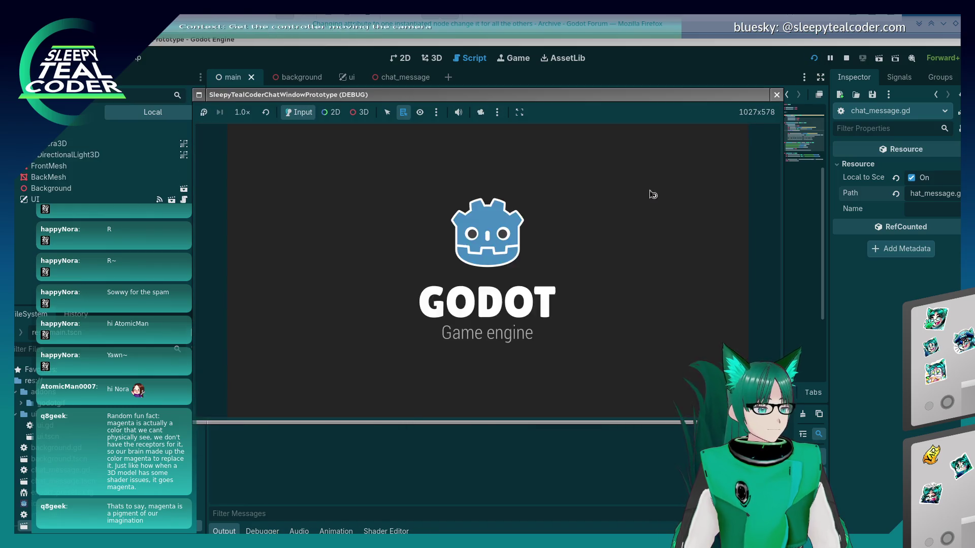
Add two TestMcTest chat messages and a long 'Mooooo…' message, then stop the running game
click(581, 153)
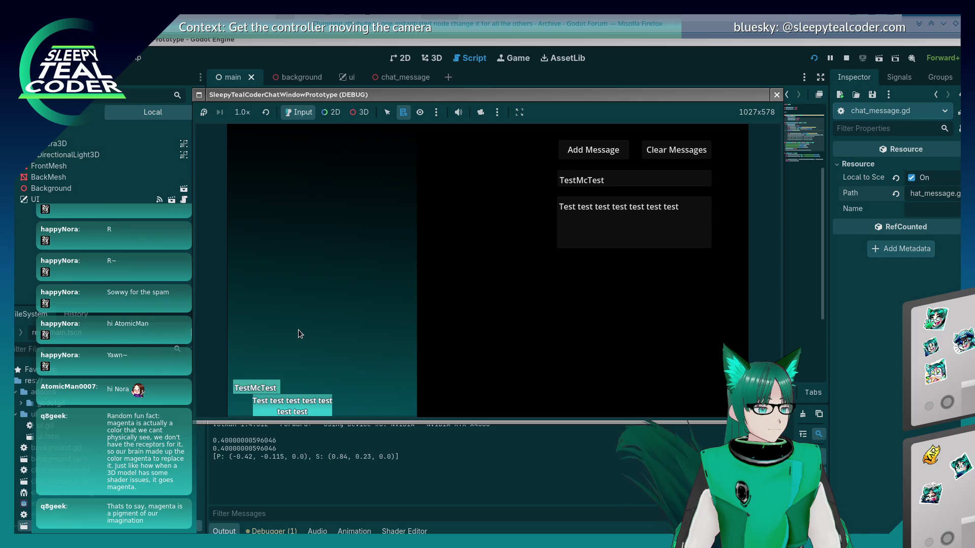
click(582, 153)
click(699, 208)
key(ctrl+a)
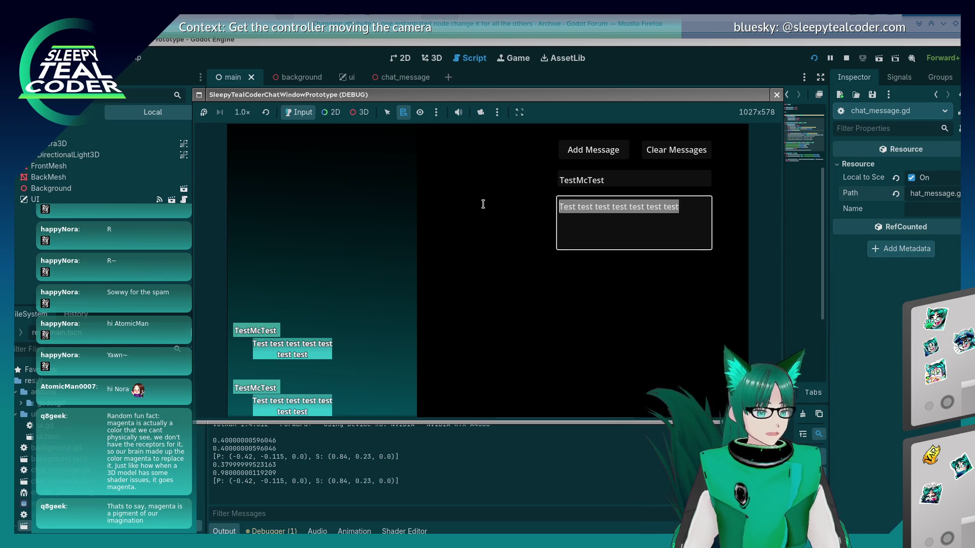
text(Mop)
key(BackSpace)
key(BackSpace)
key(BackSpace)
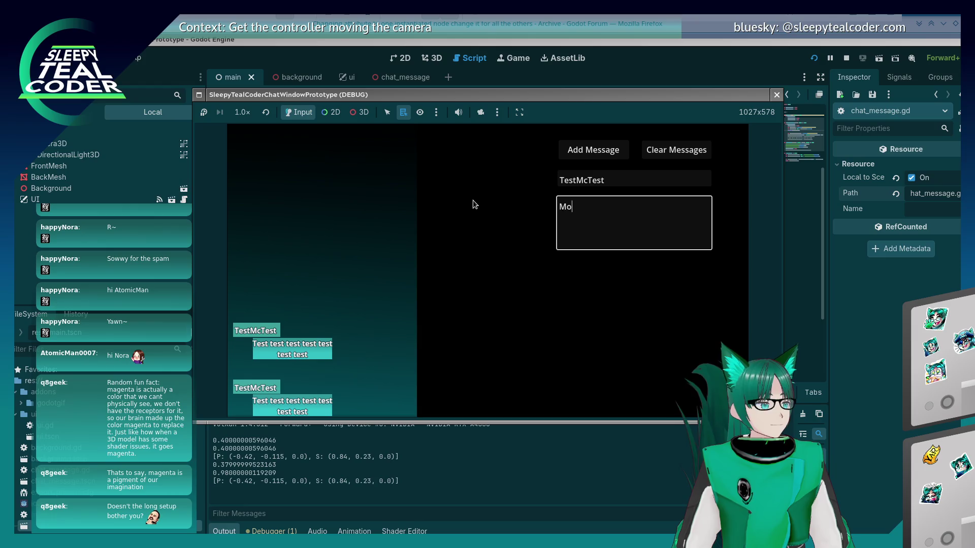
text(Mooooooooooooooooooooooooooooooooooooooooooooooo)
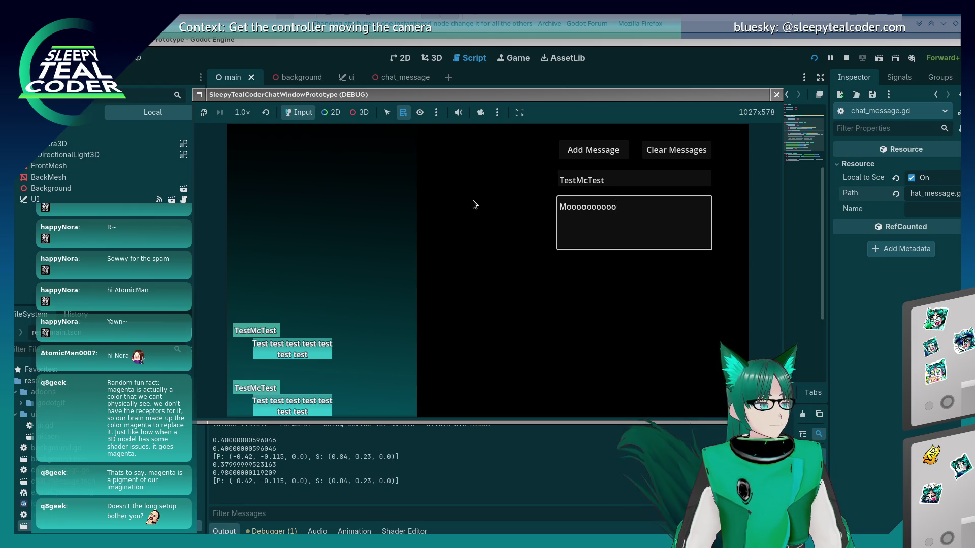
text(oooooooooooooo)
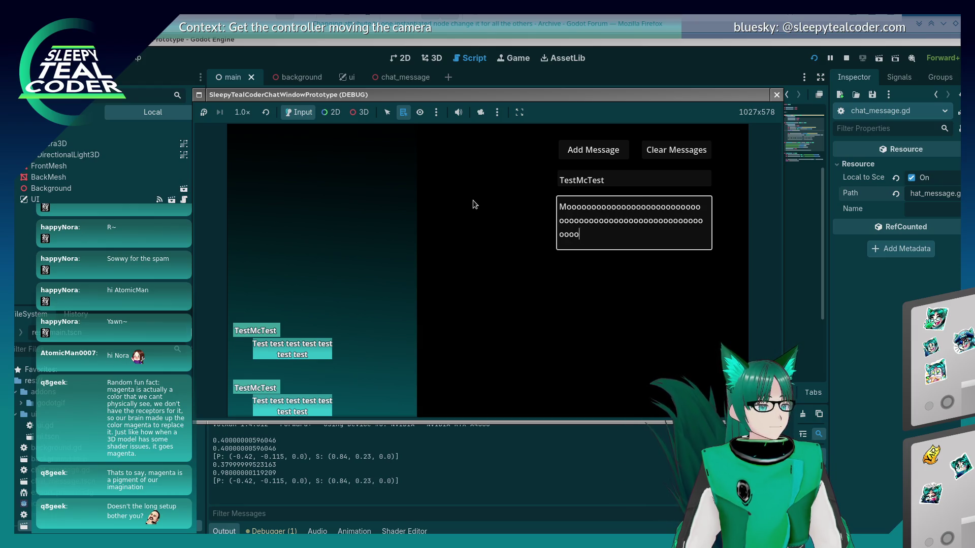
click(565, 154)
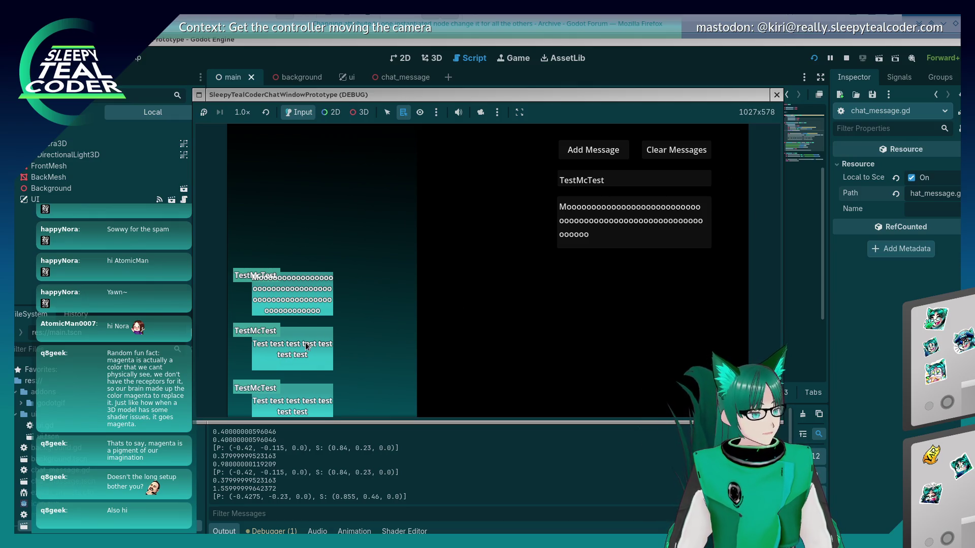
click(776, 95)
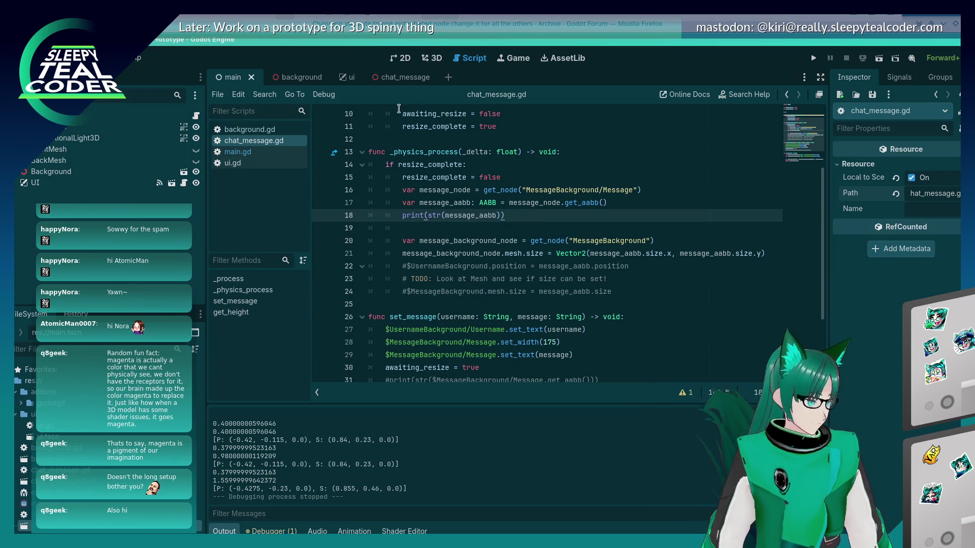
Open chat_message.tscn from the FileSystem dock to preview the TestMcTest message panel in 3D
click(433, 58)
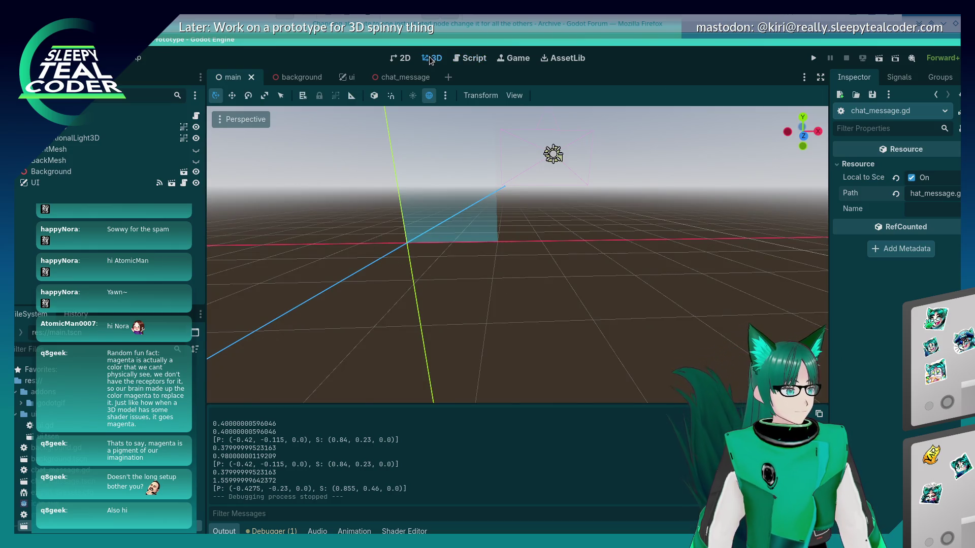
click(101, 116)
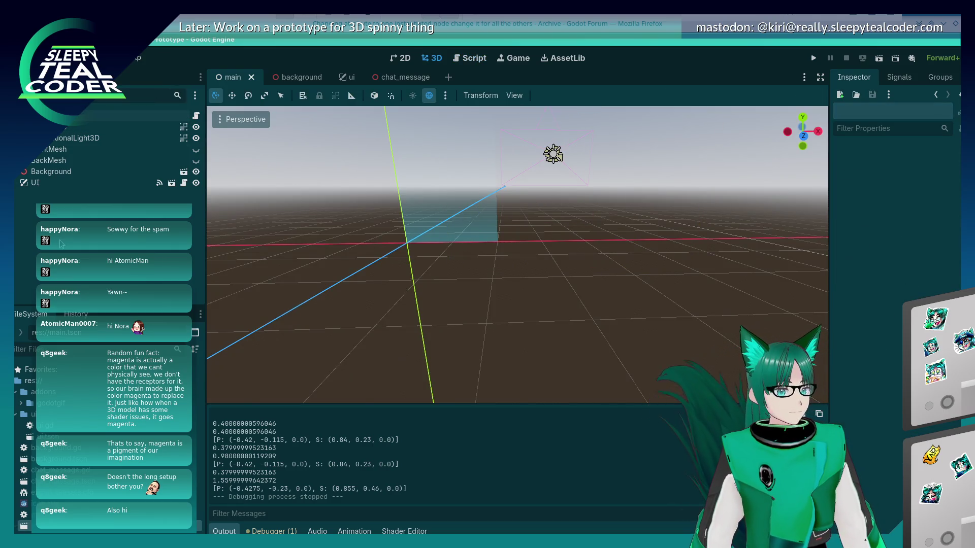
key(Escape)
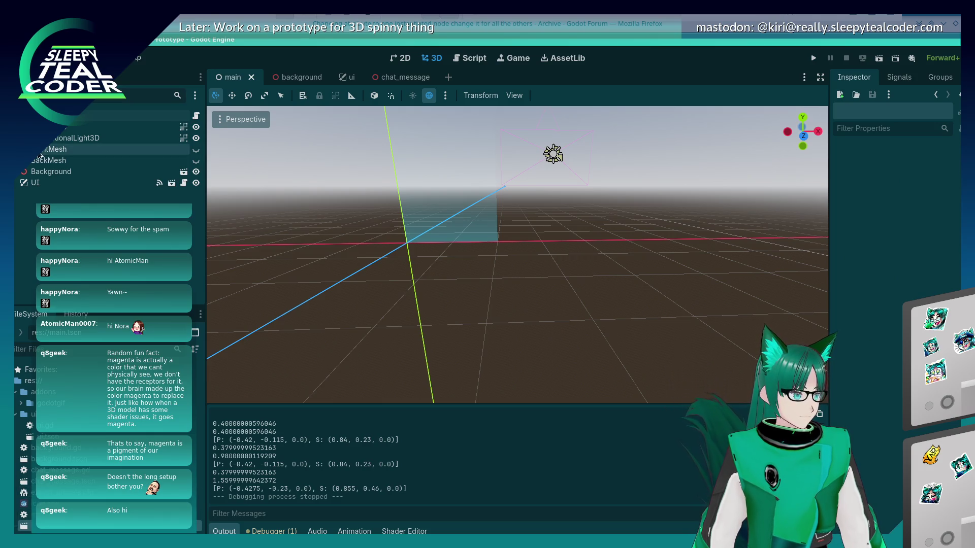
click(101, 116)
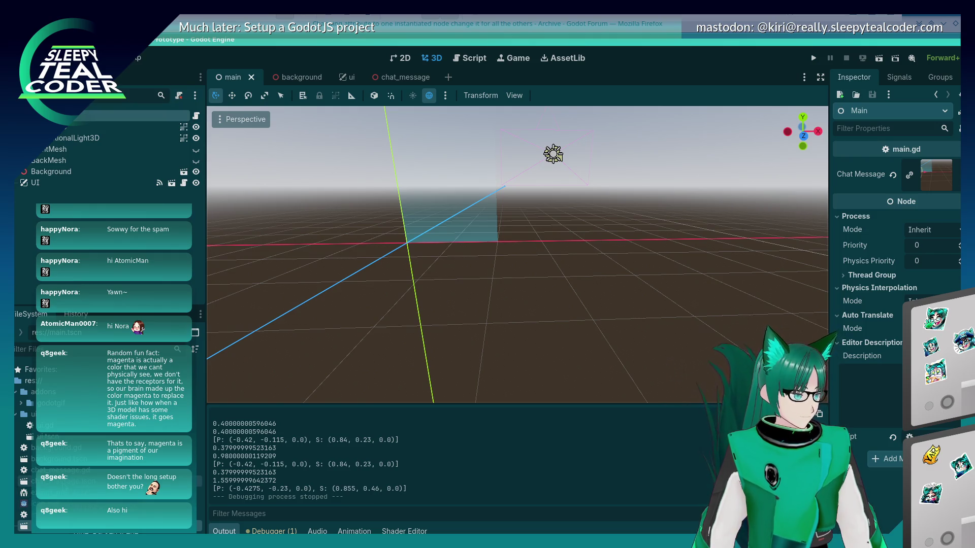
double_click(61, 481)
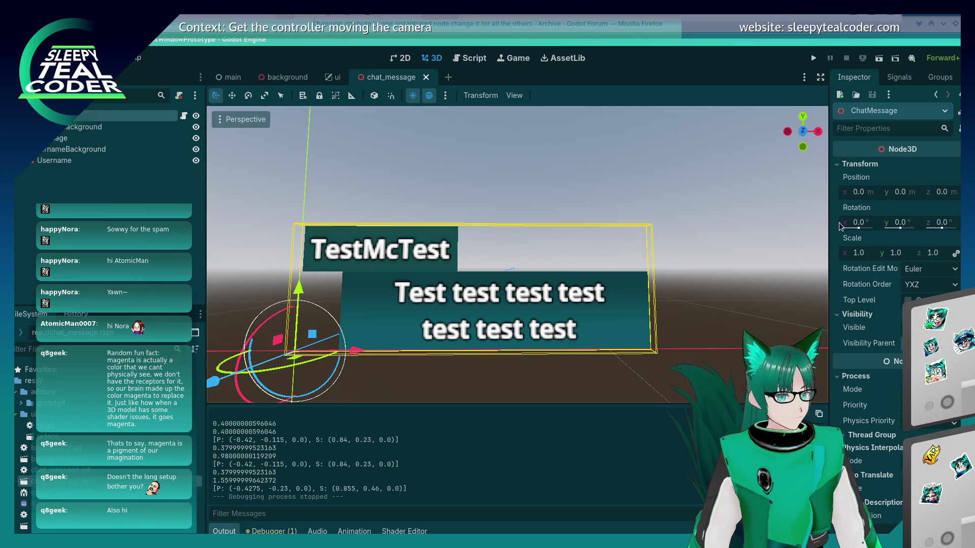
Flip between the main and chat_message scene tabs, then show chat_message.gd in the Script editor
scroll(897, 300, down, 4)
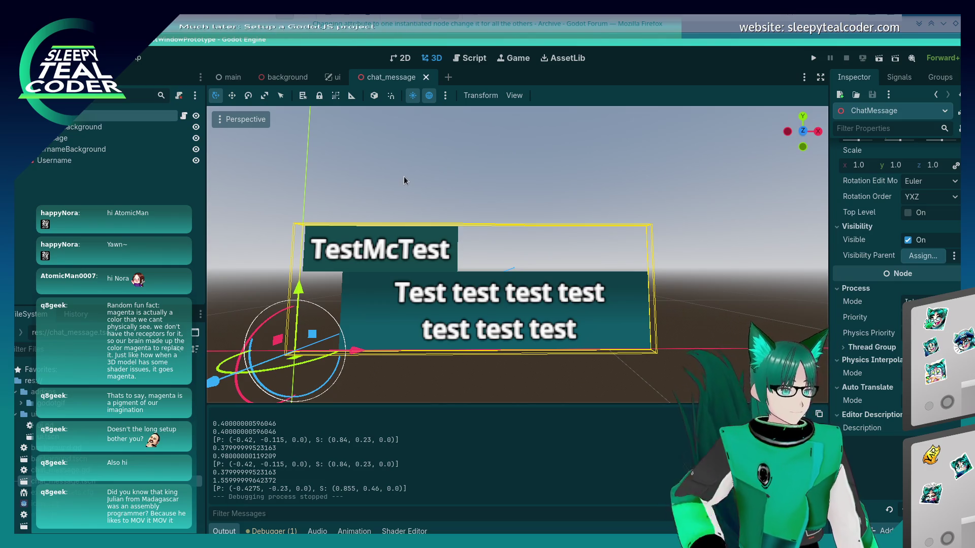
click(420, 181)
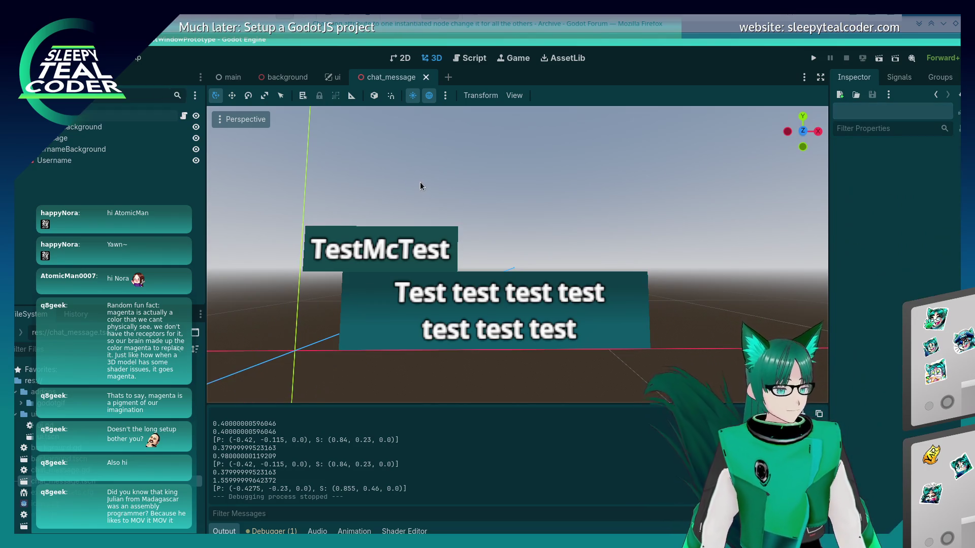
click(227, 81)
click(412, 80)
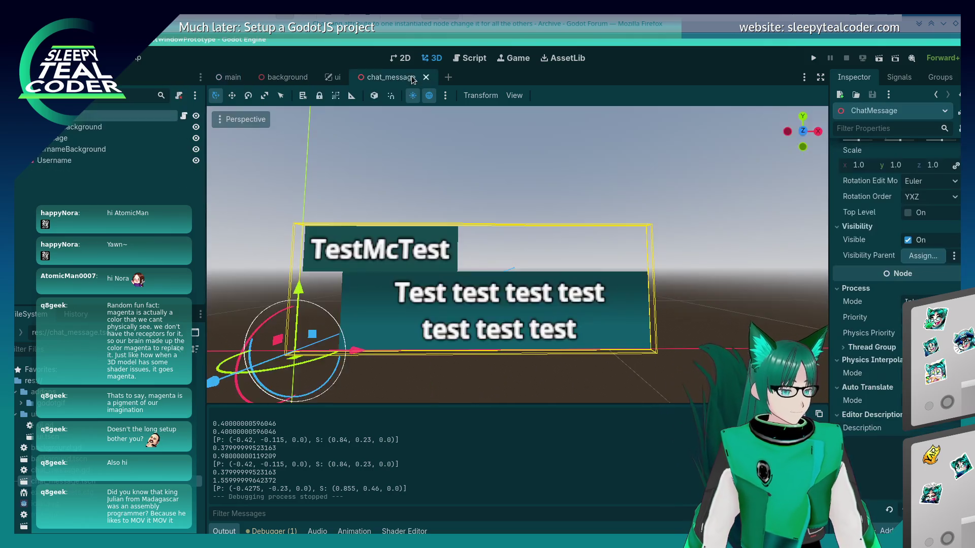
click(234, 79)
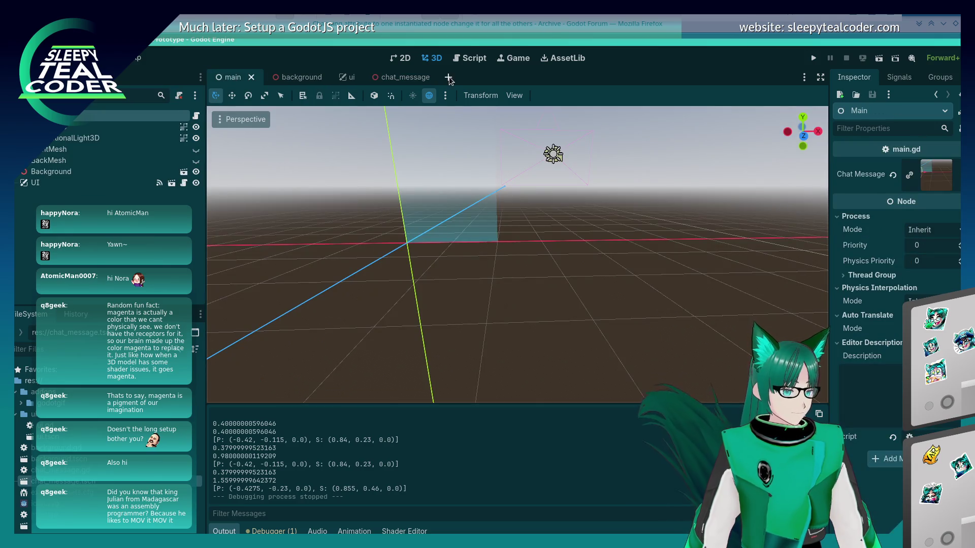
click(412, 79)
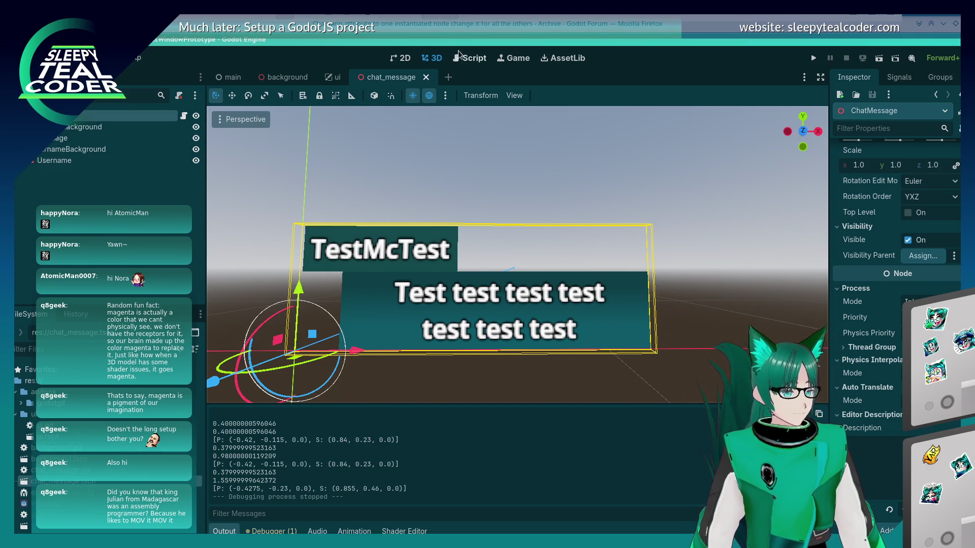
key(ctrl+F3)
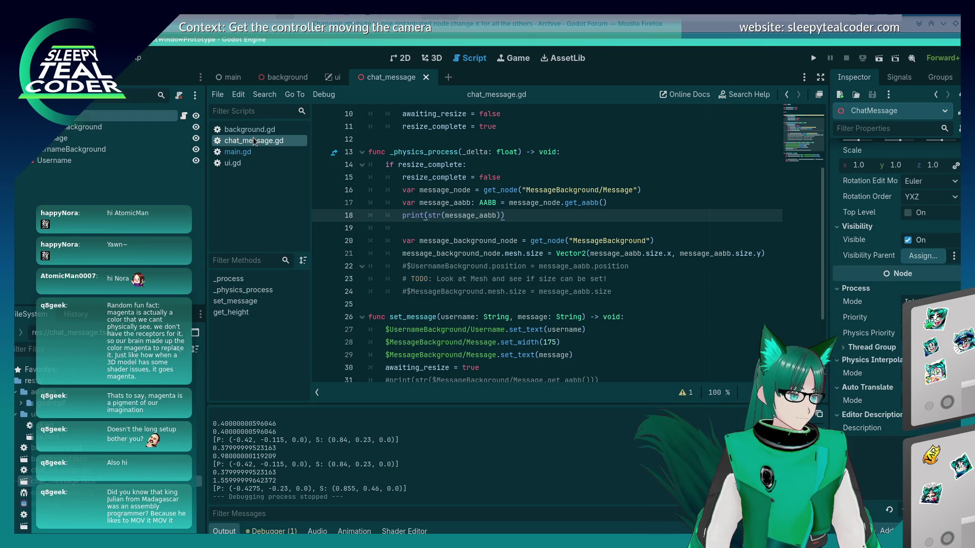
Show chat_message.gd's properties in the Inspector and review the resize code on lines 17–19
drag(254, 142, 885, 133)
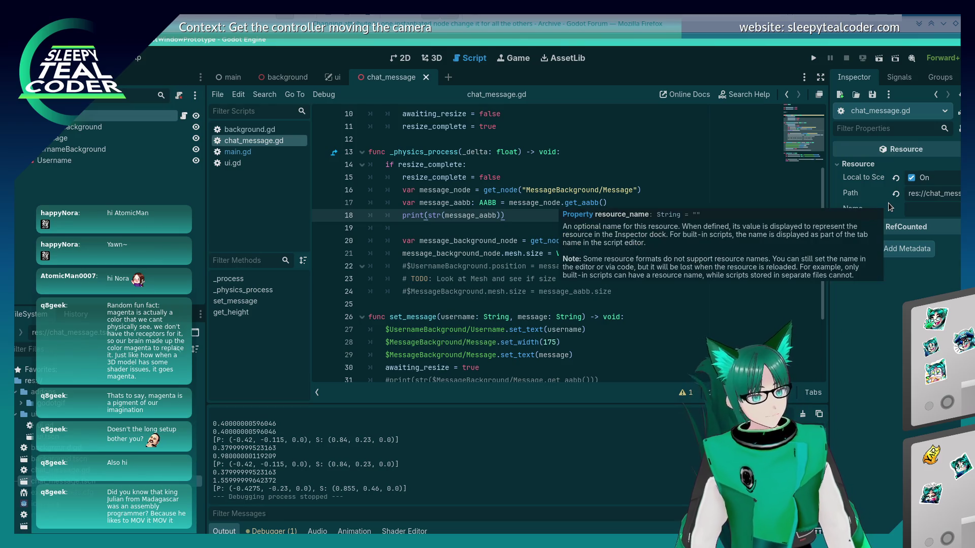
mouse_move(872, 181)
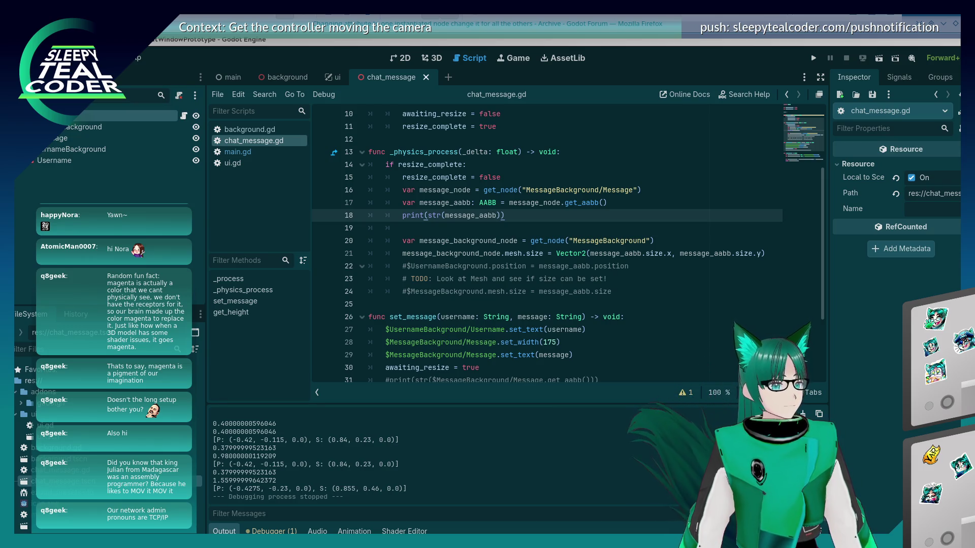
click(556, 205)
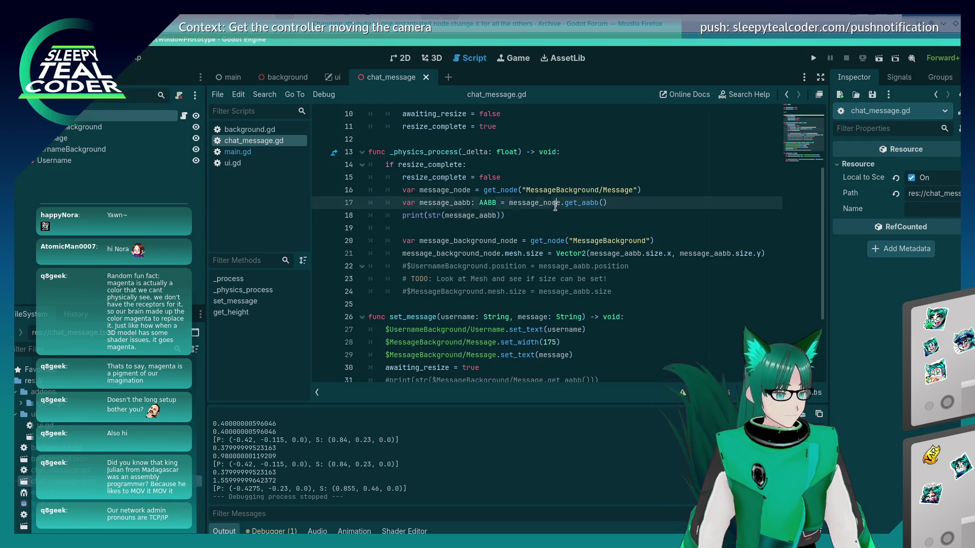
click(519, 215)
key(ctrl+shift+Left)
key(ctrl+shift+Left)
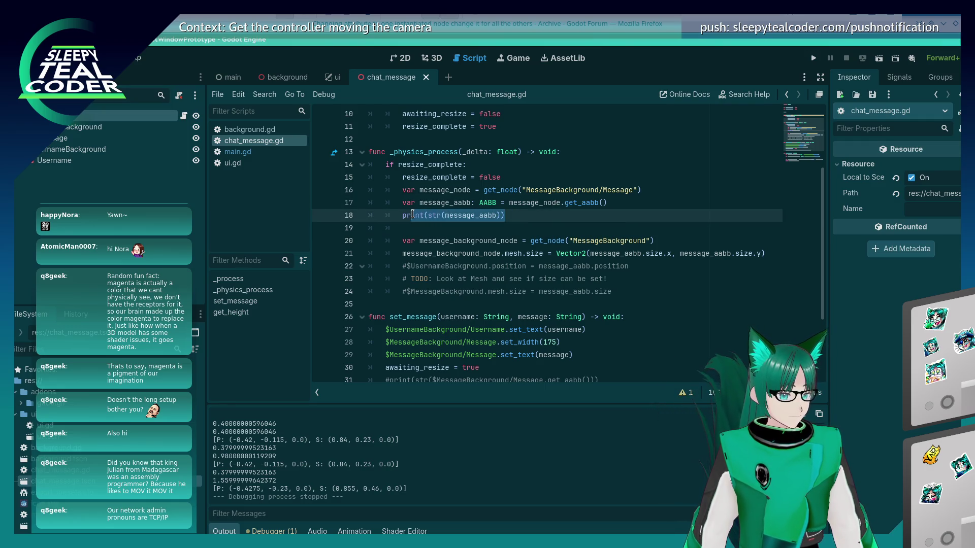
key(Left)
key(Down)
click(512, 215)
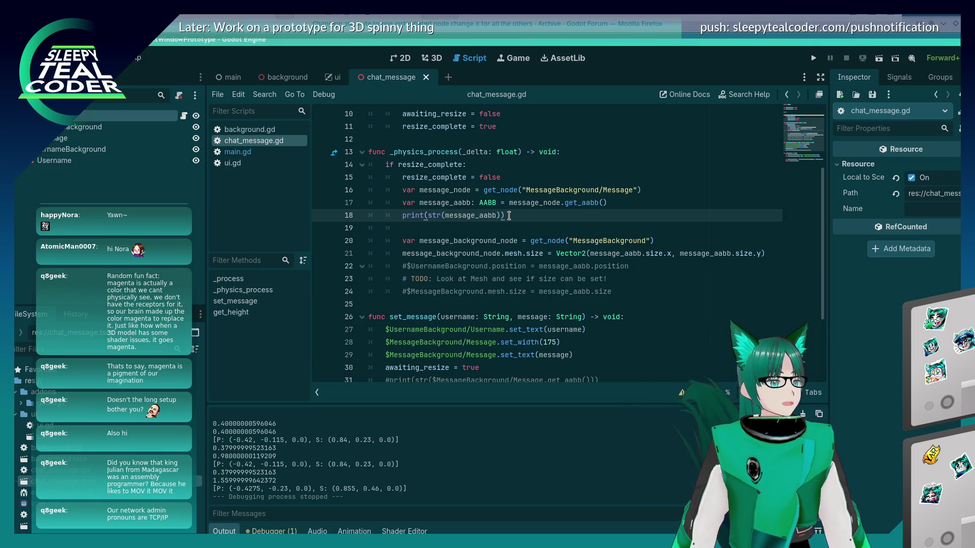
mouse_move(488, 211)
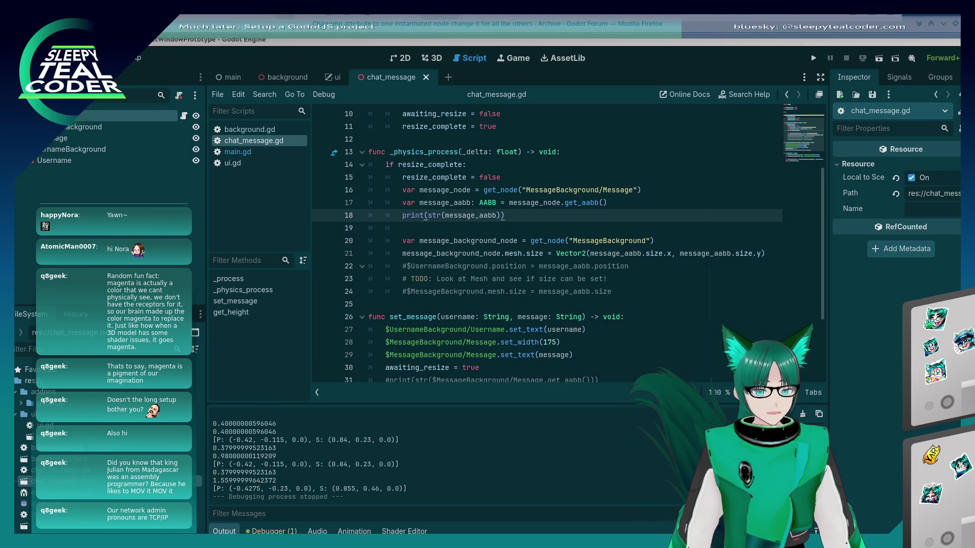
Look up the AABB type used on line 17, then switch to main.gd
click(528, 279)
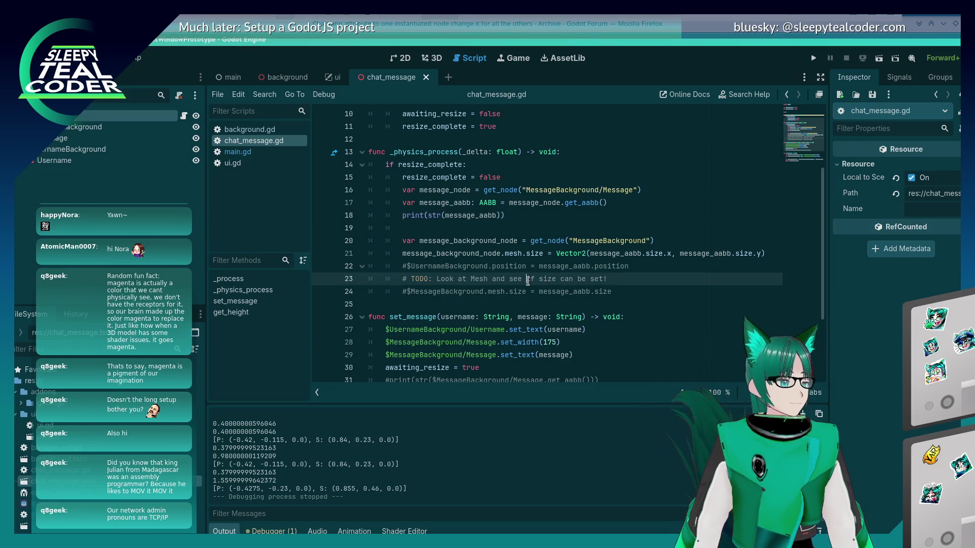
click(483, 203)
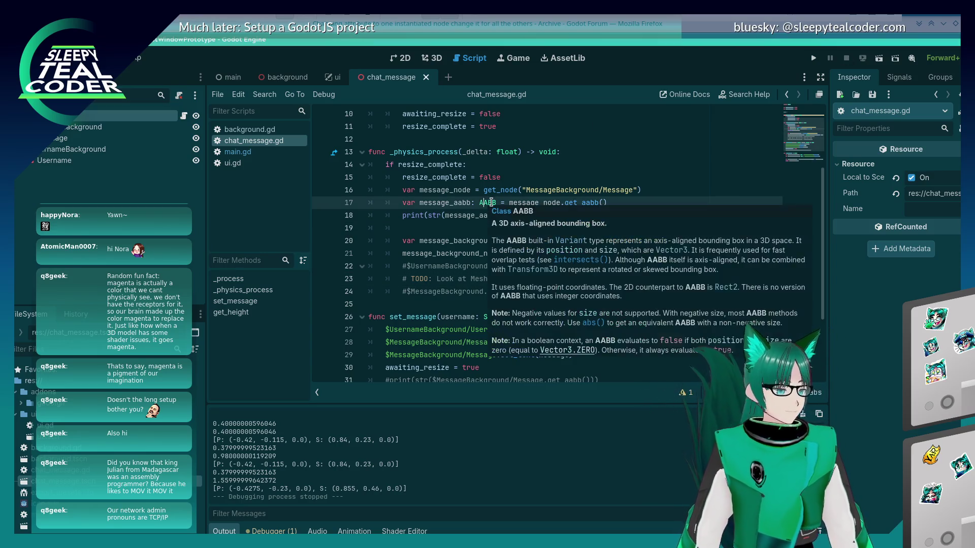
scroll(516, 231, down, 2)
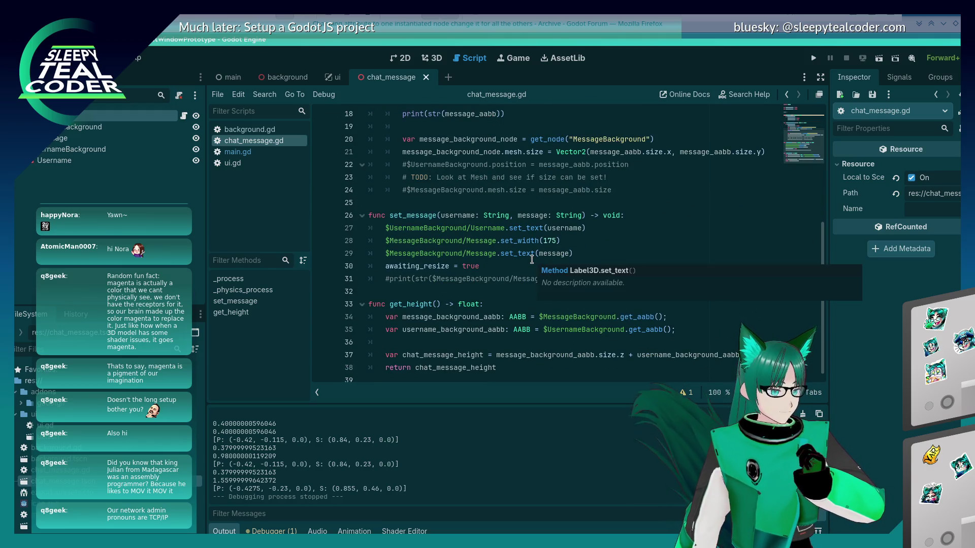
scroll(526, 255, up, 3)
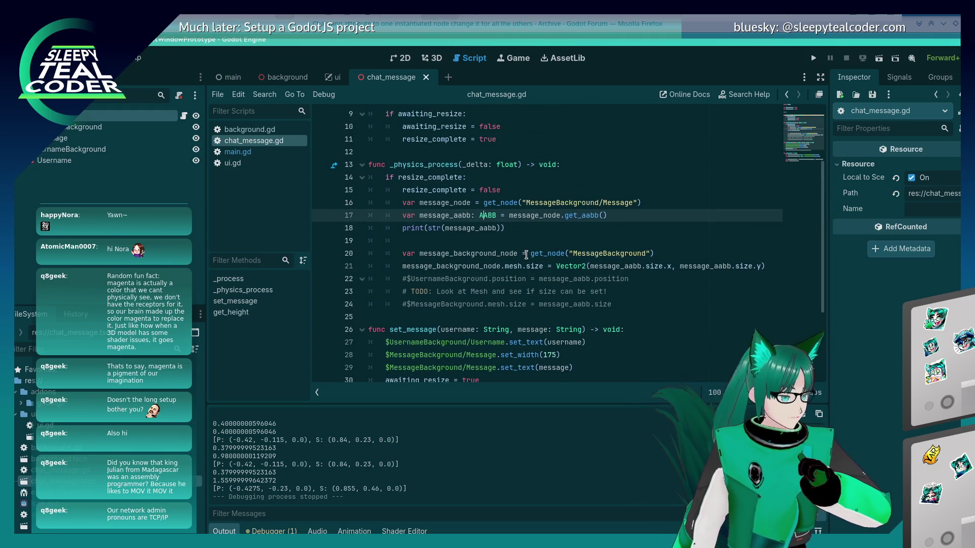
click(279, 153)
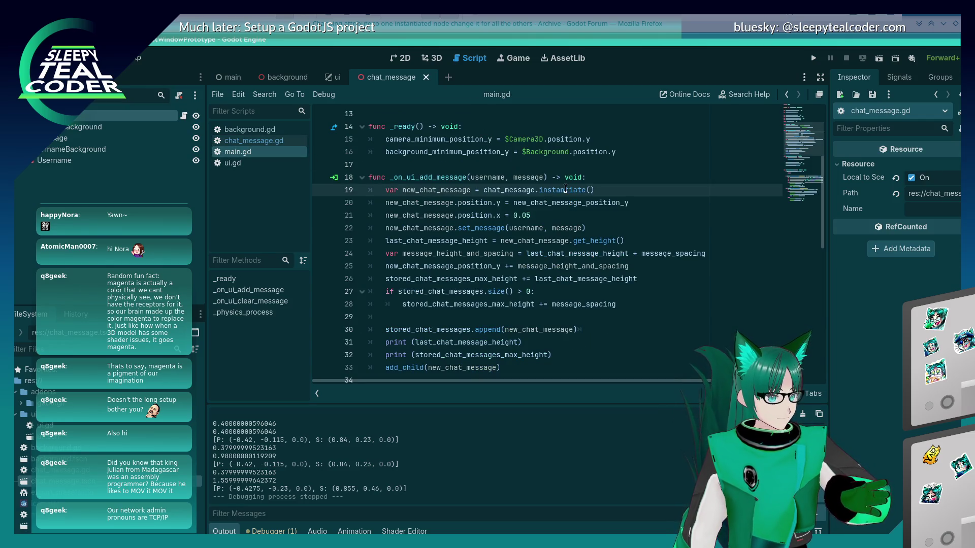
Review how main.gd's _on_ui_add_message instantiates and stores new_chat_message
mouse_move(565, 189)
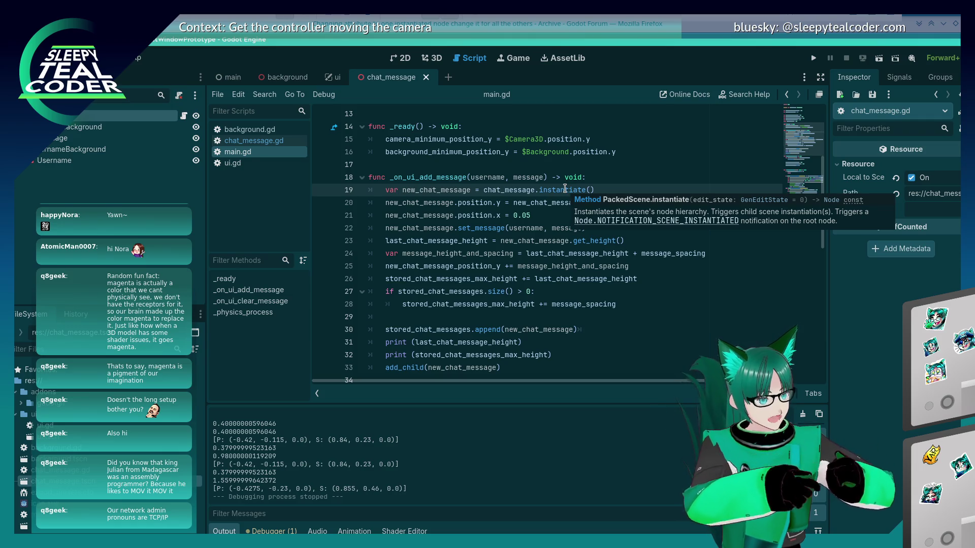
click(565, 240)
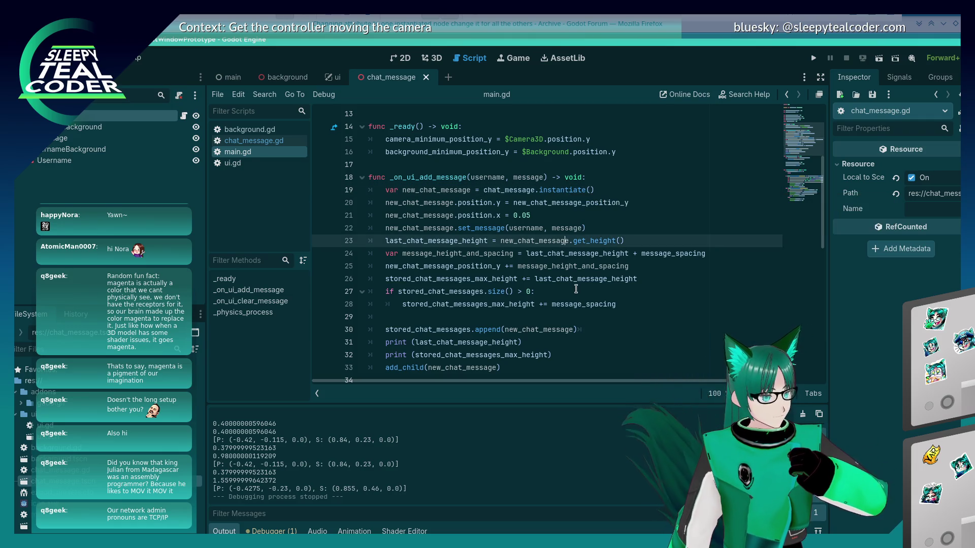
scroll(576, 289, down, 1)
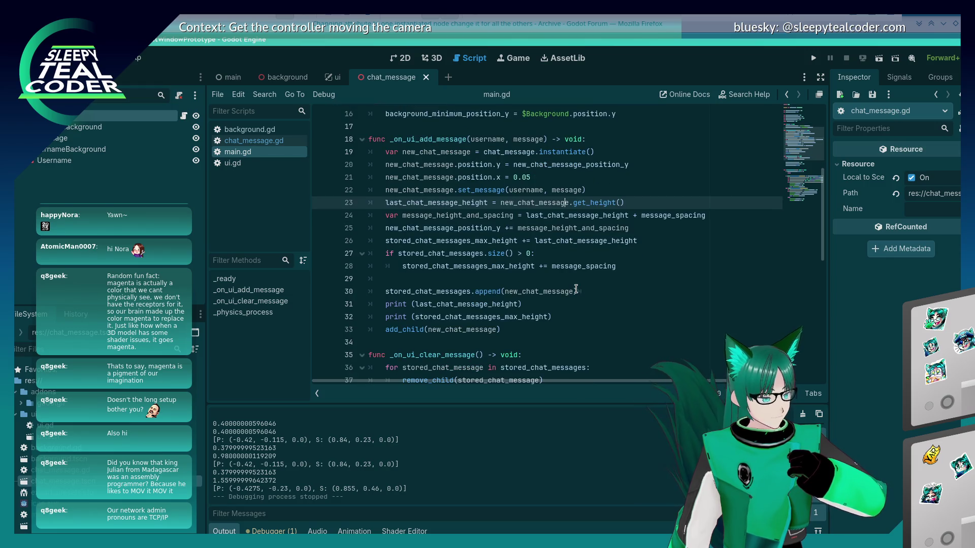
scroll(576, 289, down, 1)
scroll(576, 289, up, 6)
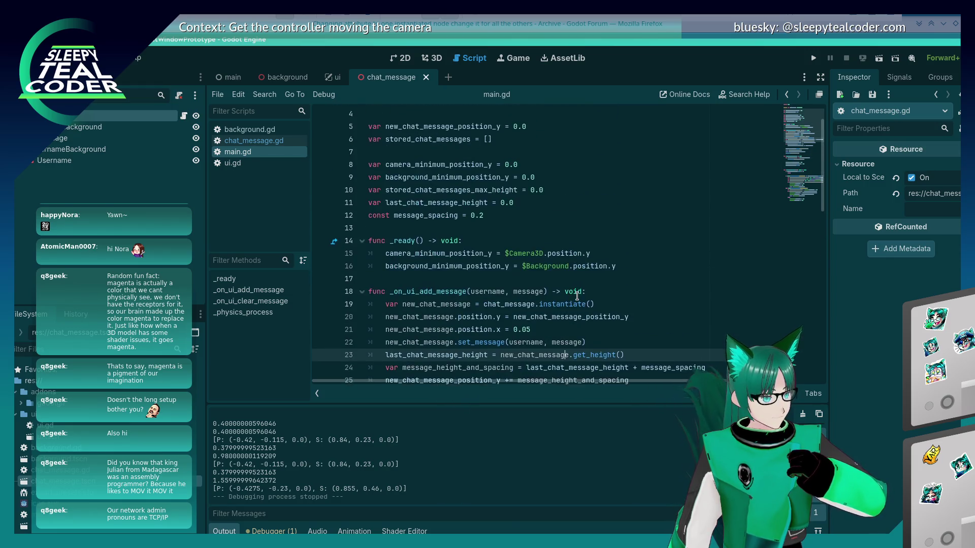
Return to chat_message.gd and place the caret before MessageBackground on line 16
click(254, 141)
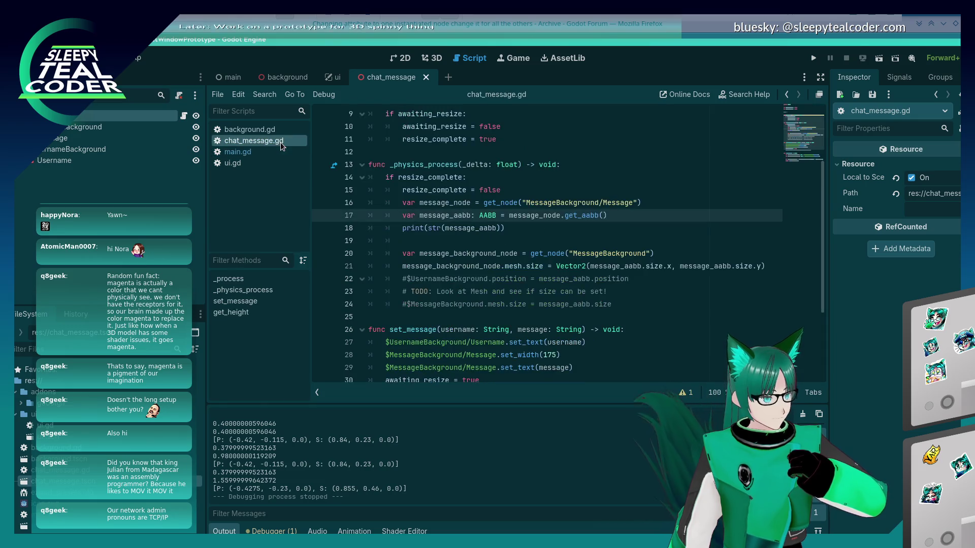
scroll(520, 346, up, 2)
scroll(521, 346, down, 1)
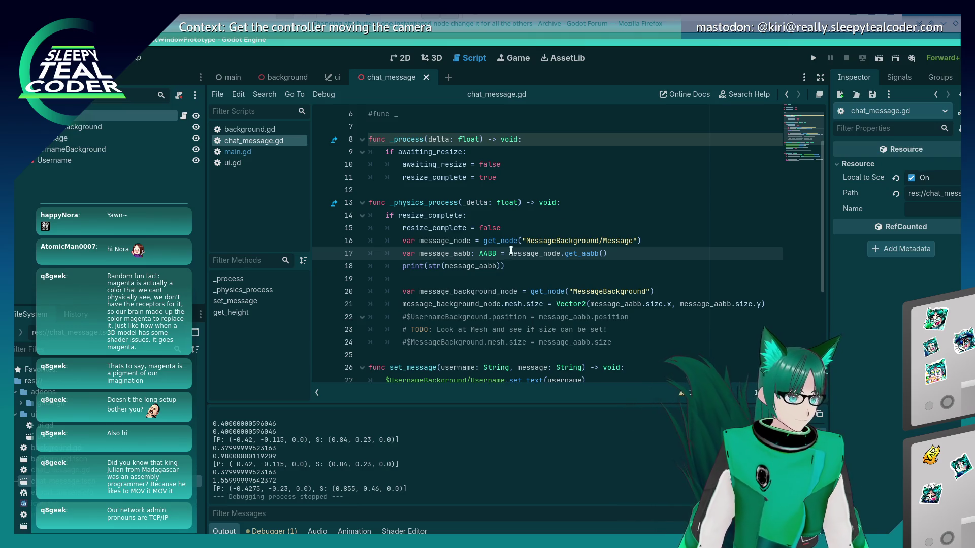
click(525, 241)
Replace the message_node lookup with a $MessageBackground/Message path and remove the old declaration line
drag(525, 242, 634, 242)
double_click(549, 253)
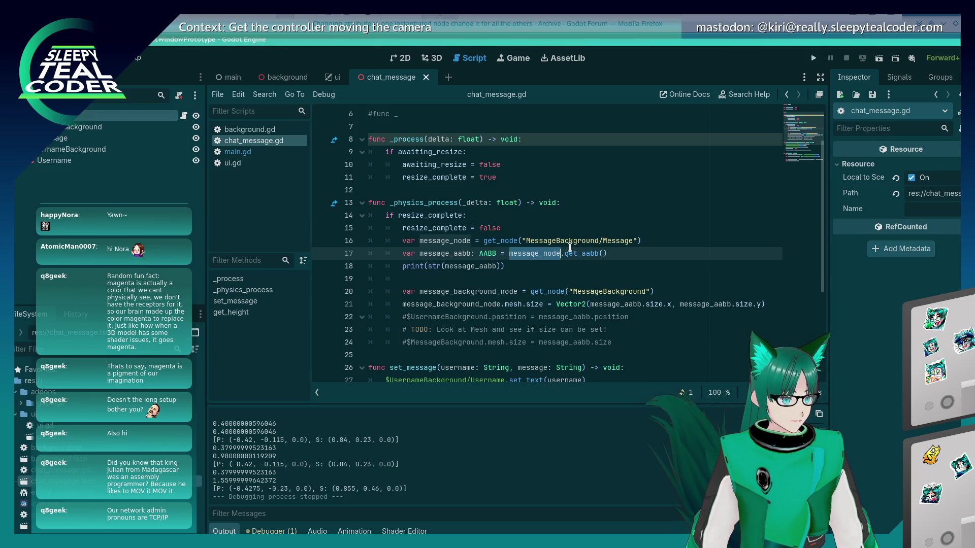
text($)
key(ctrl+v)
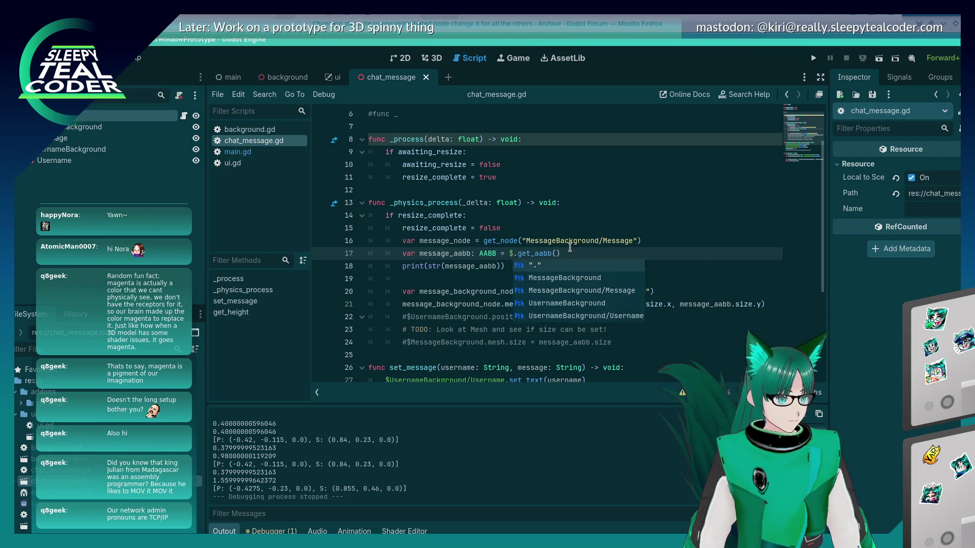
triple_click(570, 247)
key(BackSpace)
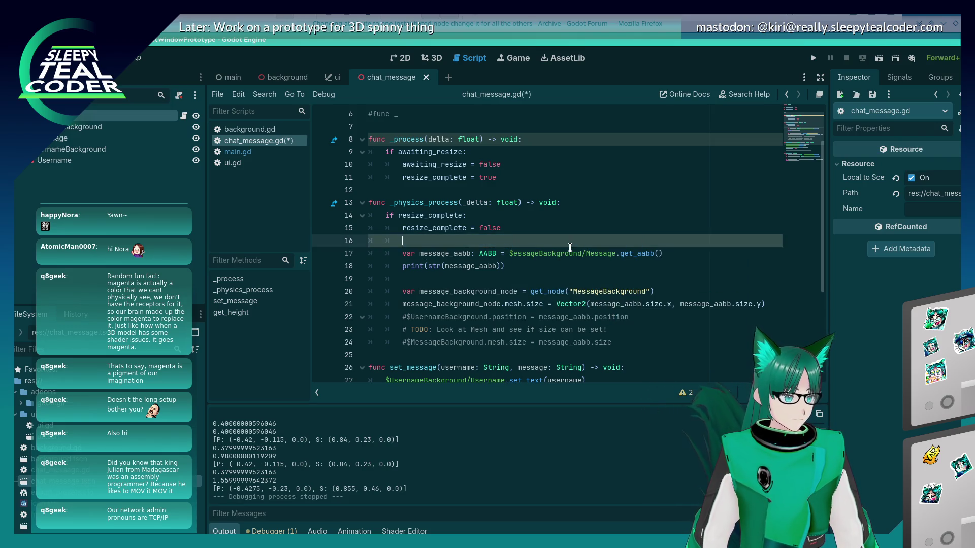
key(Delete)
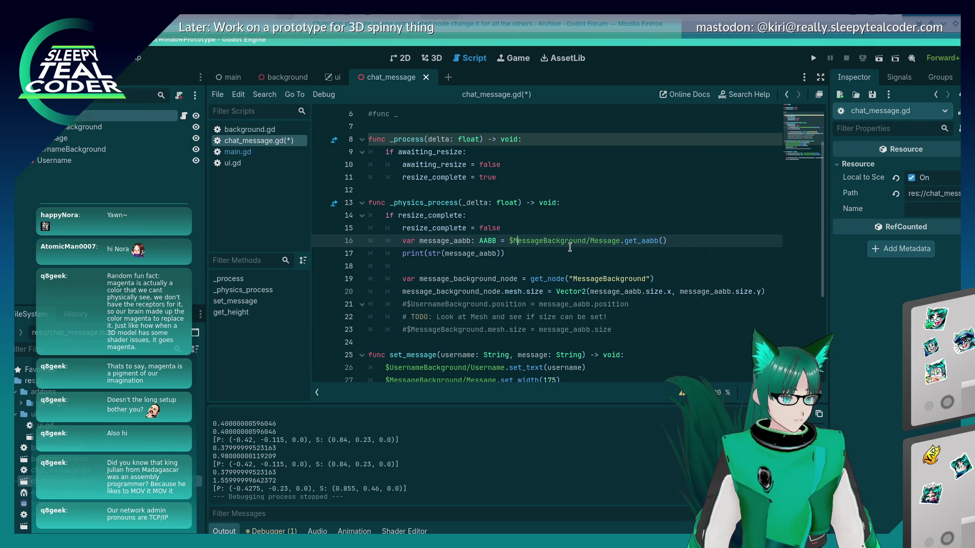
text(M)
key(Escape)
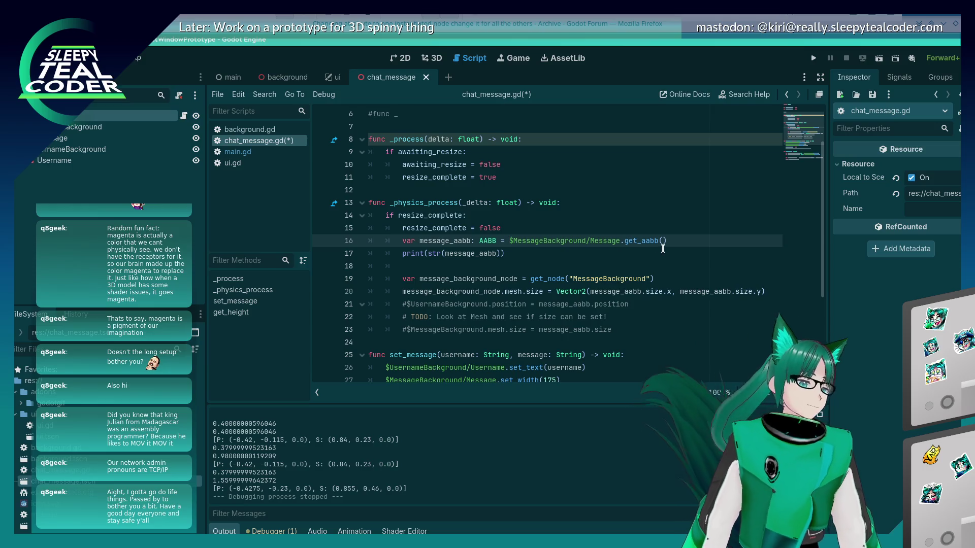
mouse_move(657, 245)
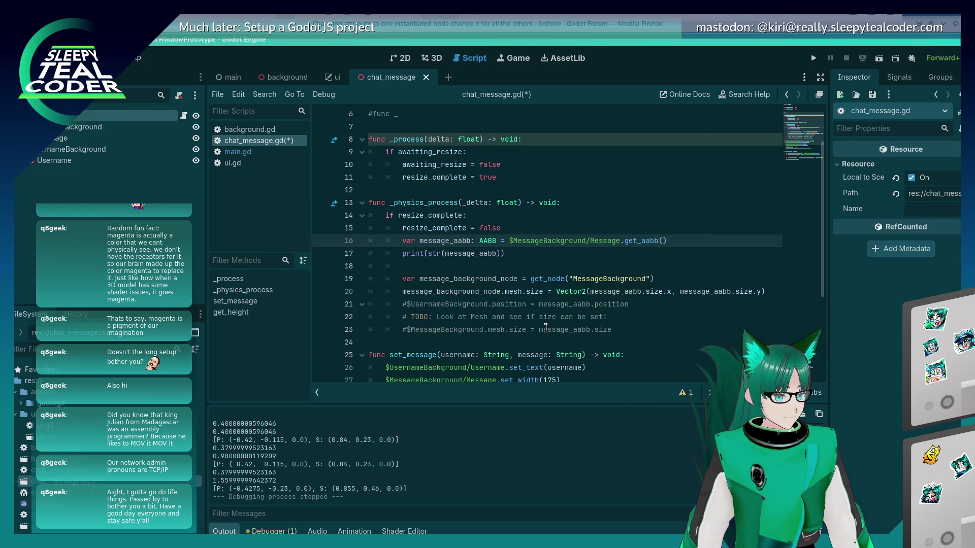
Replace get_node("MessageBackground") on line 19 with $MessageBackground, save, and run the project
mouse_move(510, 241)
mouse_down()
mouse_move(588, 240)
mouse_move(511, 242)
mouse_up()
key(ctrl+c)
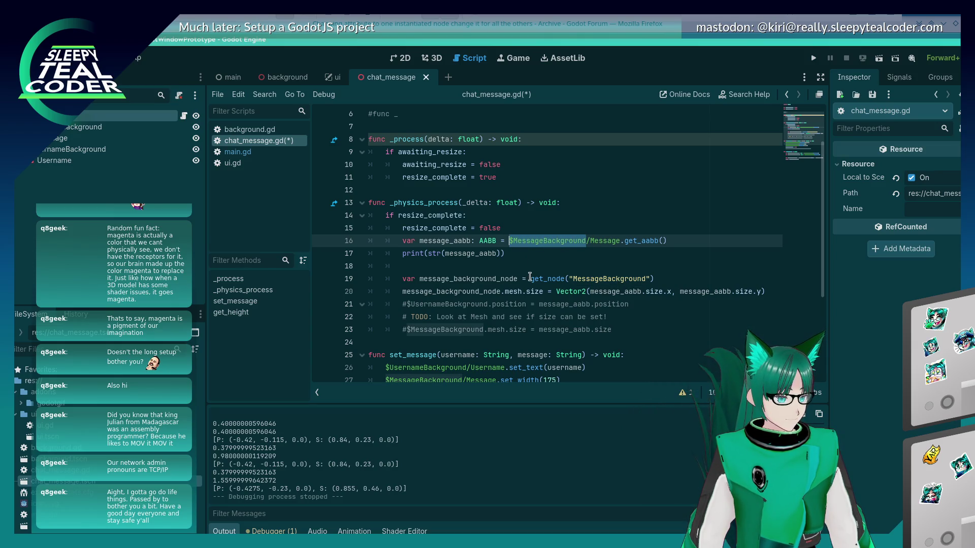
drag(531, 278, 655, 279)
key(ctrl+v)
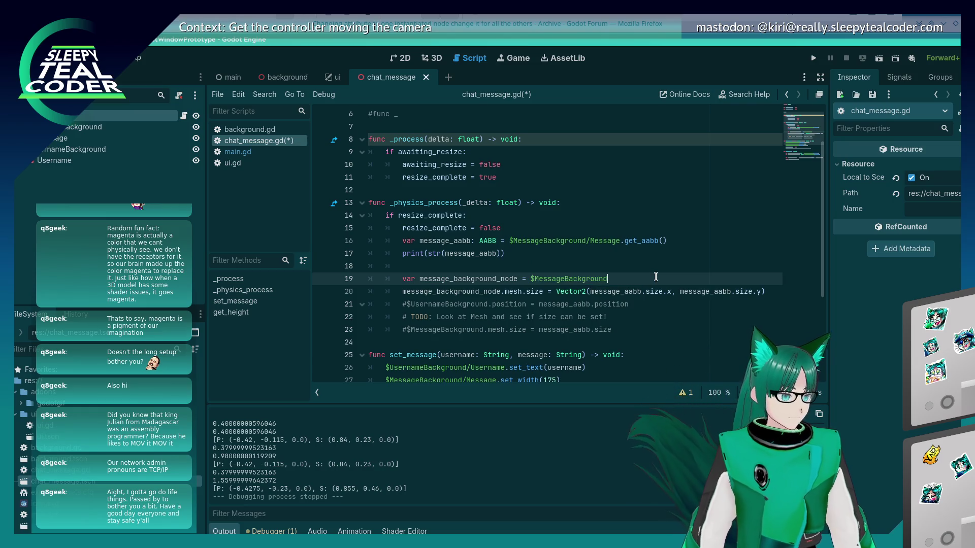
key(ctrl+s)
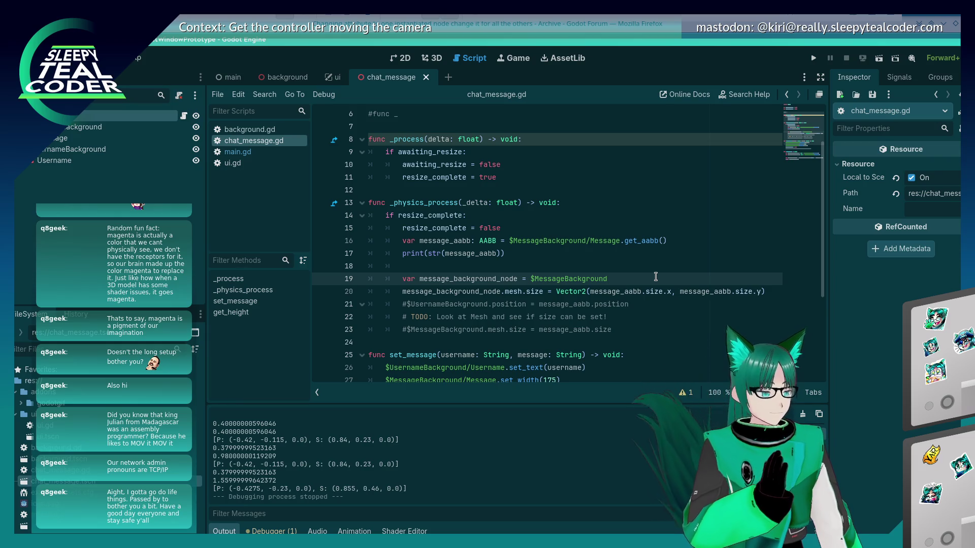
click(813, 58)
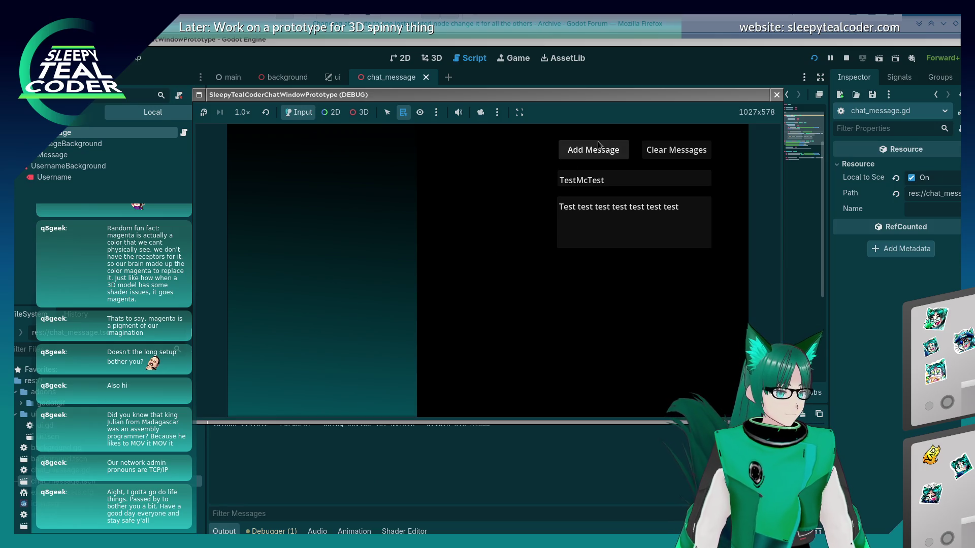
Add TestMcTest messages and a very long 'Mooooo…' message in the running chat prototype
click(596, 152)
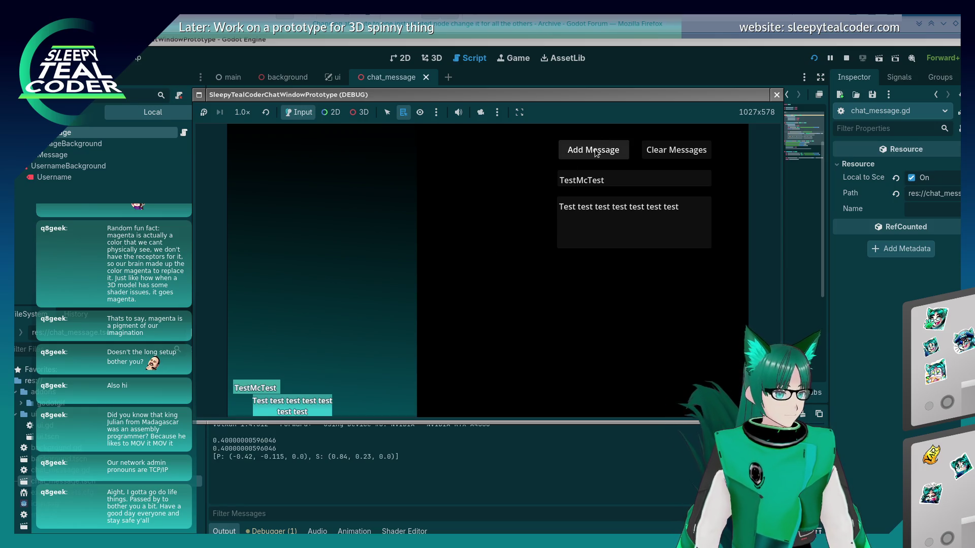
click(597, 152)
click(597, 152)
click(596, 152)
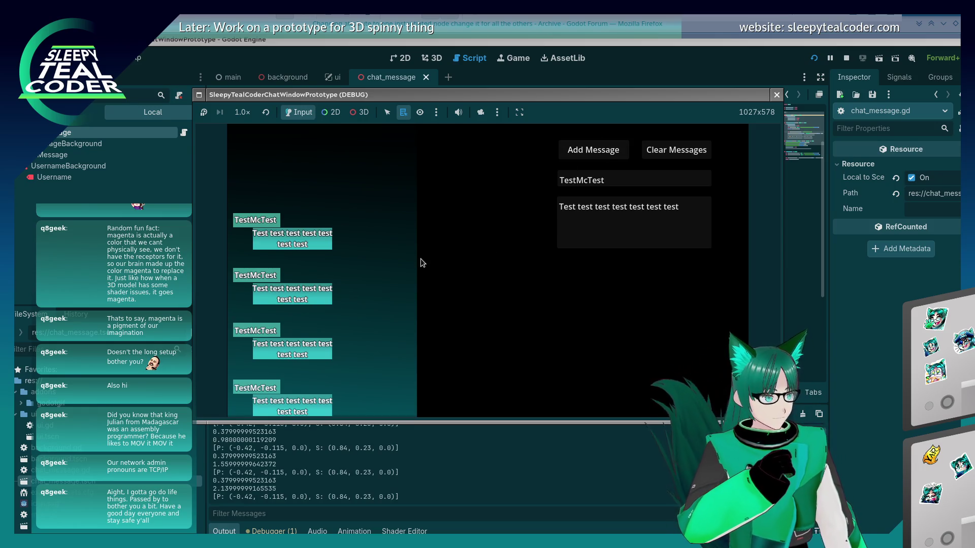
click(679, 234)
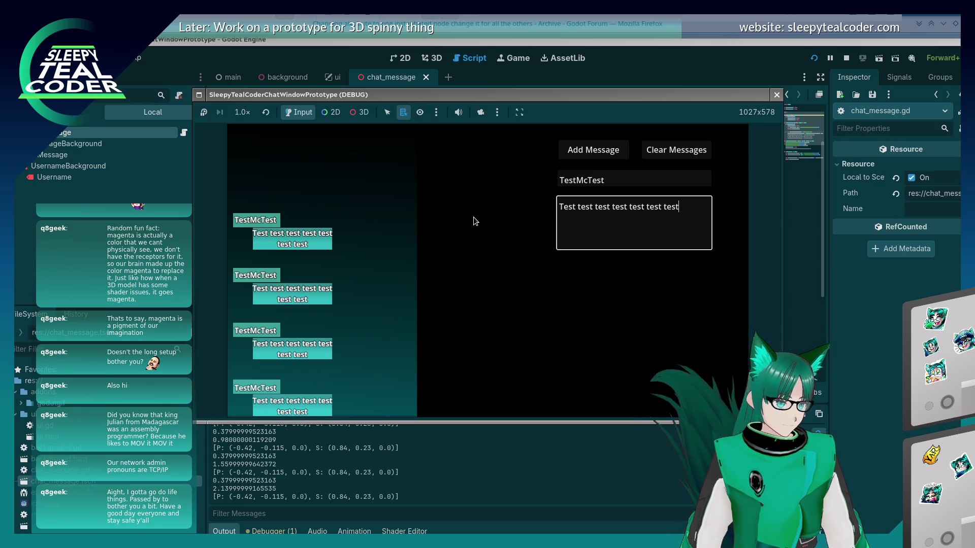
key(ctrl+a)
text(Mooo)
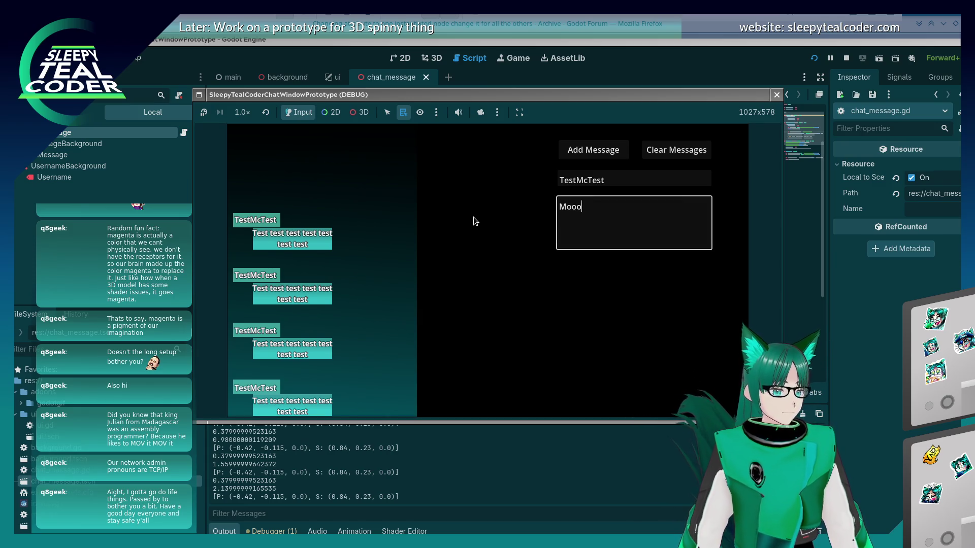
text(oooooooooooooooooooooooooooooooooooooooooooooooooo)
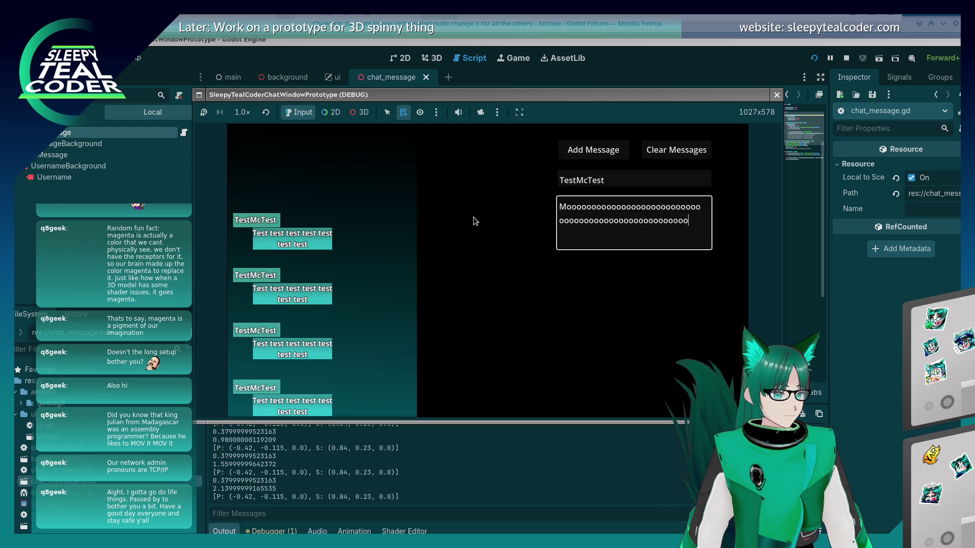
text(oooooooooooooooooooooooooooooooo)
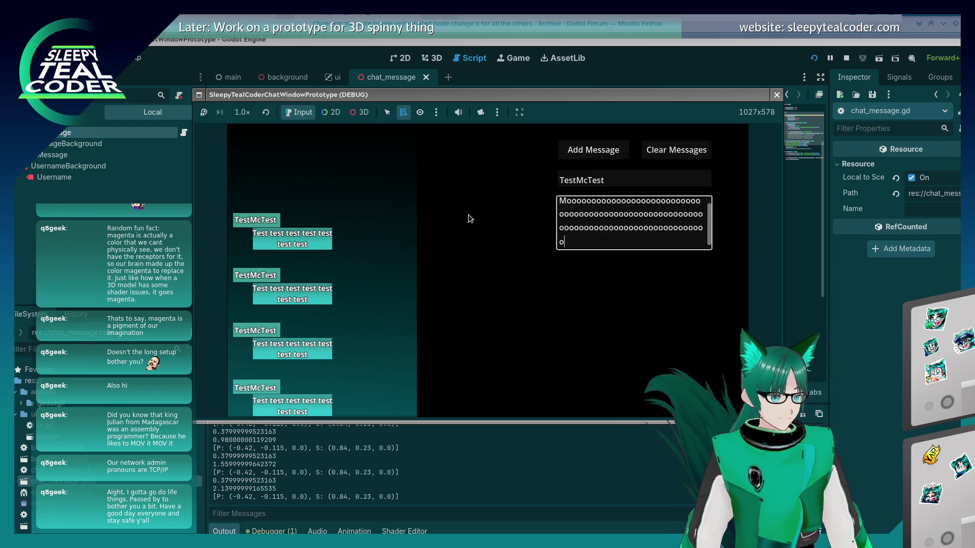
key(Return)
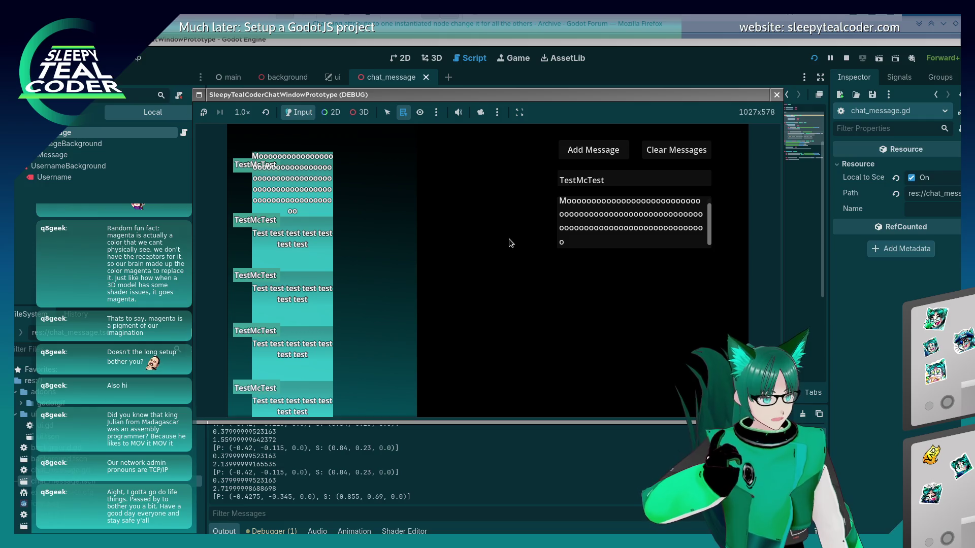
Stop the running game with F8 and switch to the Writer notes document
click(776, 95)
key(alt+Tab)
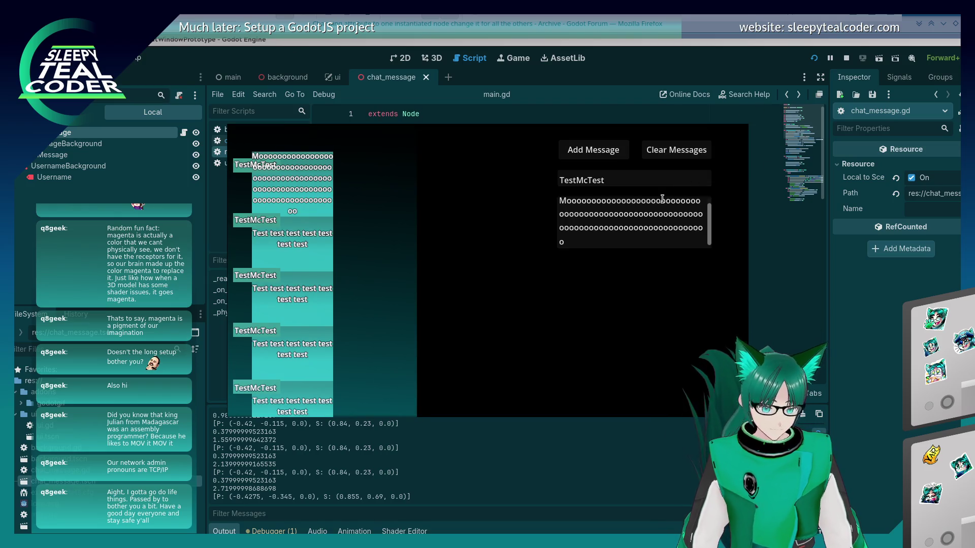
key(F8)
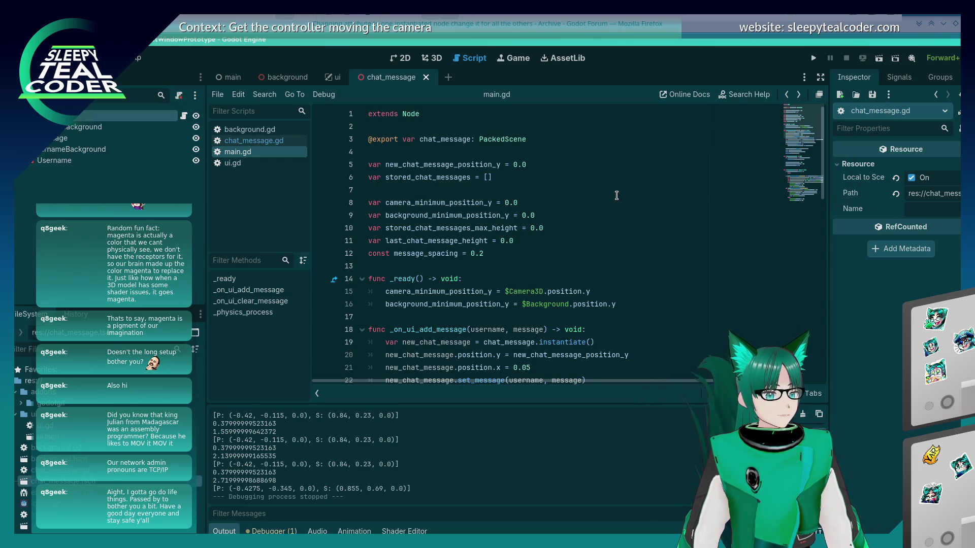
key(alt+Tab)
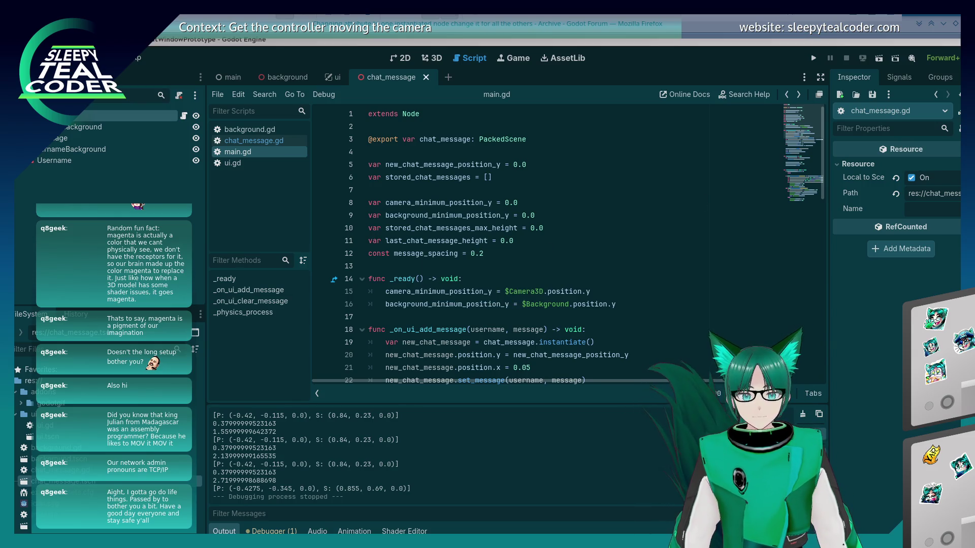
key(alt+Tab)
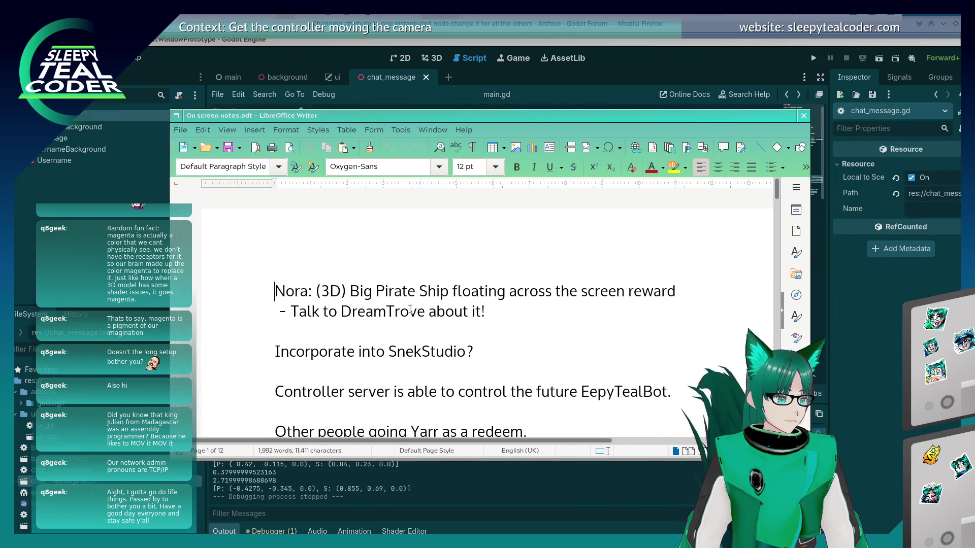
Scroll the notes to page 8's 'Floats can be cursed' section and jump to the end of the Example line
scroll(409, 310, down, 15)
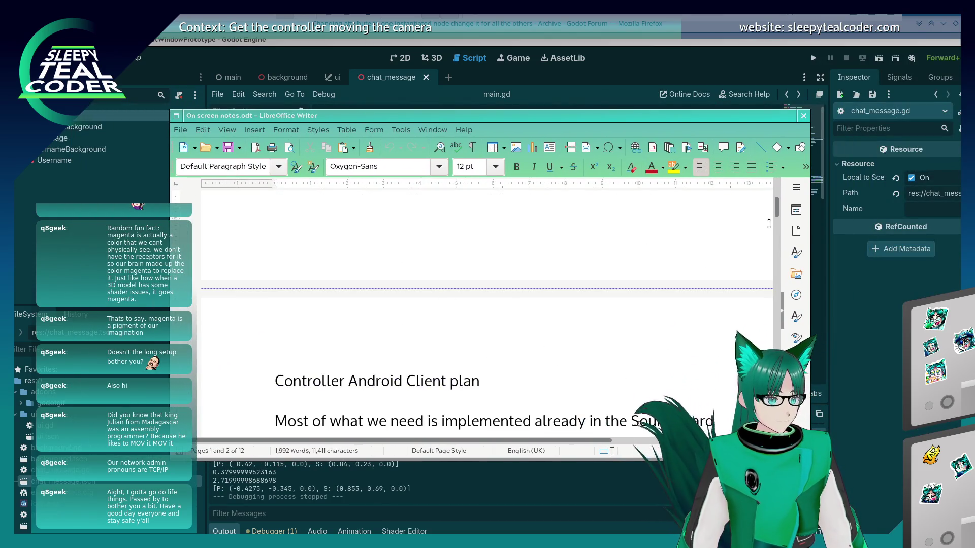
mouse_move(777, 208)
mouse_down()
mouse_move(766, 401)
mouse_move(764, 383)
mouse_up()
drag(506, 110, 526, 43)
scroll(478, 273, up, 3)
scroll(478, 273, down, 10)
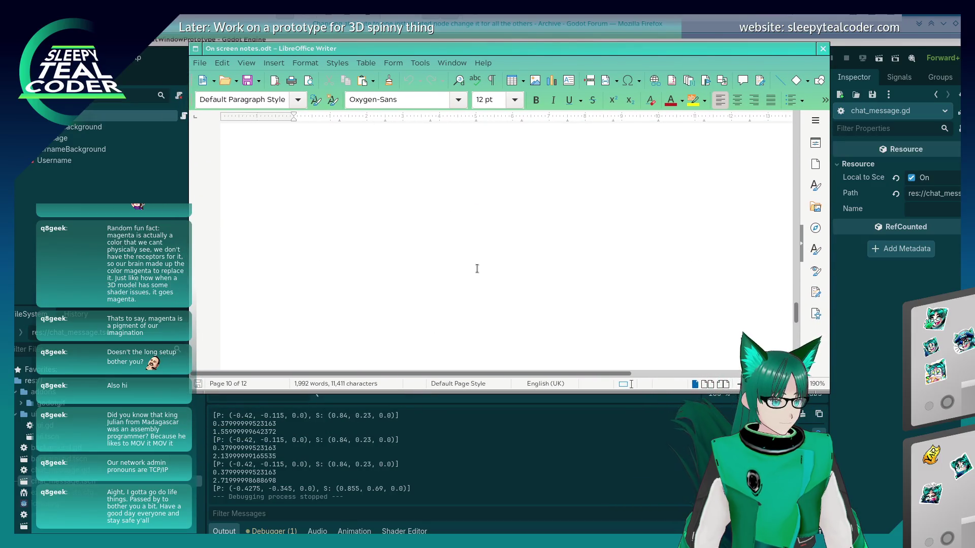
scroll(476, 269, down, 5)
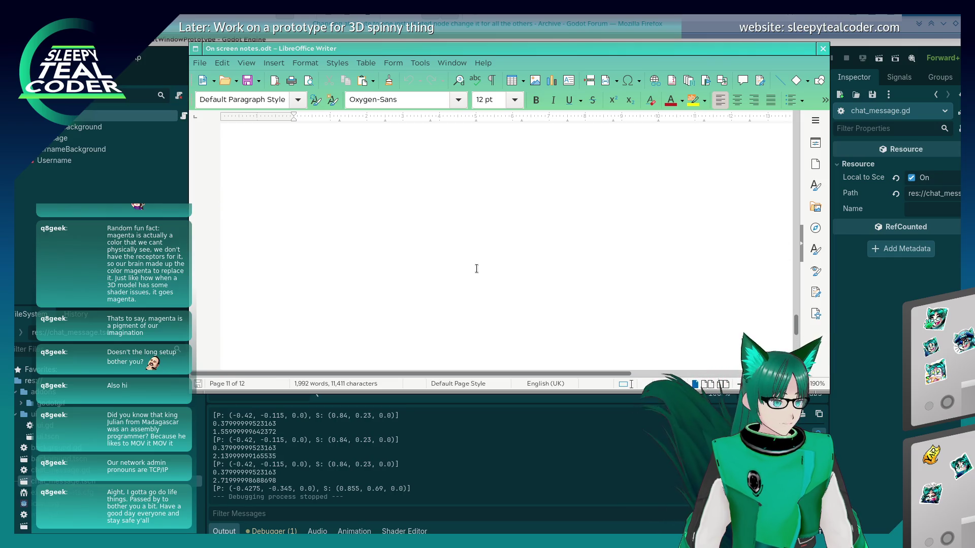
scroll(476, 269, up, 5)
scroll(476, 269, up, 5)
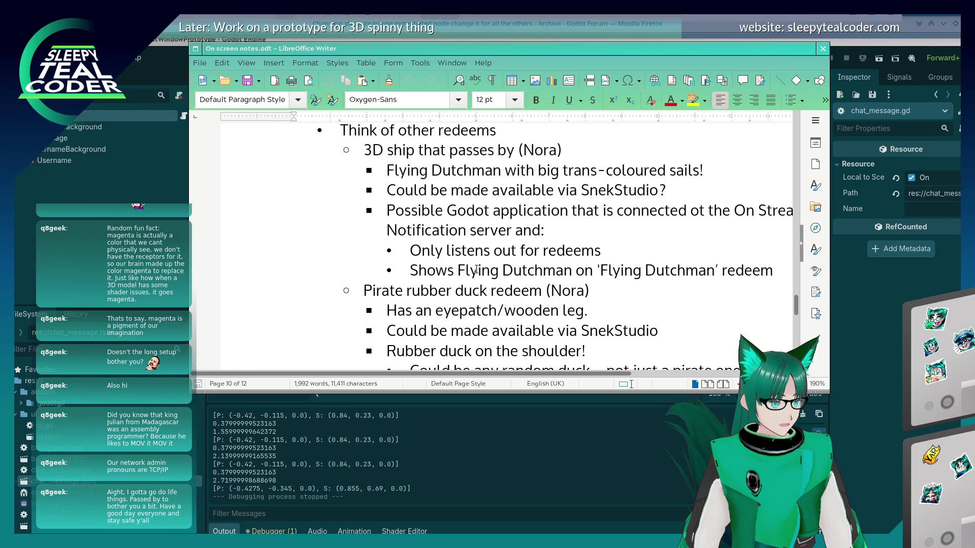
scroll(477, 269, down, 3)
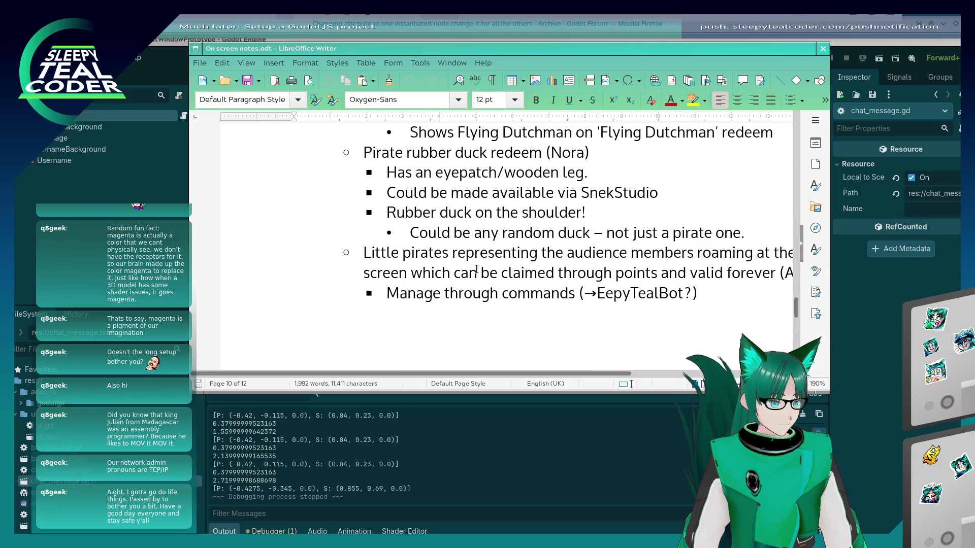
scroll(476, 269, up, 4)
scroll(476, 269, up, 5)
scroll(476, 269, up, 5)
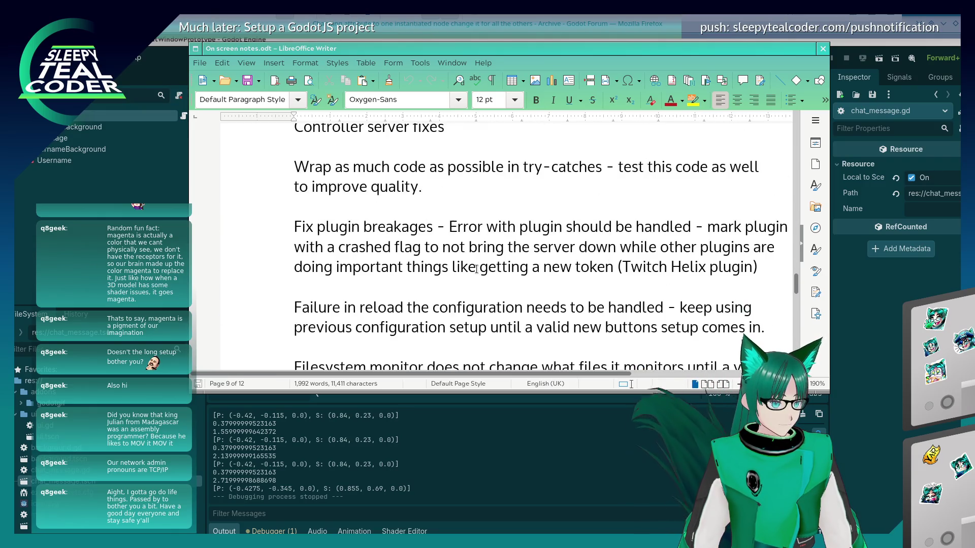
scroll(476, 269, up, 10)
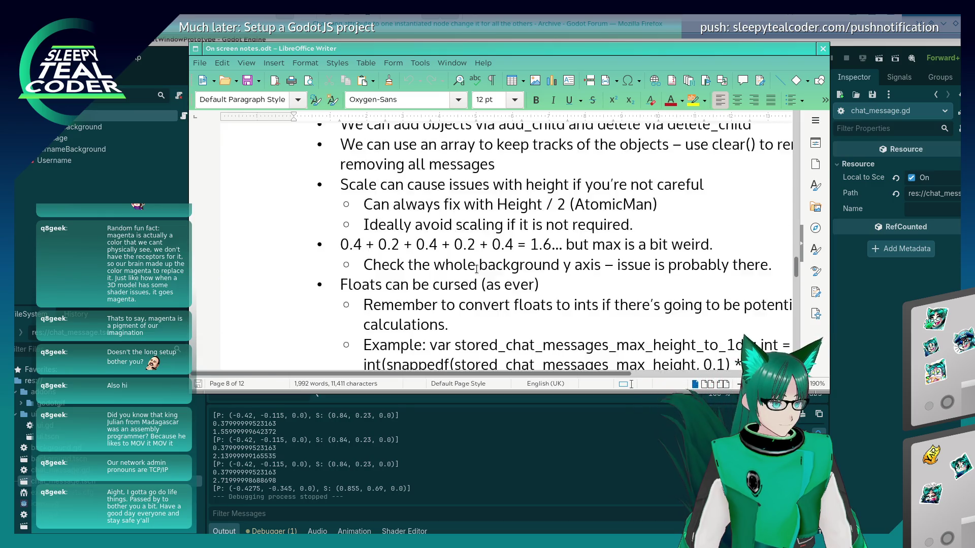
scroll(476, 269, up, 6)
scroll(477, 269, down, 10)
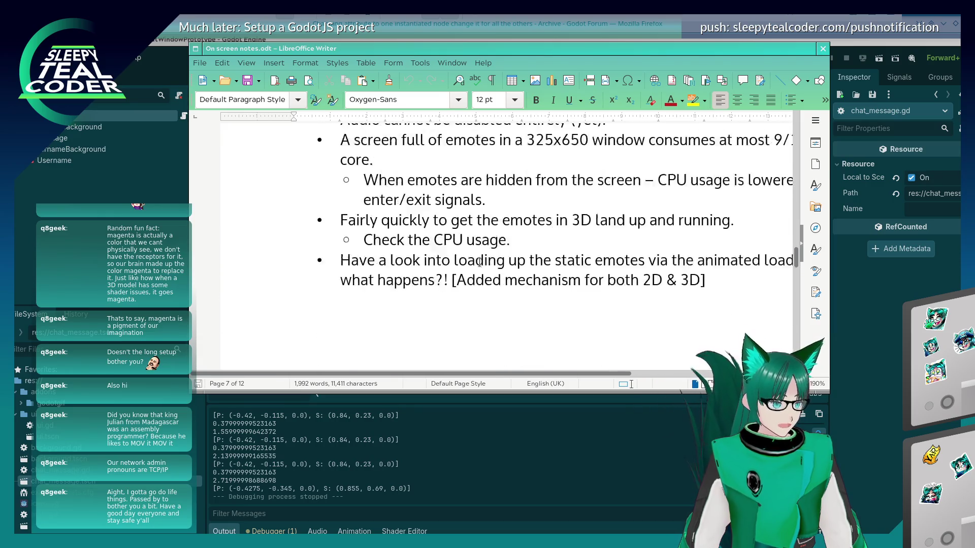
scroll(477, 269, down, 5)
key(ctrl+End)
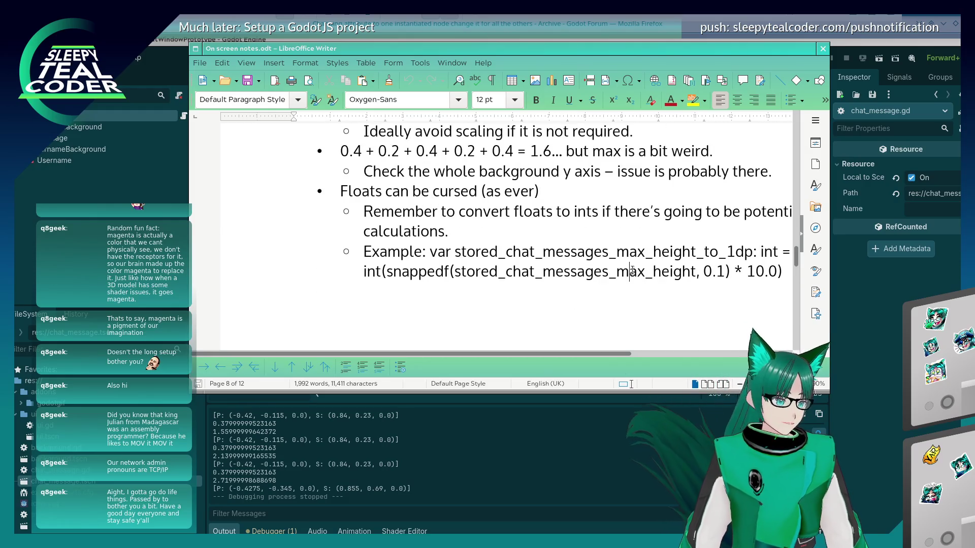
Add a top-level bullet 'Local to Scene not working?!?' below the Example line
key(Return)
key(BackSpace)
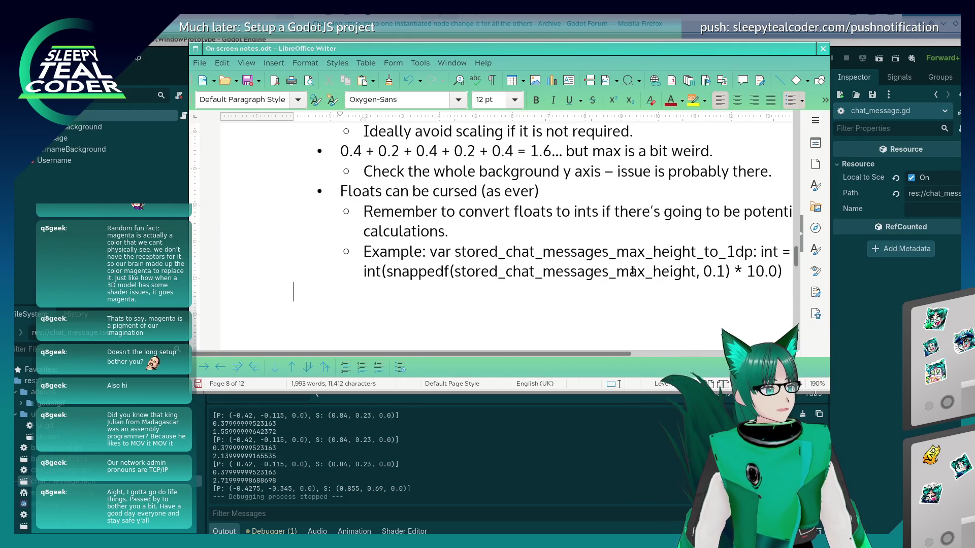
key(ctrl+z)
key(shift+Tab)
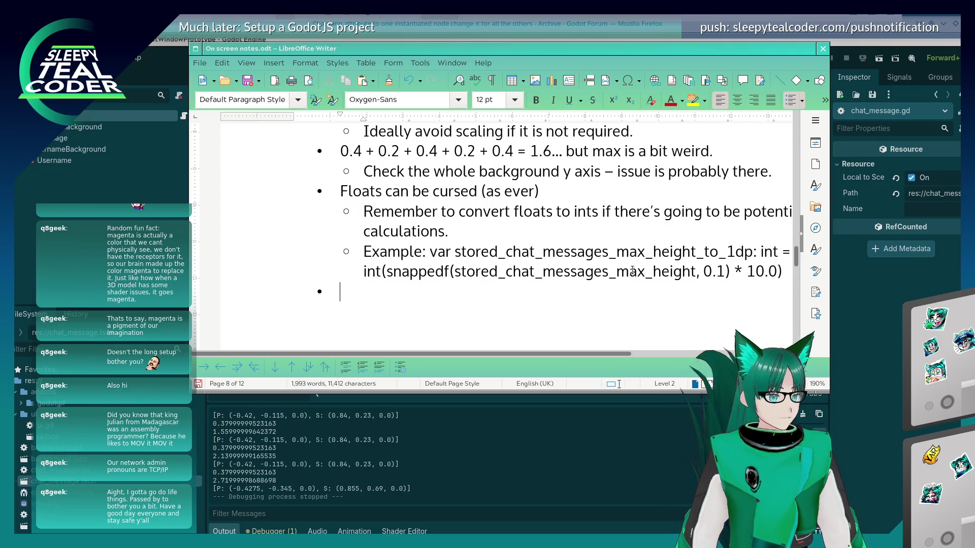
text(Local to Scene not working?!?)
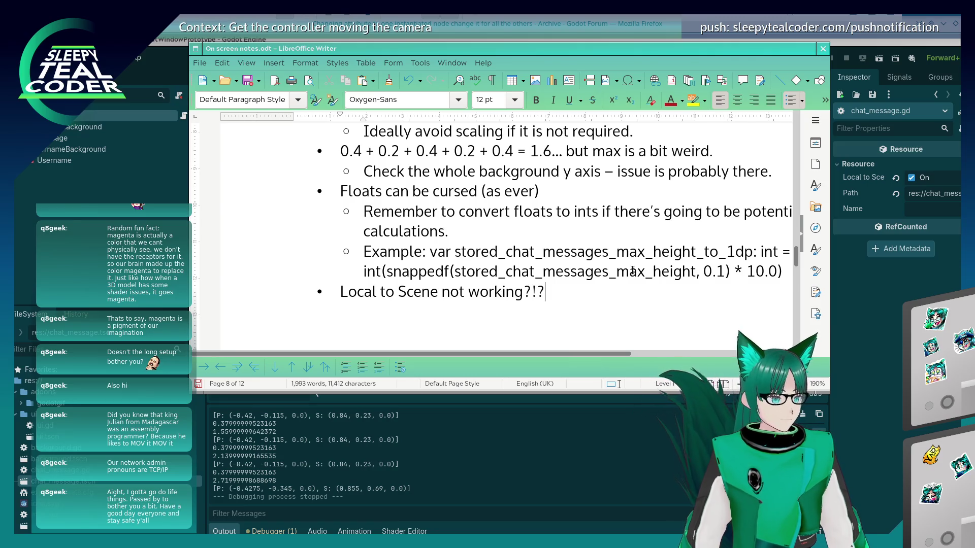
Add the sub-note 'Check tutorial again and see why it's resizing ALL of the backgrounds…'
key(Return)
key(Tab)
text(Cjhe)
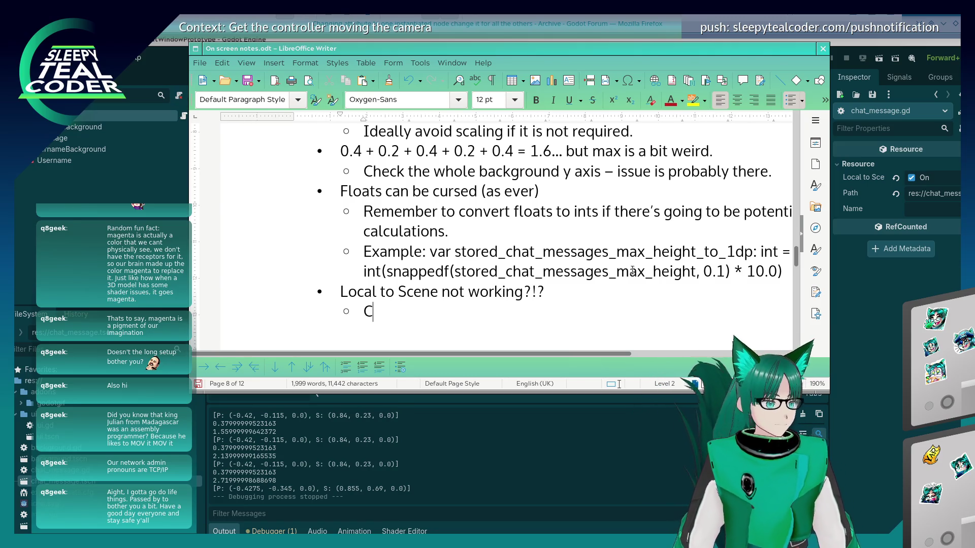
key(BackSpace)
key(BackSpace)
key(BackSpace)
text(heck tutorial again and)
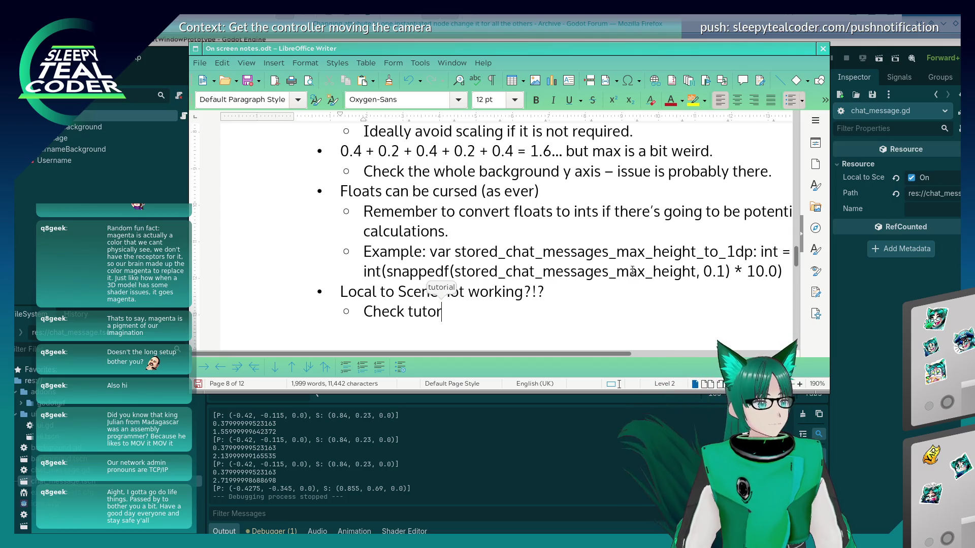
text( see why)
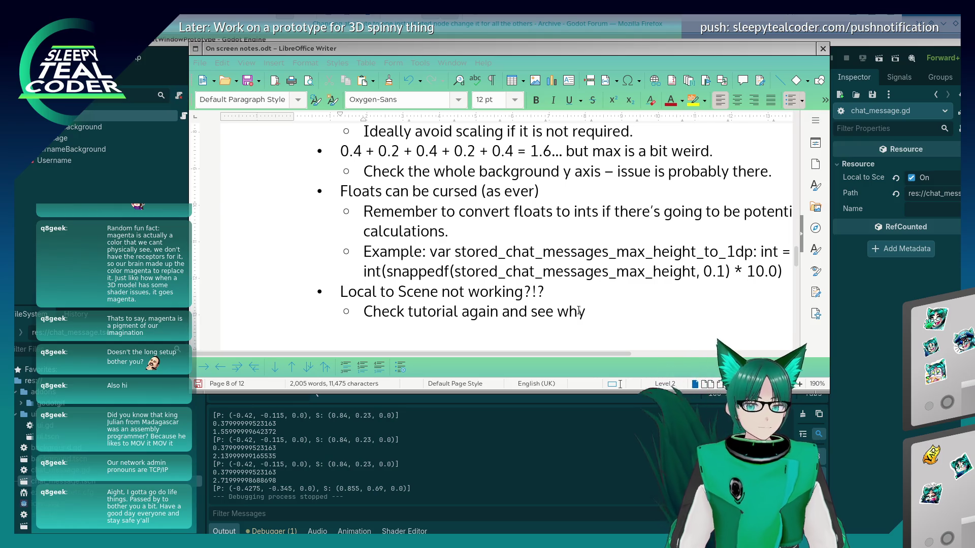
click(645, 312)
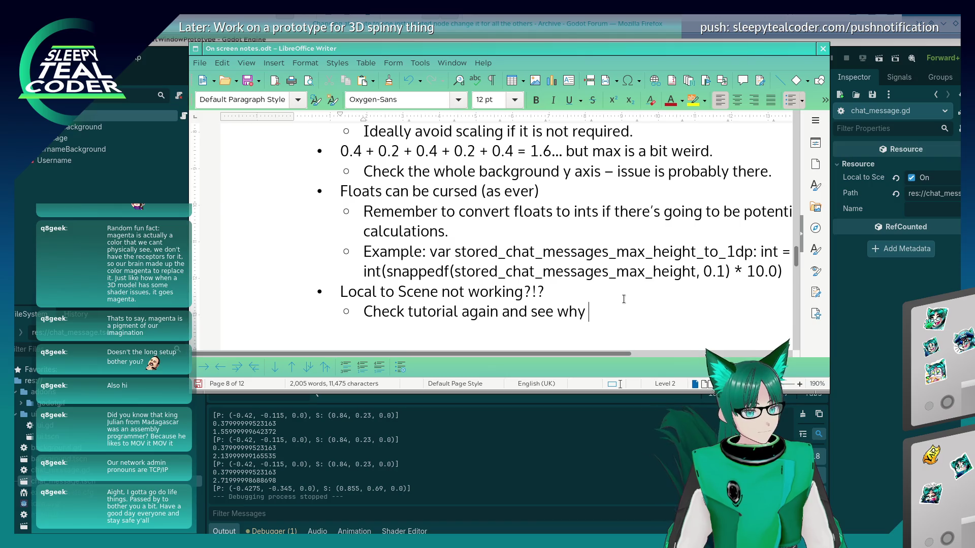
text(it's resiin)
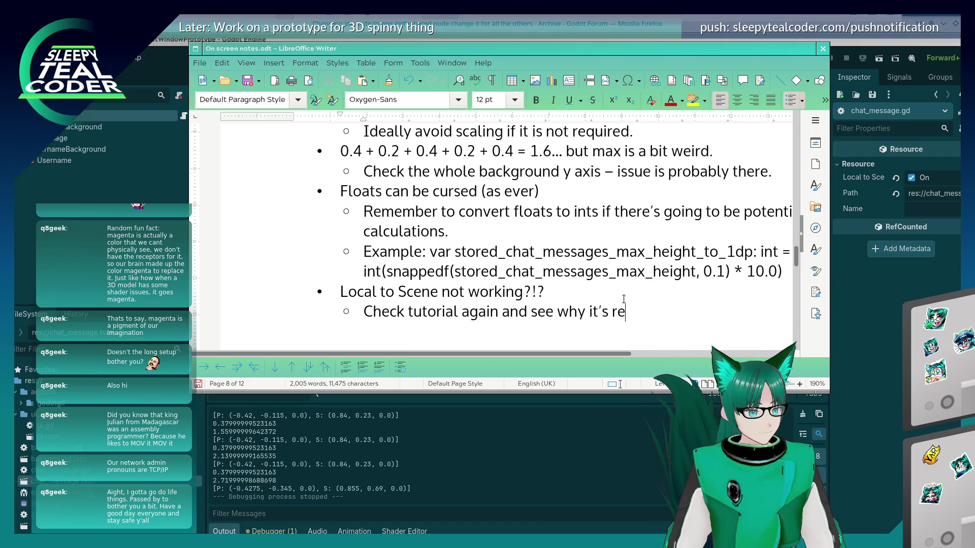
key(BackSpace)
key(BackSpace)
text(zing A)
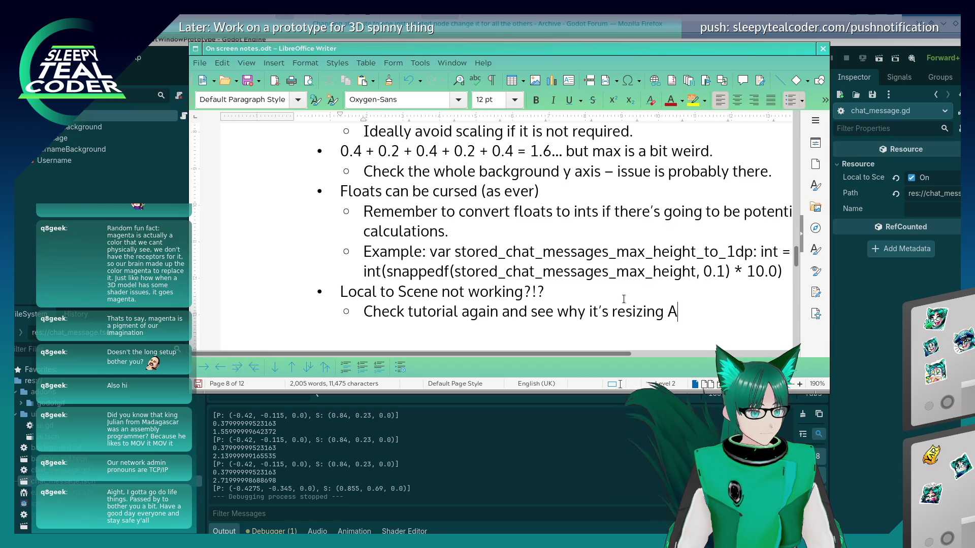
text(LL of the background)
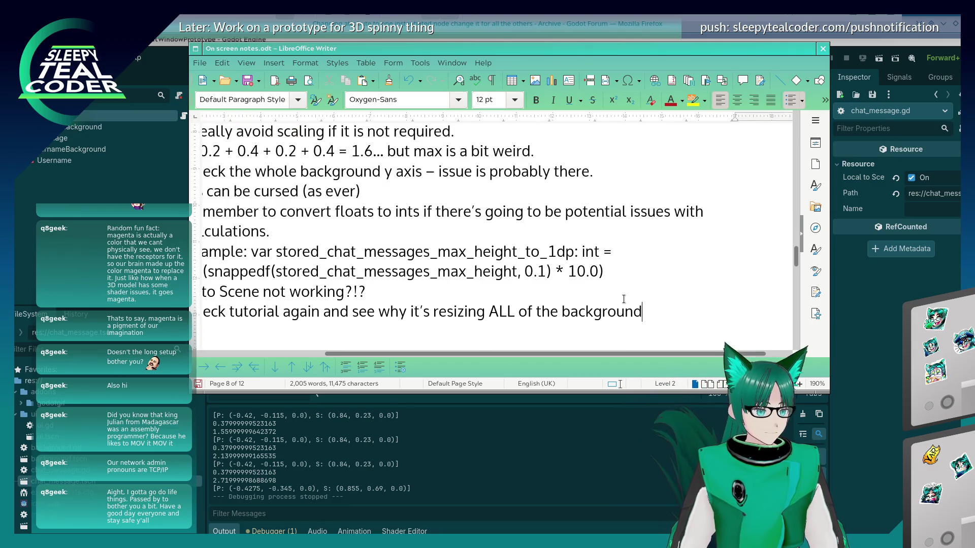
text(s - should be)
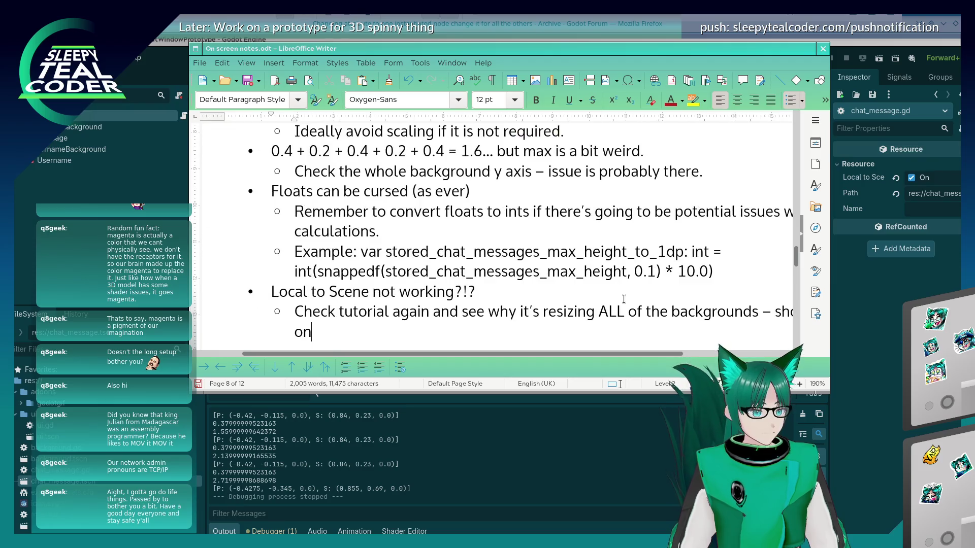
text( only )
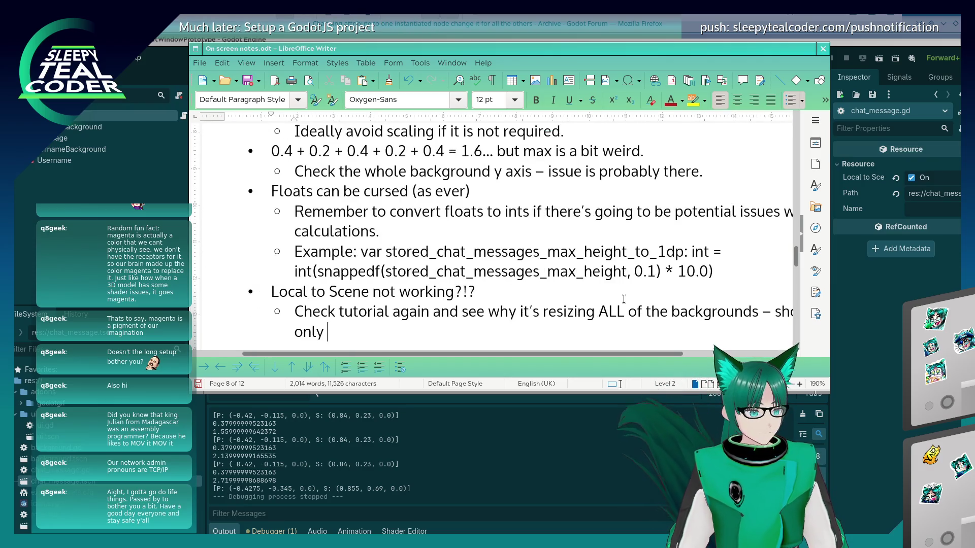
text(resizing one of them.)
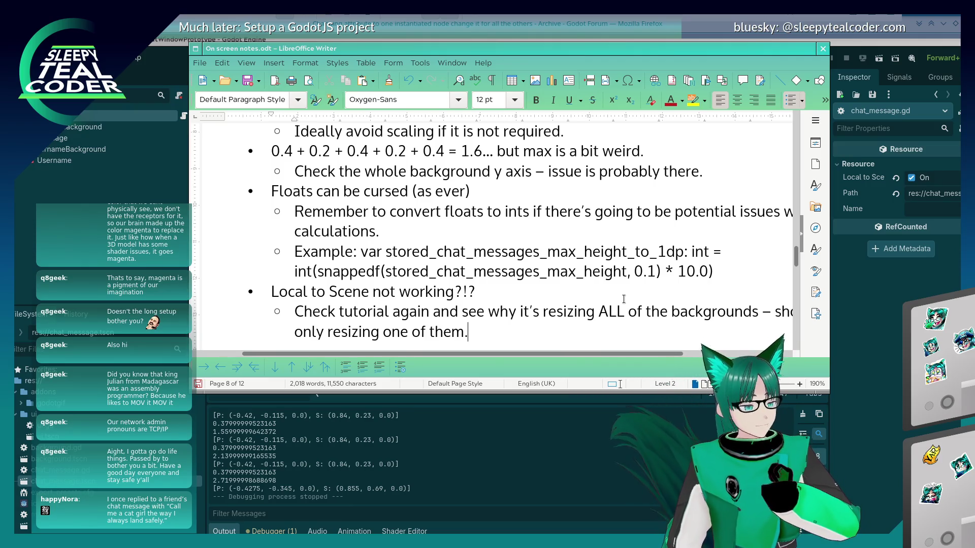
key(Return)
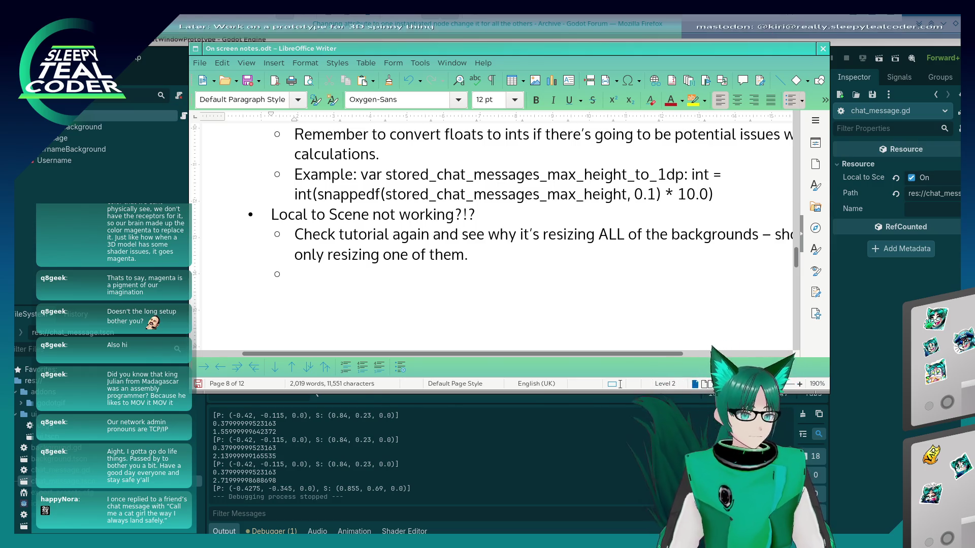
key(alt+Tab)
Open chat_message.gd and insert a print("Process") line at the top of _process
scroll(513, 243, down, 6)
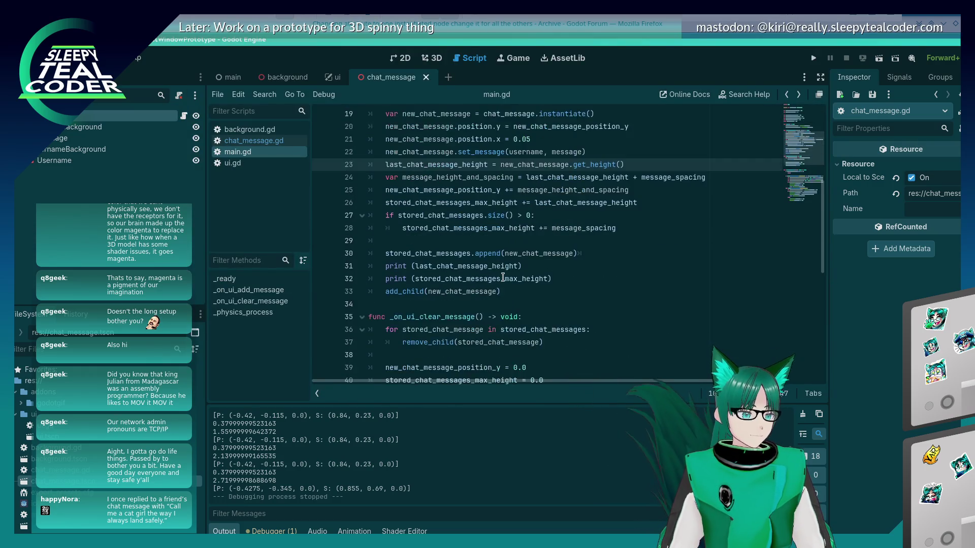
scroll(502, 277, up, 2)
scroll(503, 277, up, 4)
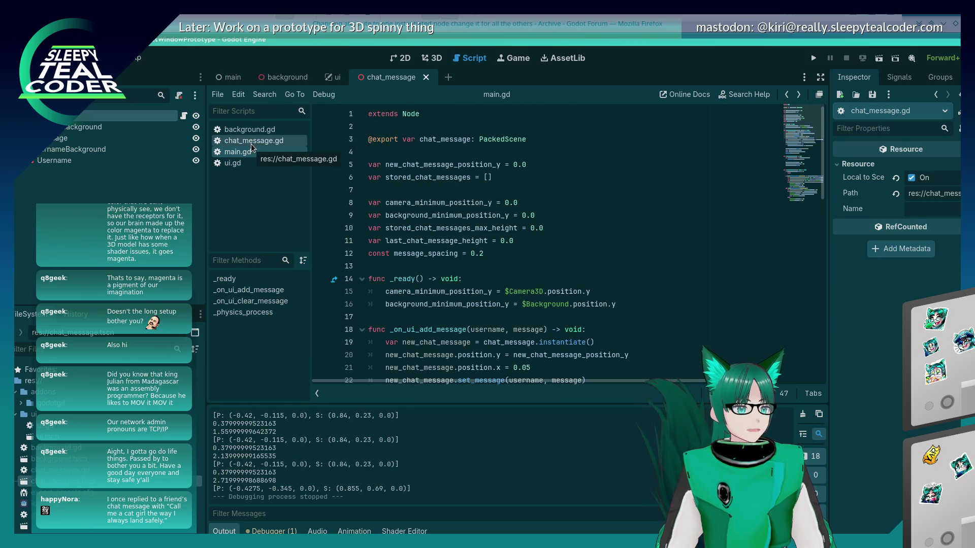
click(251, 143)
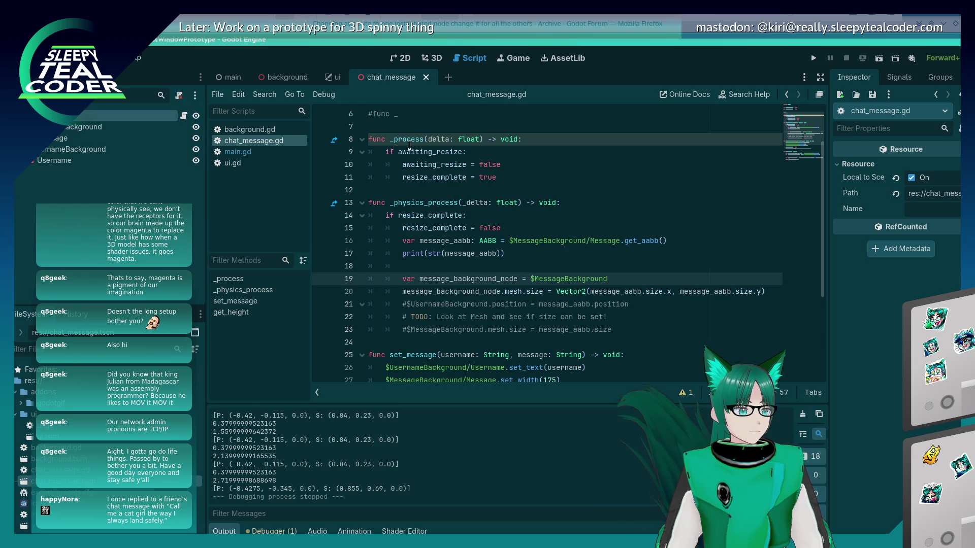
click(537, 139)
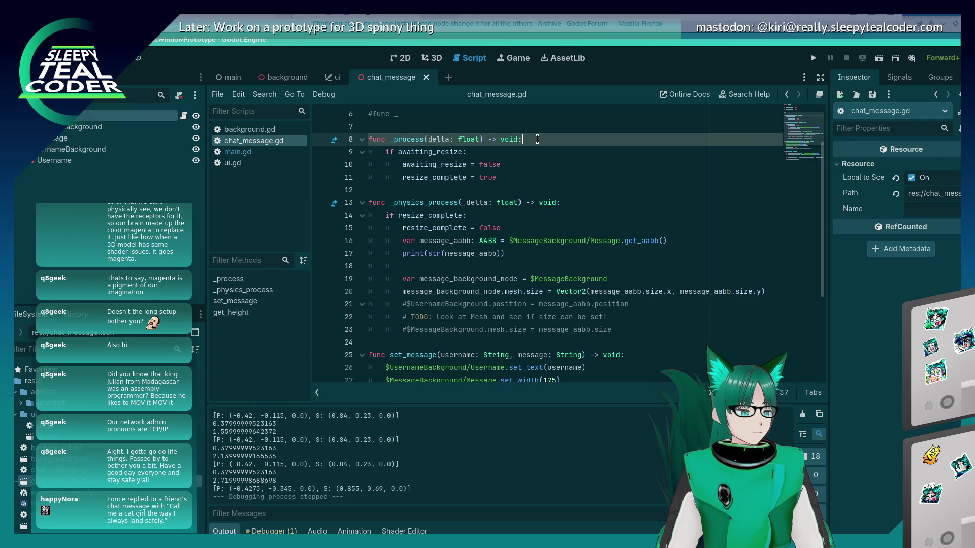
key(Return)
text(print("Pr)
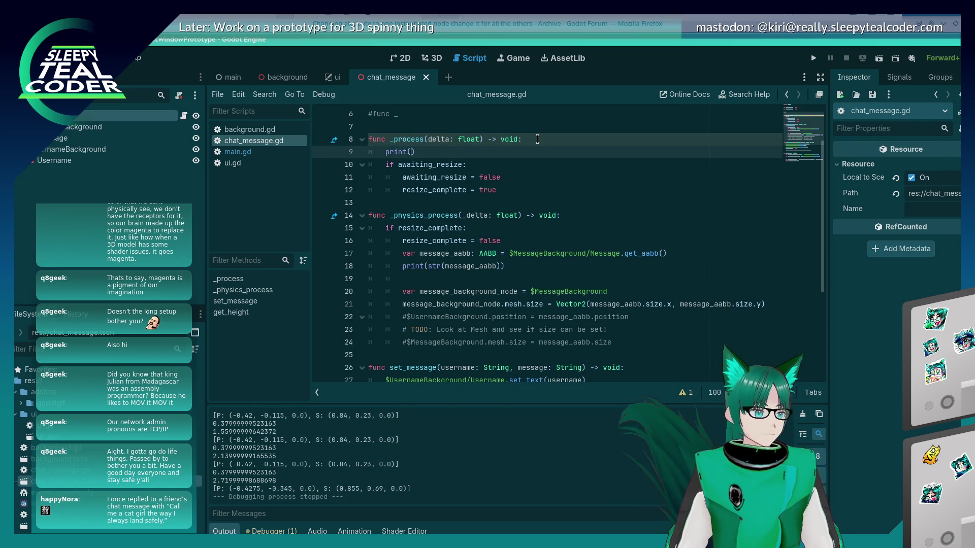
text(ocess)
key(End)
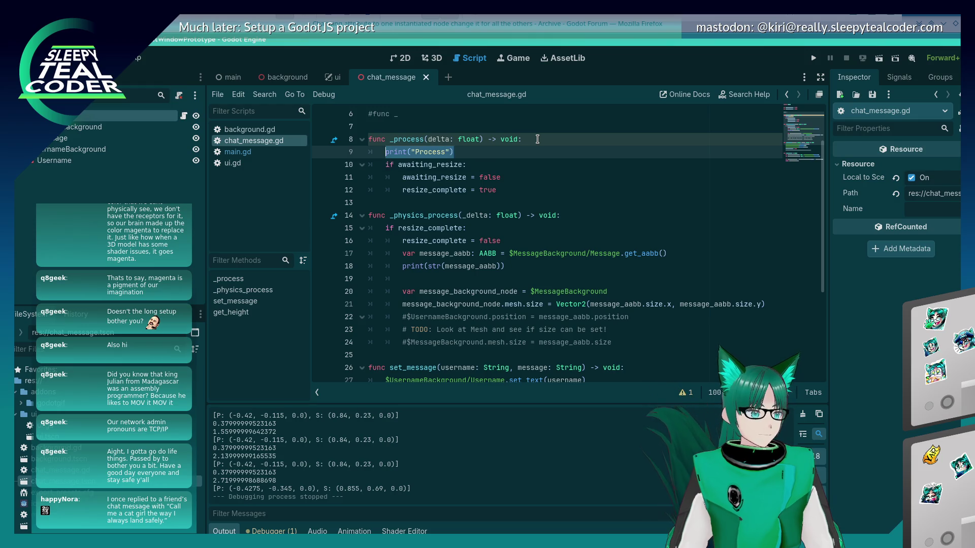
key(Left)
key(Left)
key(Left)
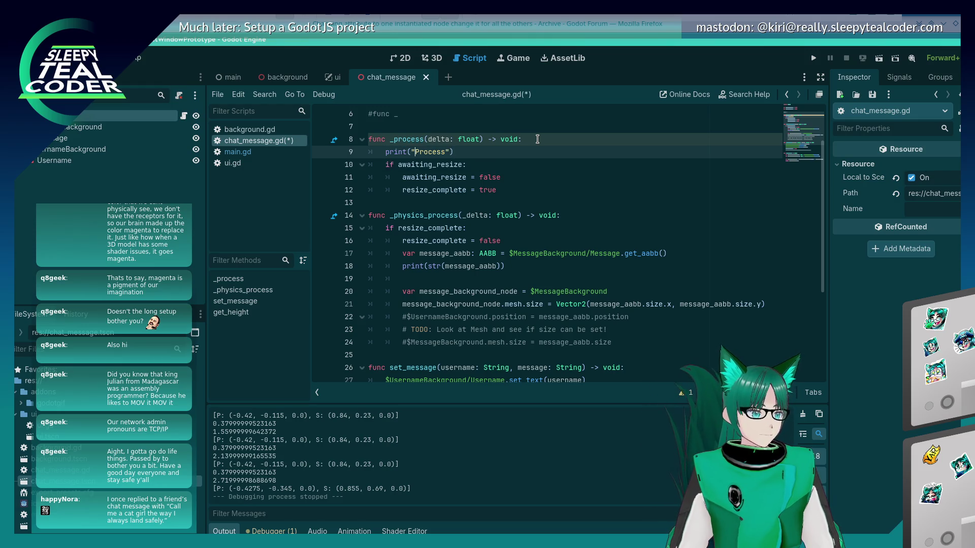
key(alt+Tab)
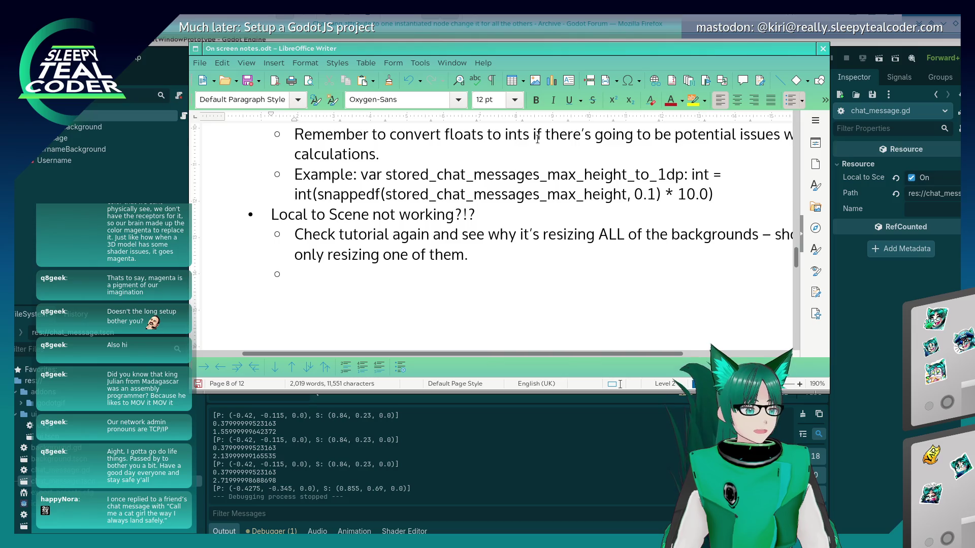
Type the sub-bullet 'Add some debug messages and find out' under Local to Scene, then return to Godot
text(Add some debugs mes)
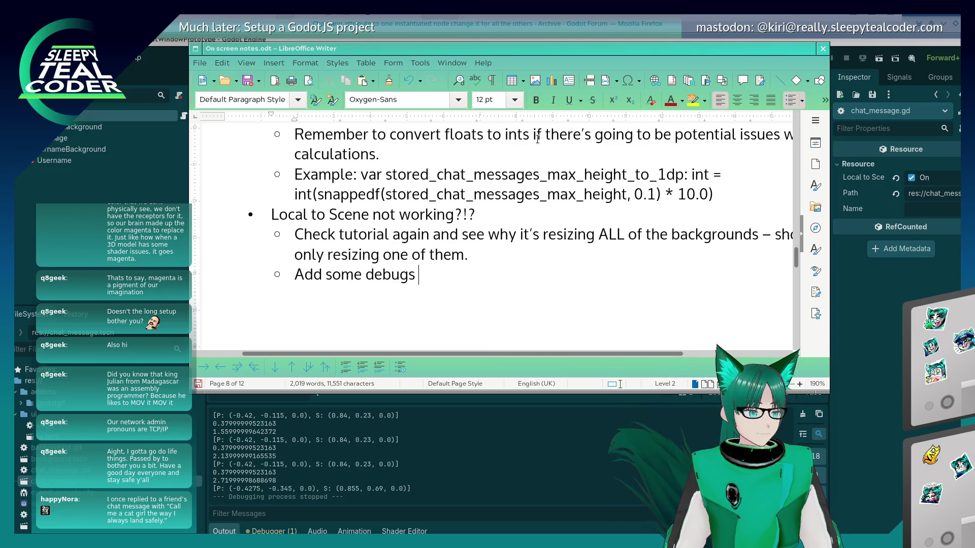
key(BackSpace)
key(BackSpace)
key(BackSpace)
text(messag)
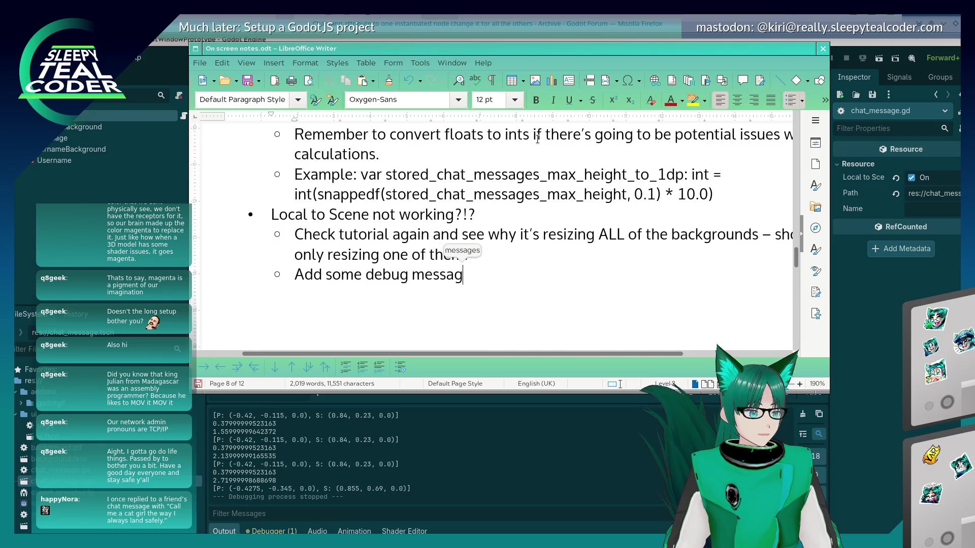
text(es and f)
key(BackSpace)
key(BackSpace)
key(BackSpace)
key(BackSpace)
key(BackSpace)
text(s a)
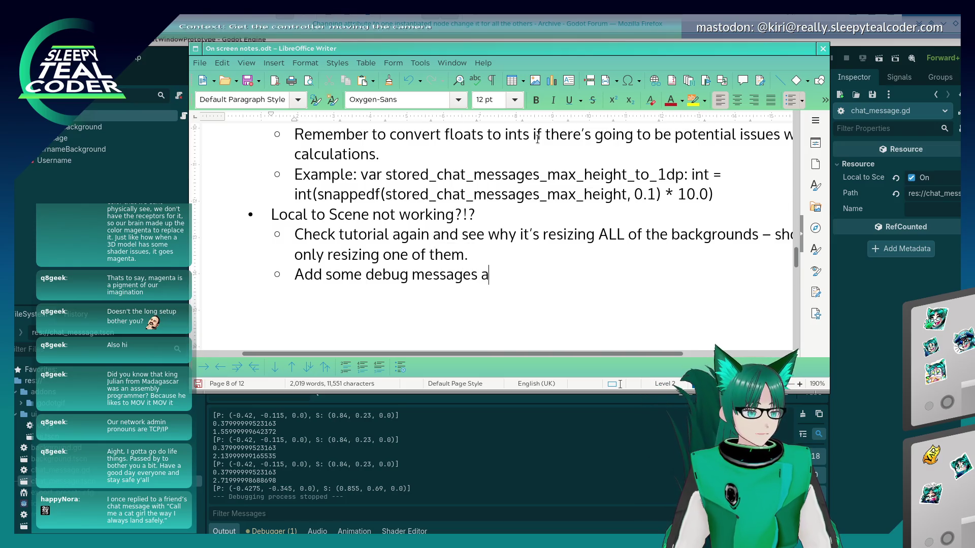
text(nd find out)
key(alt+Tab)
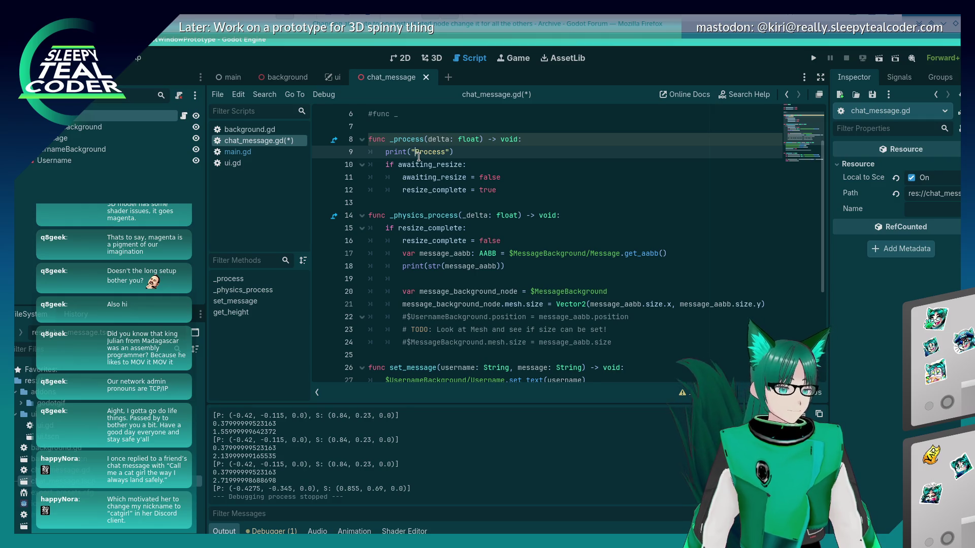
Make _process print 'Chat Message Process', add a 'Chat Message Physics Process' print in _physics_process, then run
click(418, 156)
text(Chat Message)
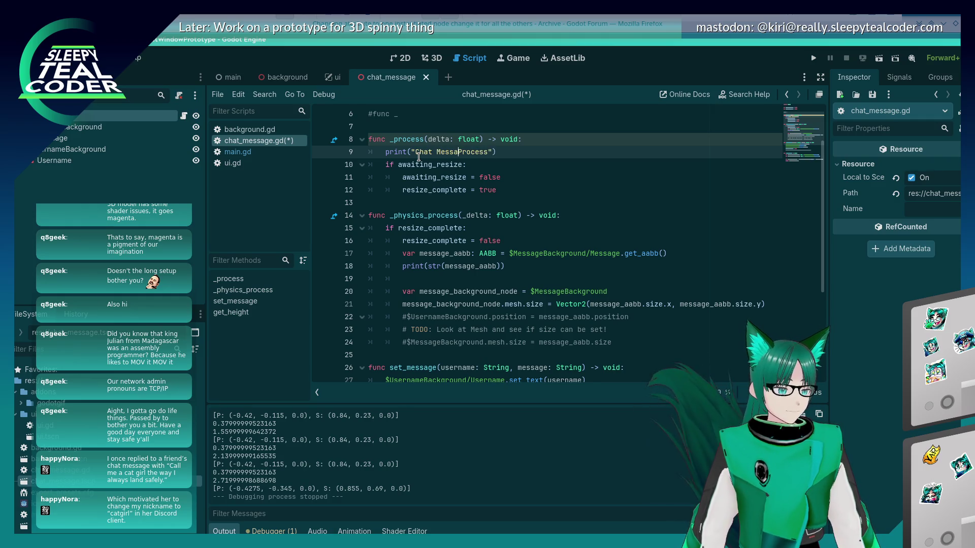
key(Down)
key(Down)
key(Down)
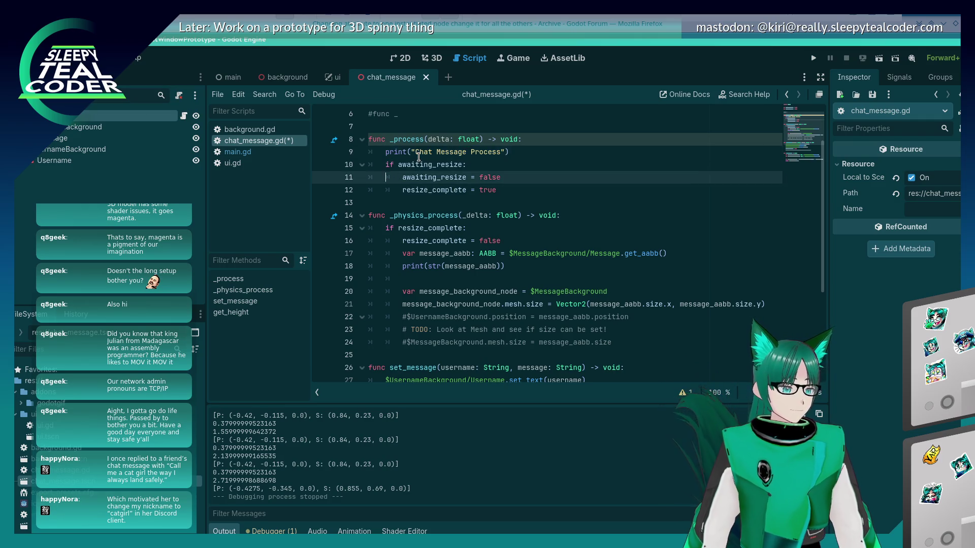
key(End)
key(Return)
text(print("Chat Message Process"))
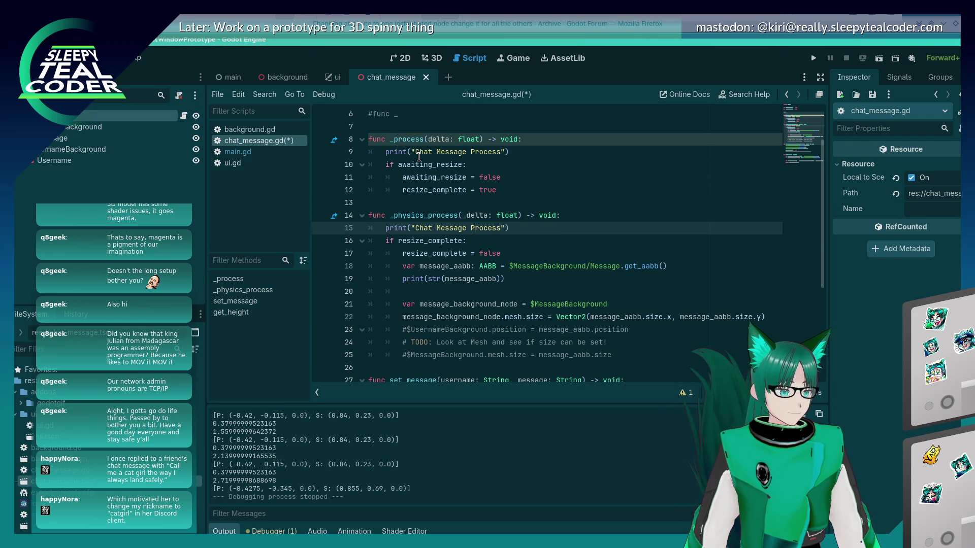
text(Physics)
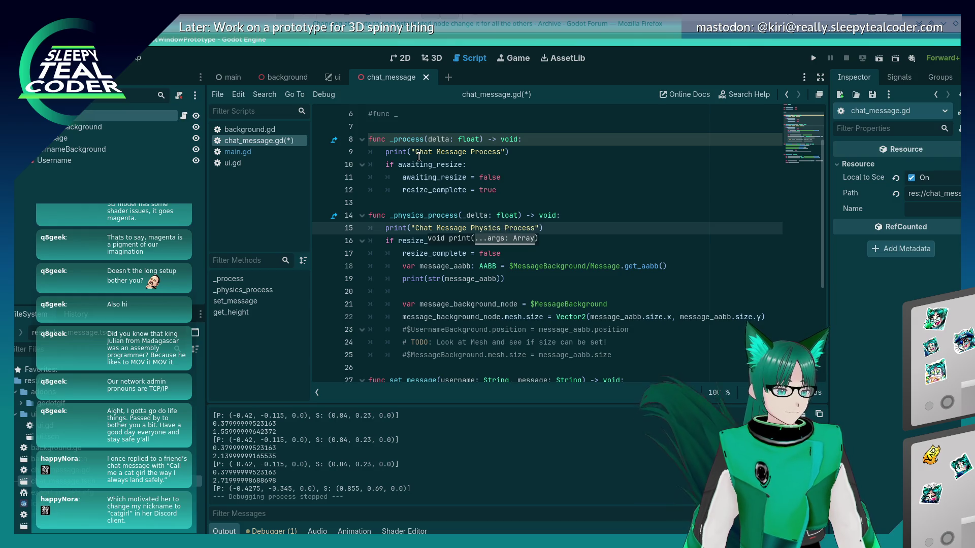
key(F5)
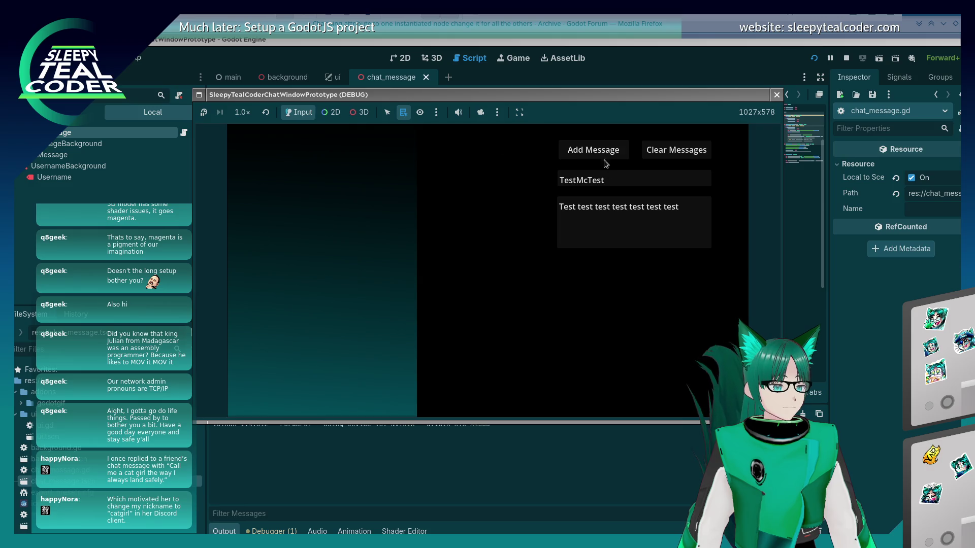
Add four test chat messages in the running game, then stop the project
click(595, 154)
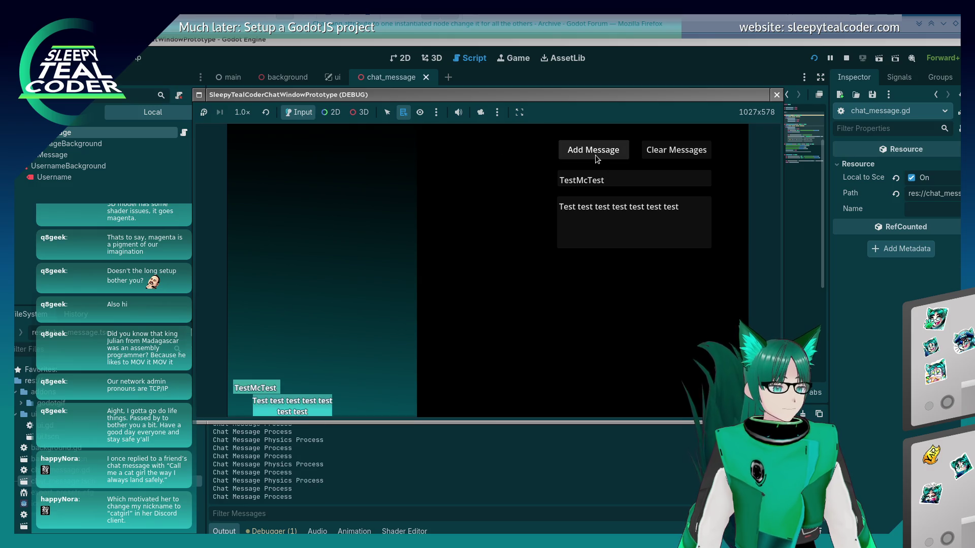
click(596, 155)
click(595, 154)
click(595, 154)
click(595, 155)
click(595, 154)
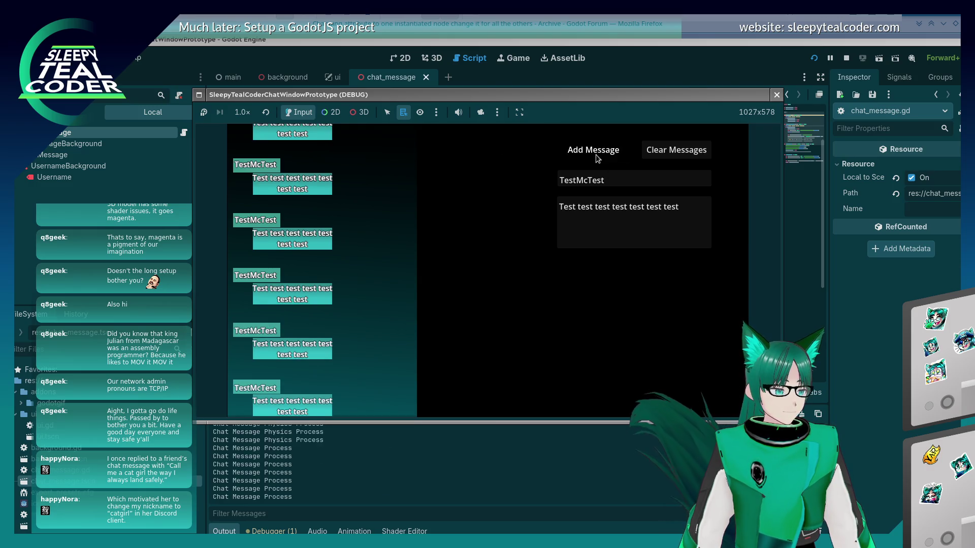
key(F8)
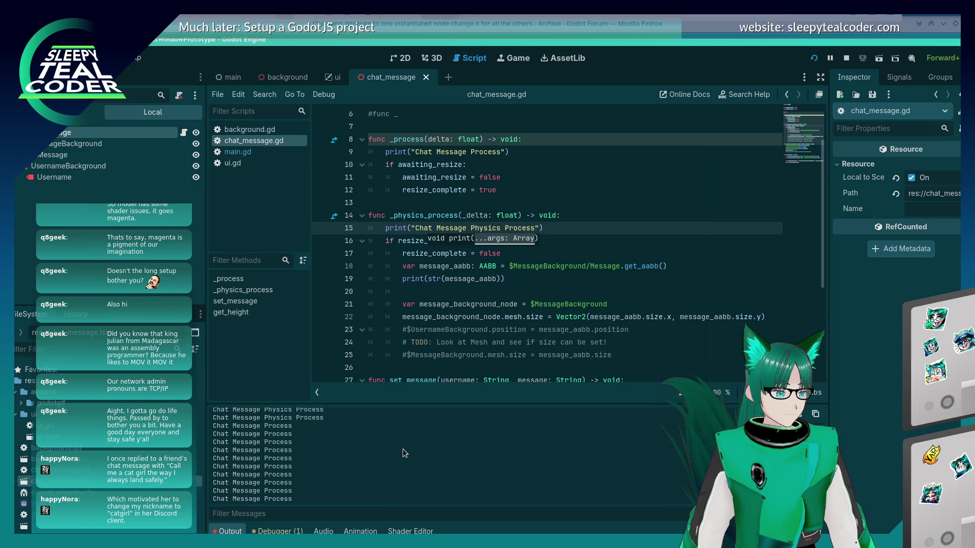
click(846, 58)
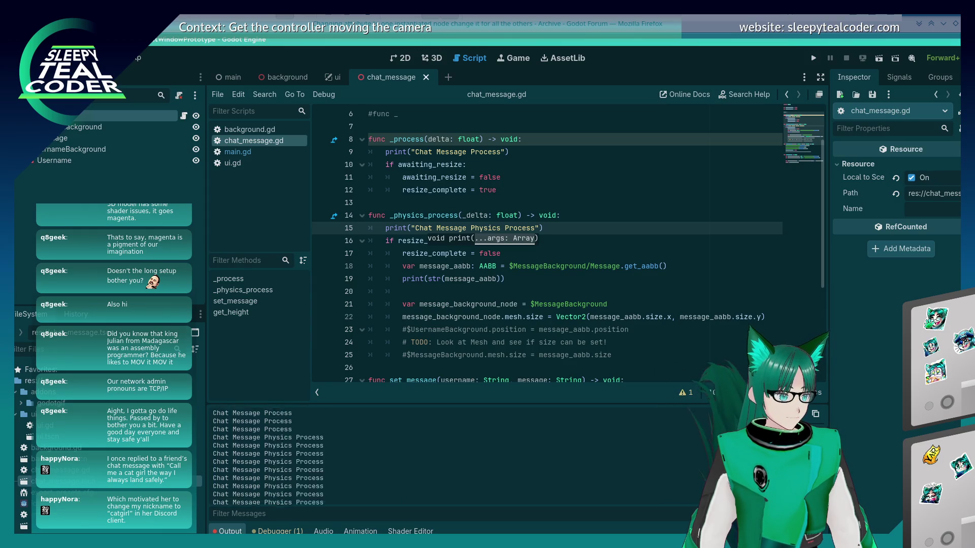
key(F8)
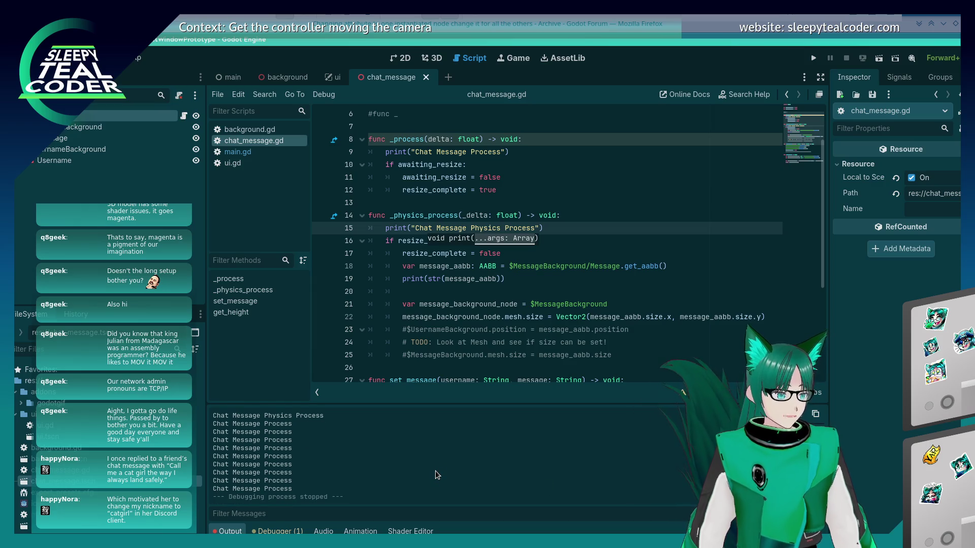
click(489, 228)
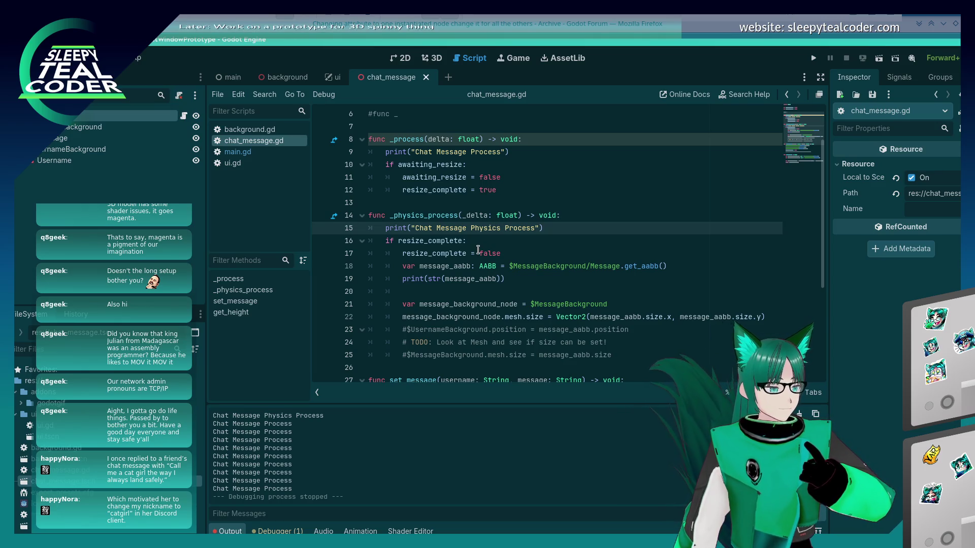
scroll(478, 250, down, 2)
scroll(478, 250, up, 3)
scroll(455, 266, down, 5)
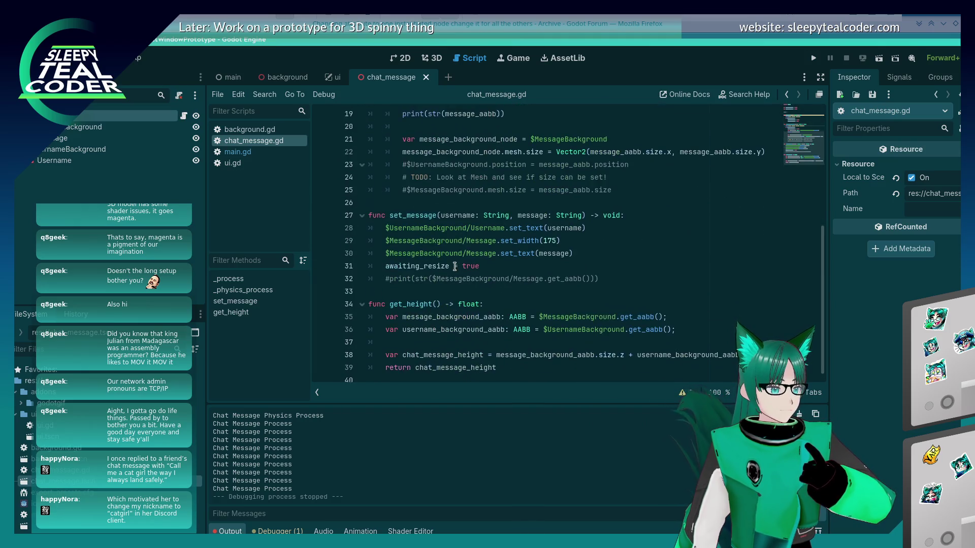
scroll(455, 266, up, 6)
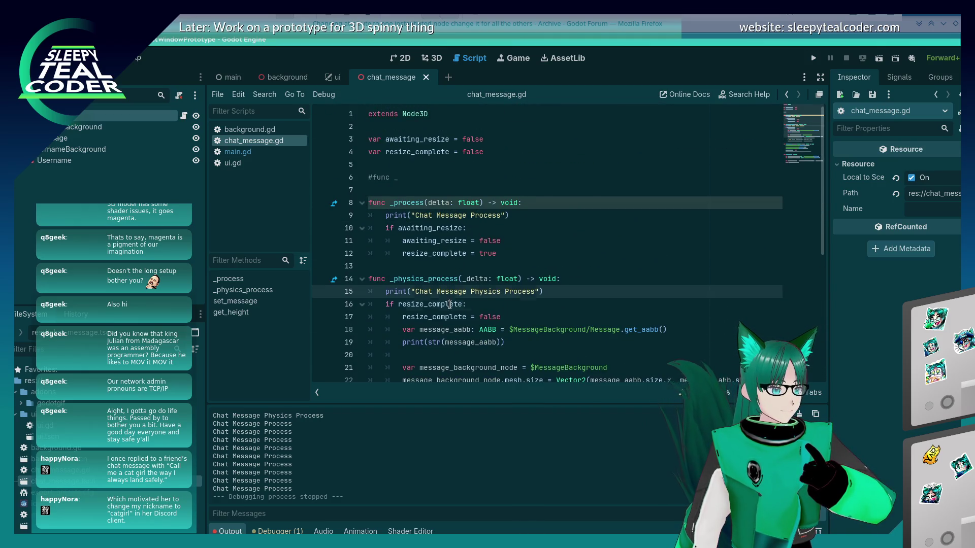
double_click(449, 304)
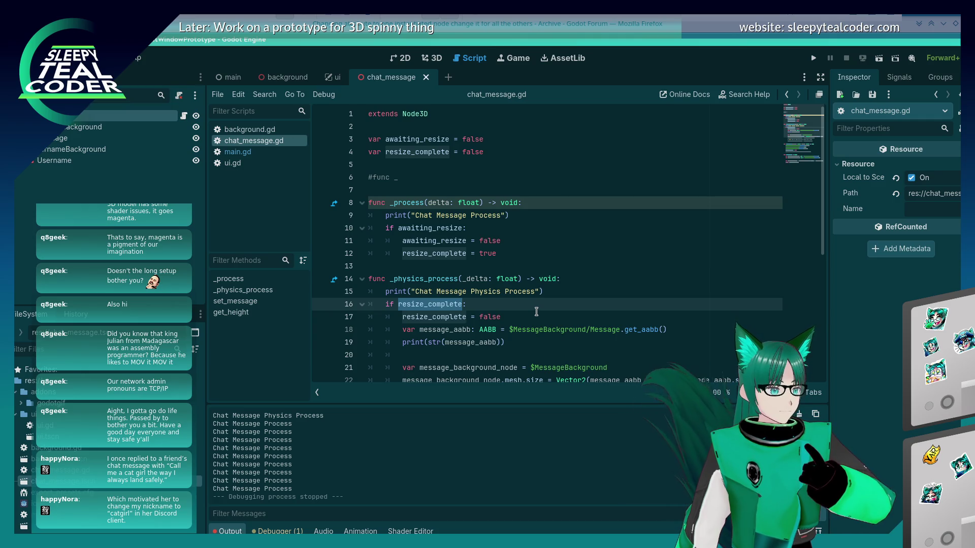
scroll(497, 274, down, 3)
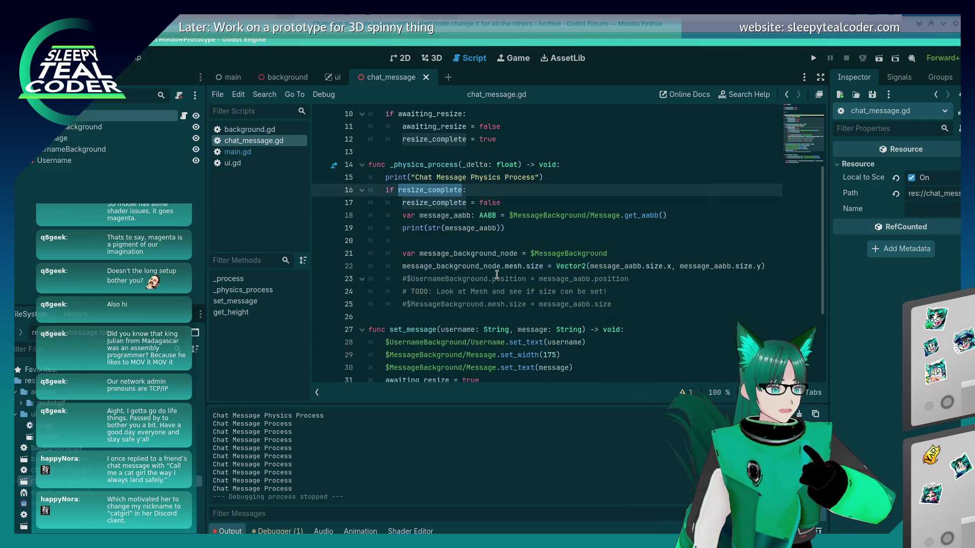
click(386, 178)
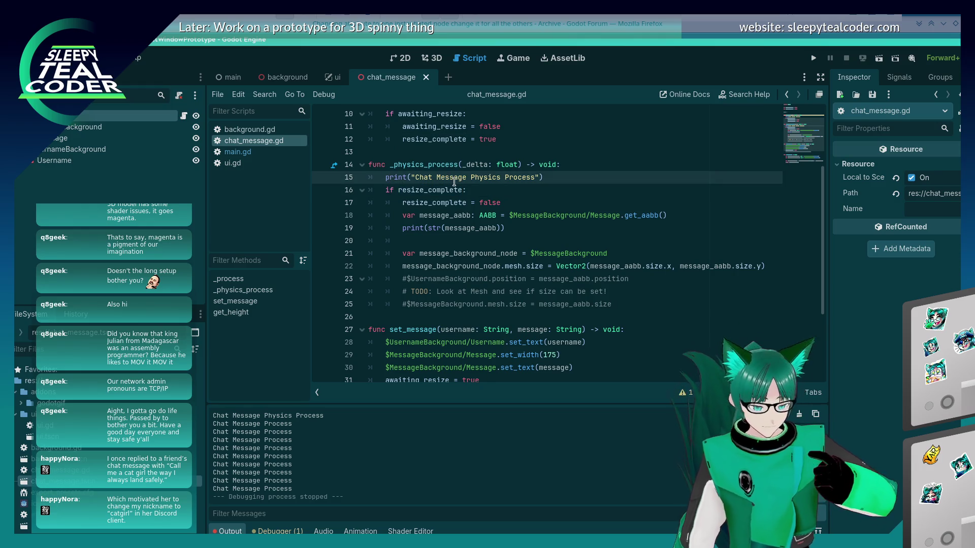
text(#)
key(Down)
text(#)
key(Down)
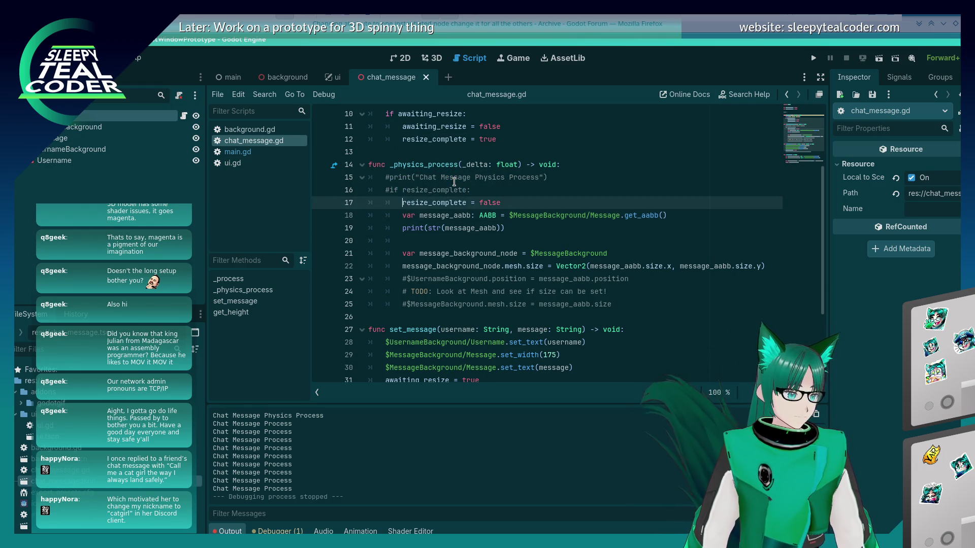
text(#)
key(Down)
text(#)
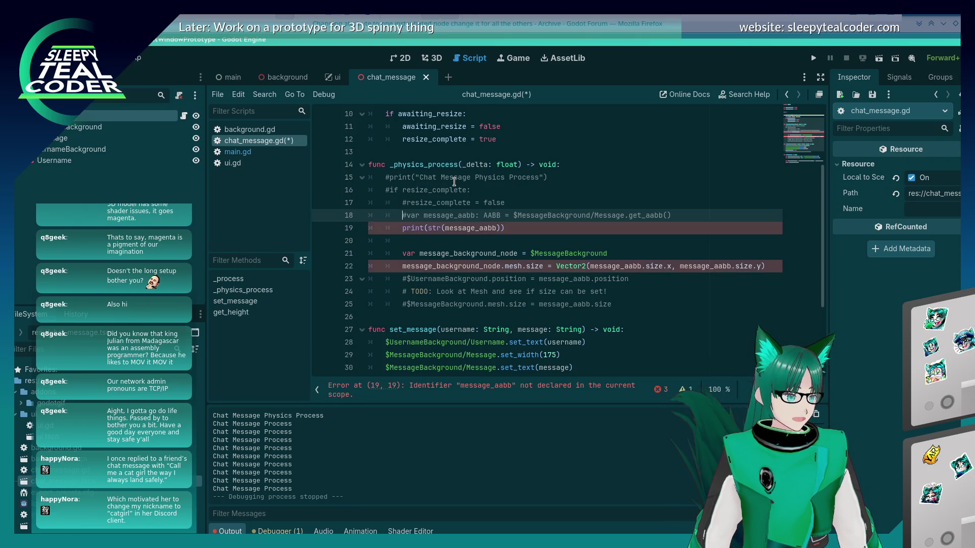
key(ctrl+k)
key(Up)
key(ctrl+k)
key(Up)
key(Up)
key(ctrl+k)
key(Down)
key(ctrl+k)
key(Up)
key(Up)
key(Up)
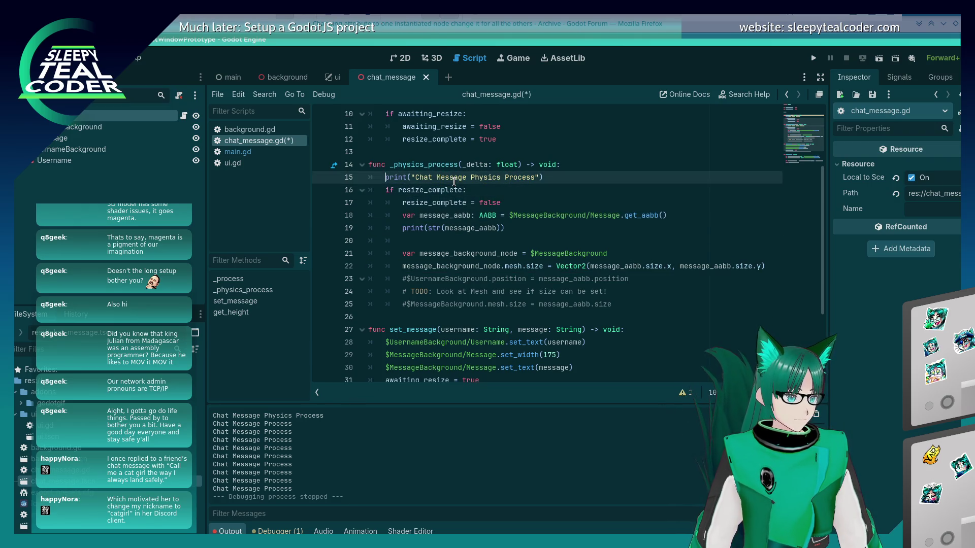
key(Down)
key(Down)
key(Down)
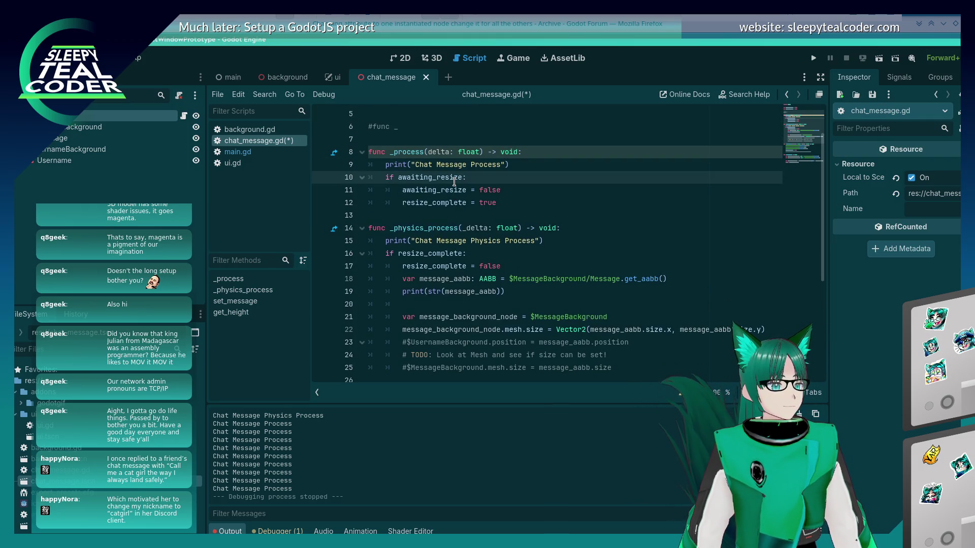
key(Down)
key(Down)
key(Down)
key(Up)
key(Up)
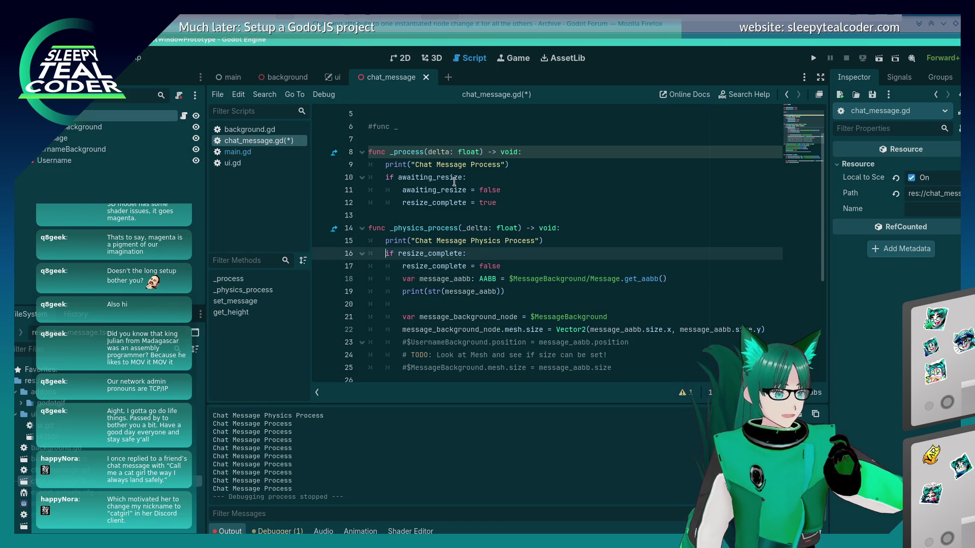
key(Up)
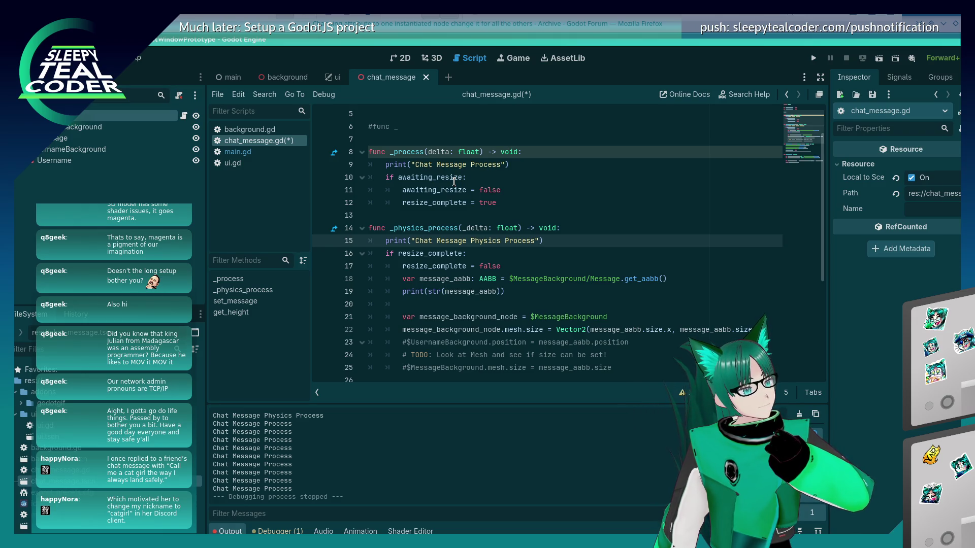
key(Down)
key(Down)
key(Down)
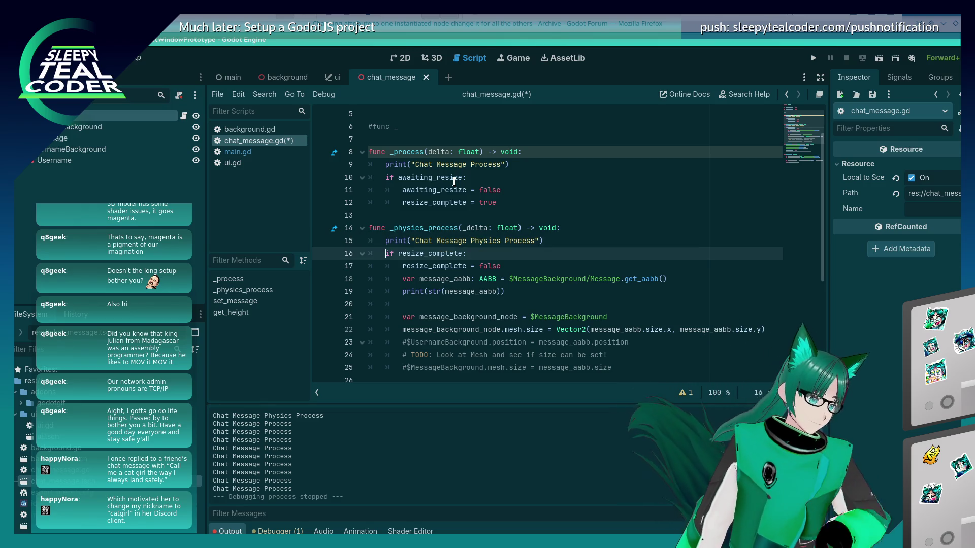
Delete the three leftover comment lines and add a '# NOTE: This needs to be moved somewhere.' comment
key(Down)
key(Return)
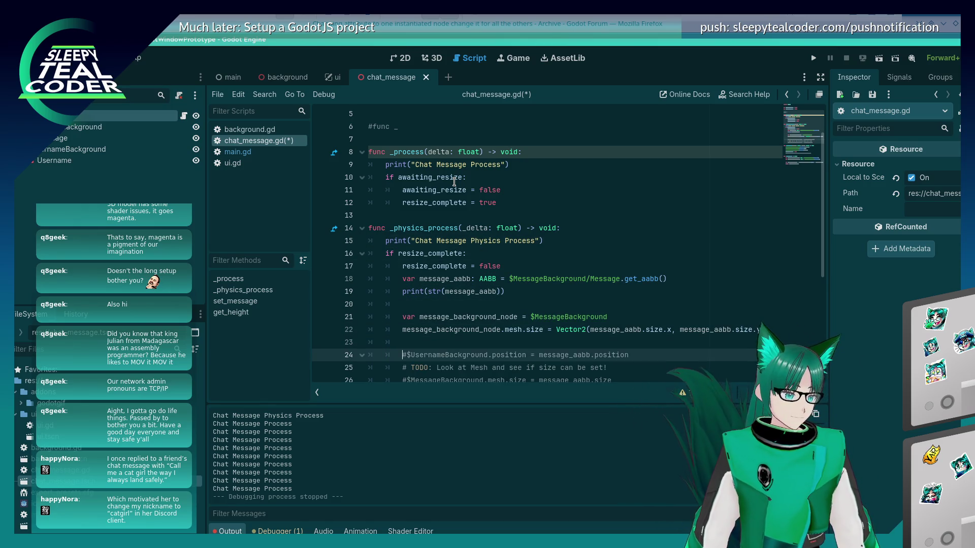
key(Down)
key(Down)
key(Down)
key(shift+Up)
key(shift+Up)
key(shift+Up)
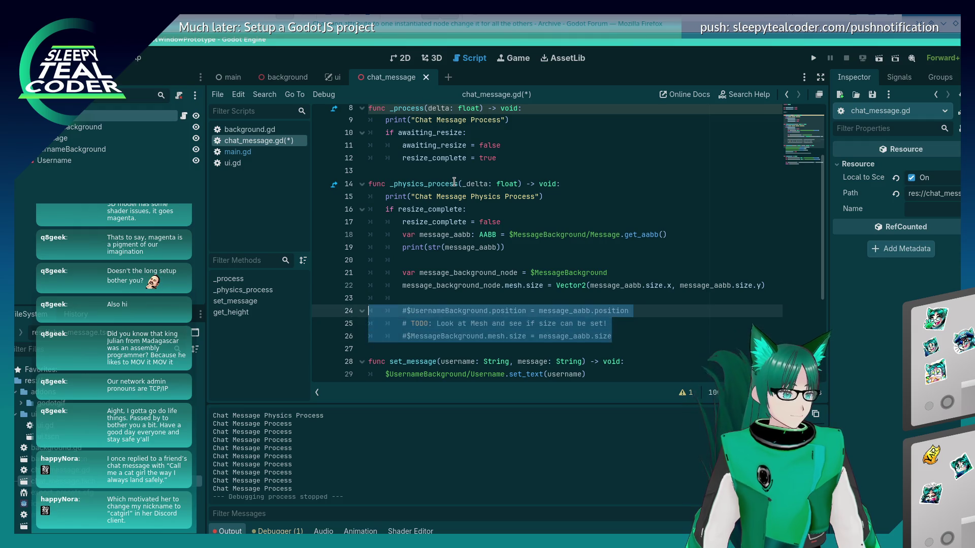
key(BackSpace)
key(Up)
key(Up)
key(Up)
key(Up)
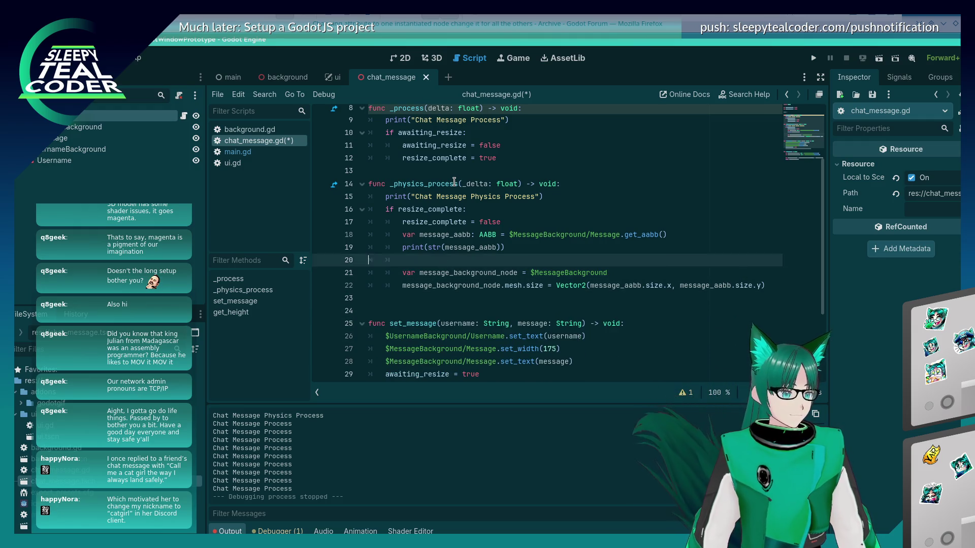
key(Return)
key(Return)
text(# N)
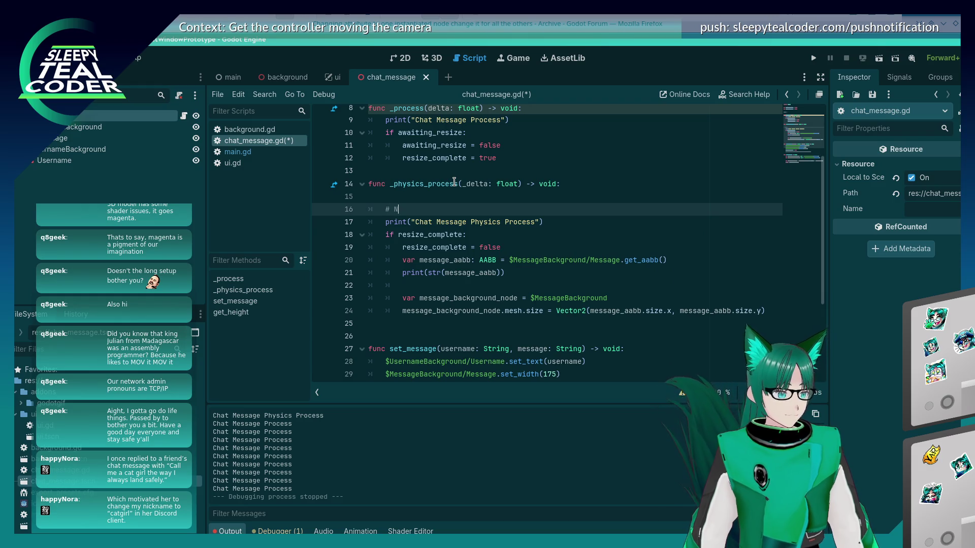
text(OTE: This needs to )
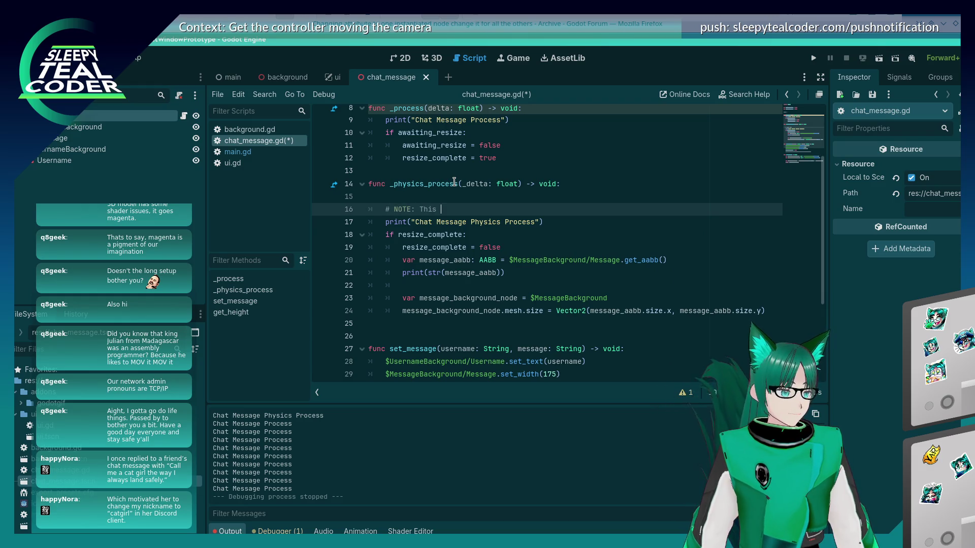
text(be moved somewhere.)
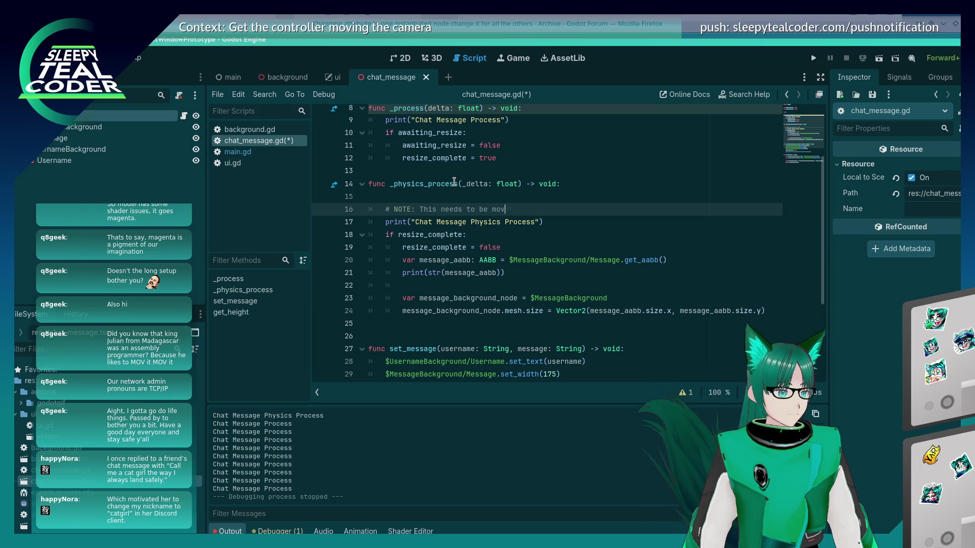
key(Down)
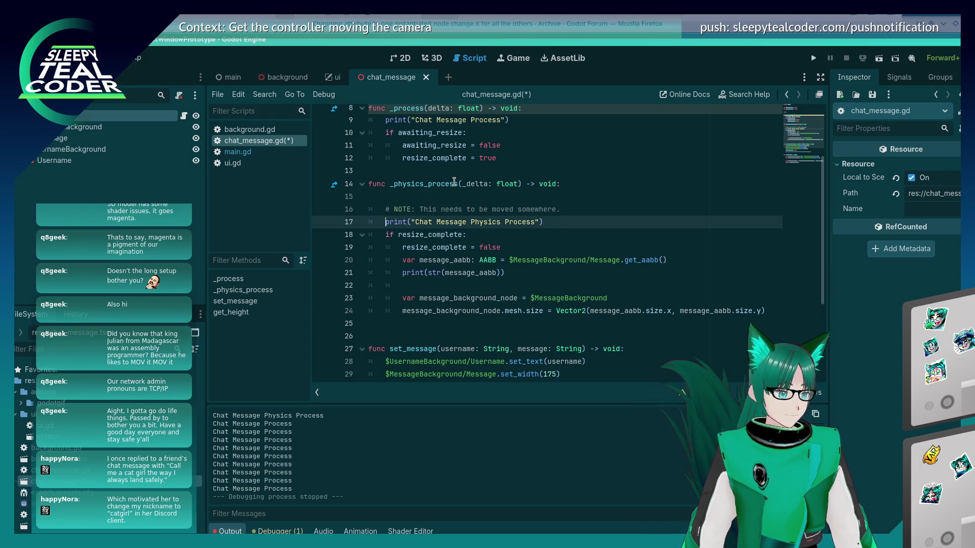
key(Up)
Comment out the _physics_process print and resize_complete lines with #
key(Down)
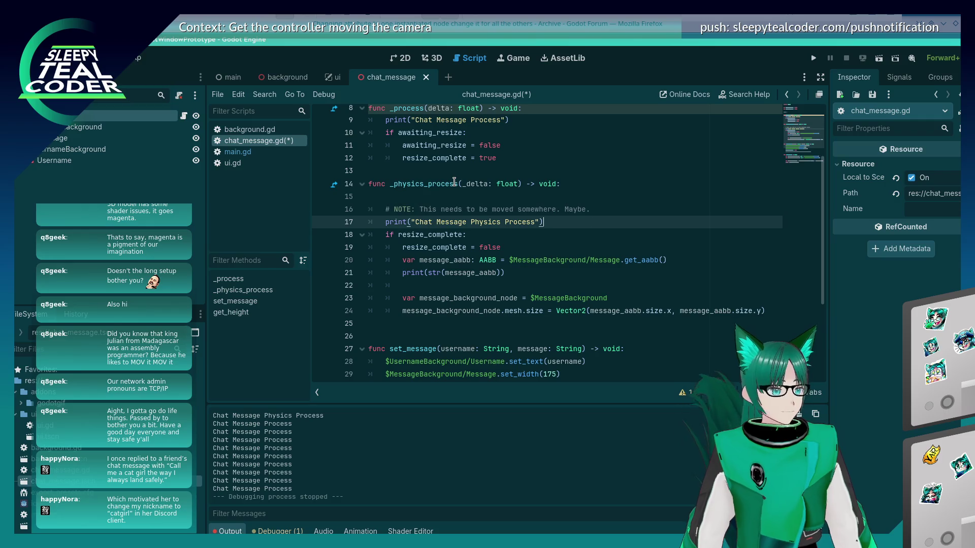
text(#)
key(Down)
key(Home)
text(#)
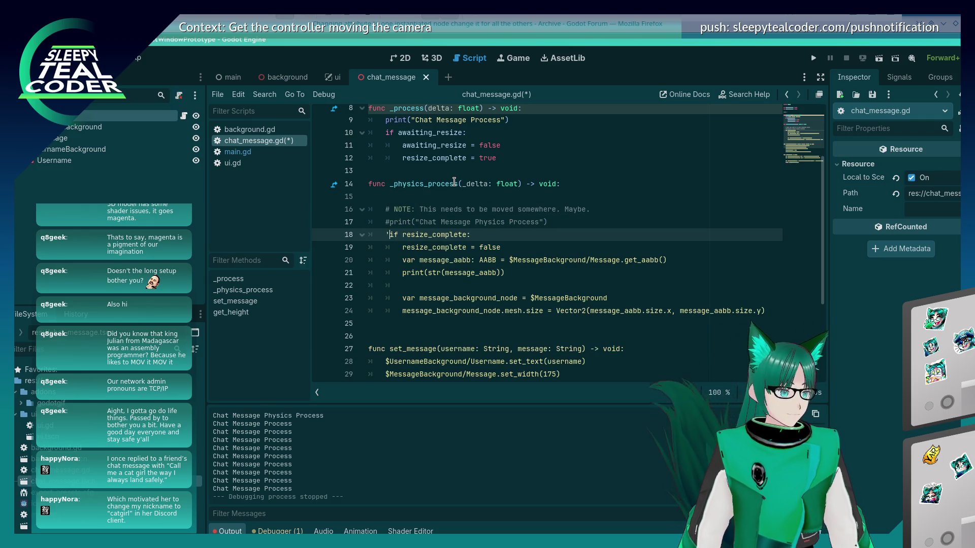
key(Down)
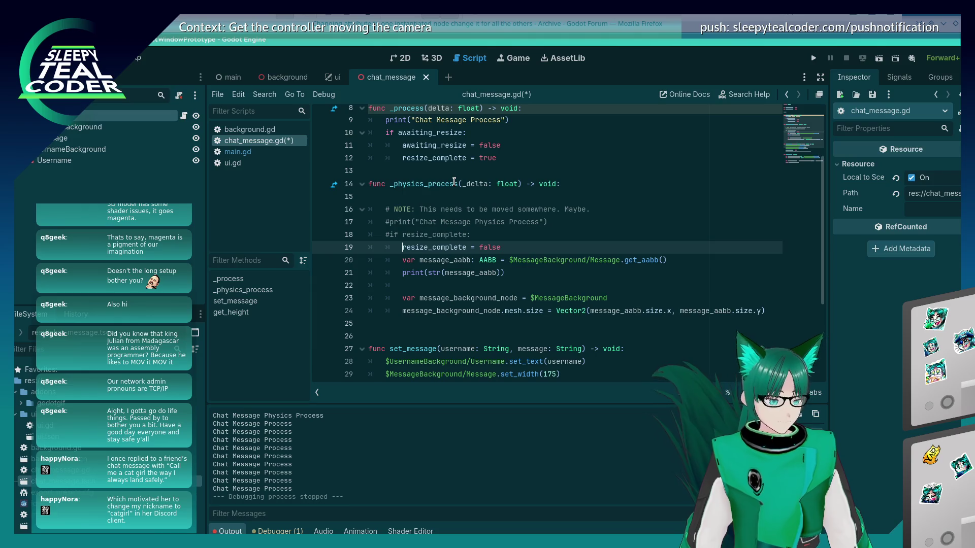
text(#)
key(Down)
text(#)
key(Down)
text(#)
key(Down)
key(Down)
text(#)
key(Down)
key(numbersign)
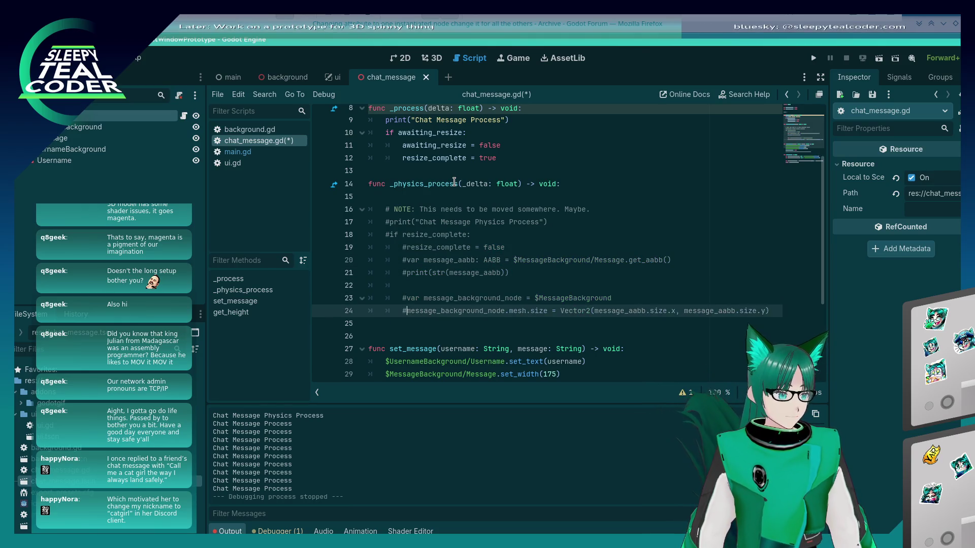
key(Up)
key(Up)
key(Up)
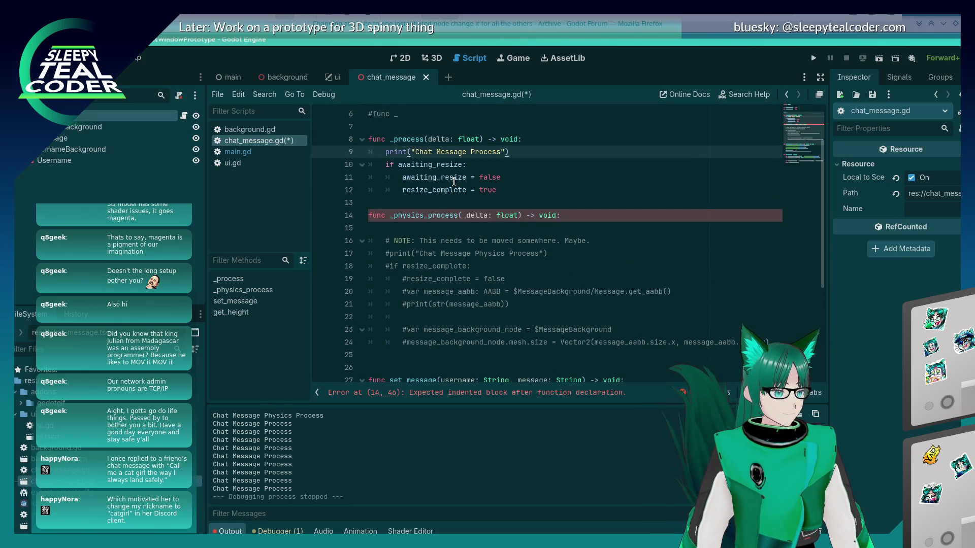
Comment out the awaiting_resize check lines in _process
key(Down)
key(ctrl+Left)
text(#)
key(Down)
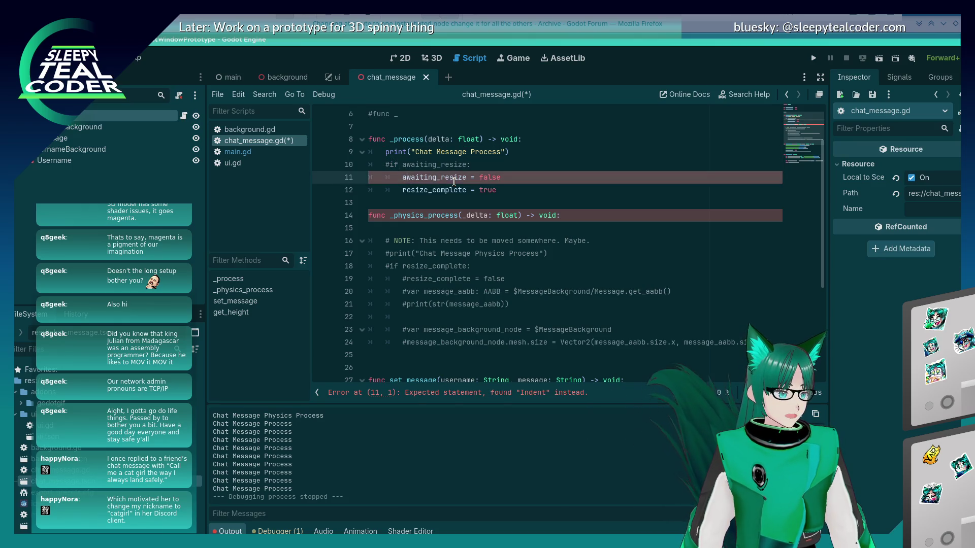
text(#)
key(Down)
key(ctrl+Left)
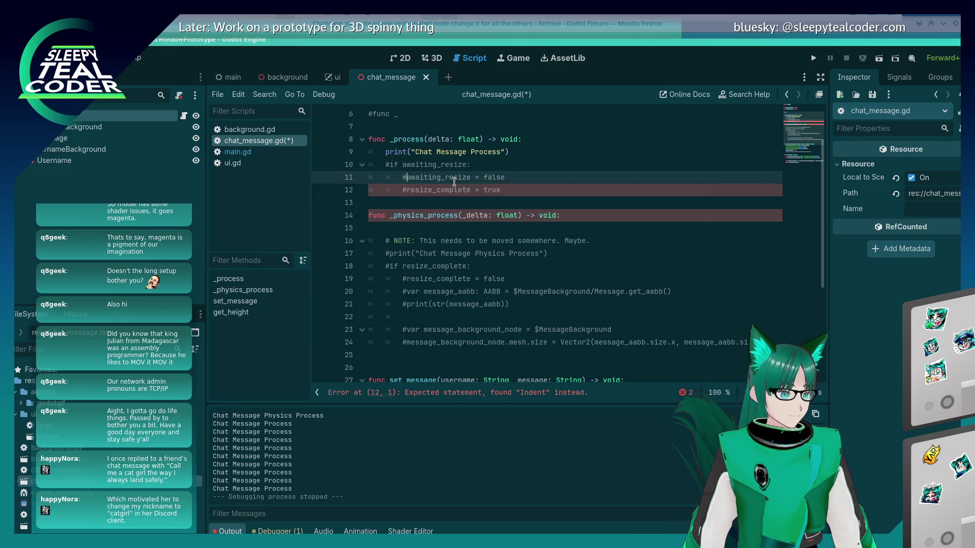
text(#)
key(Up)
key(Up)
key(Up)
key(Up)
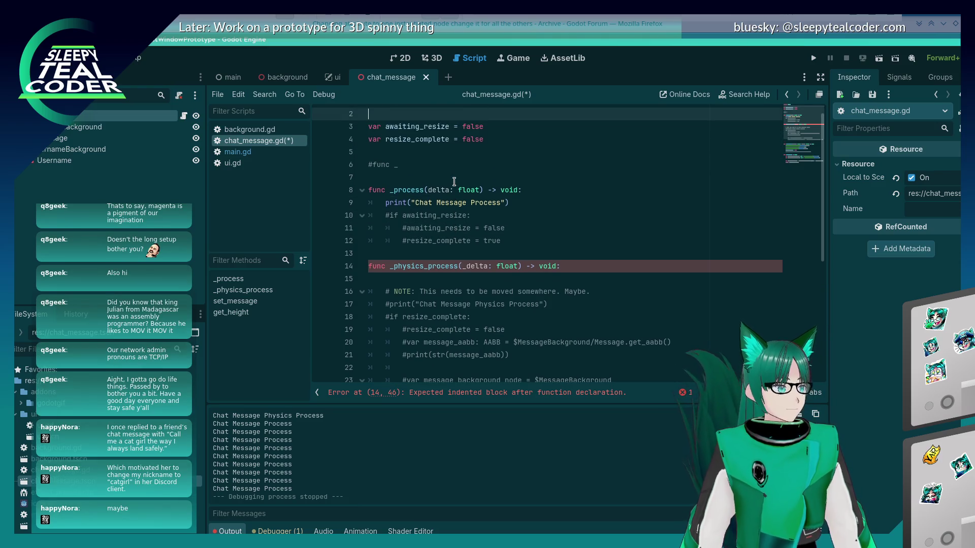
In _physics_process, add 'if awaiting_resize:' that sets resize_complete = true
click(408, 278)
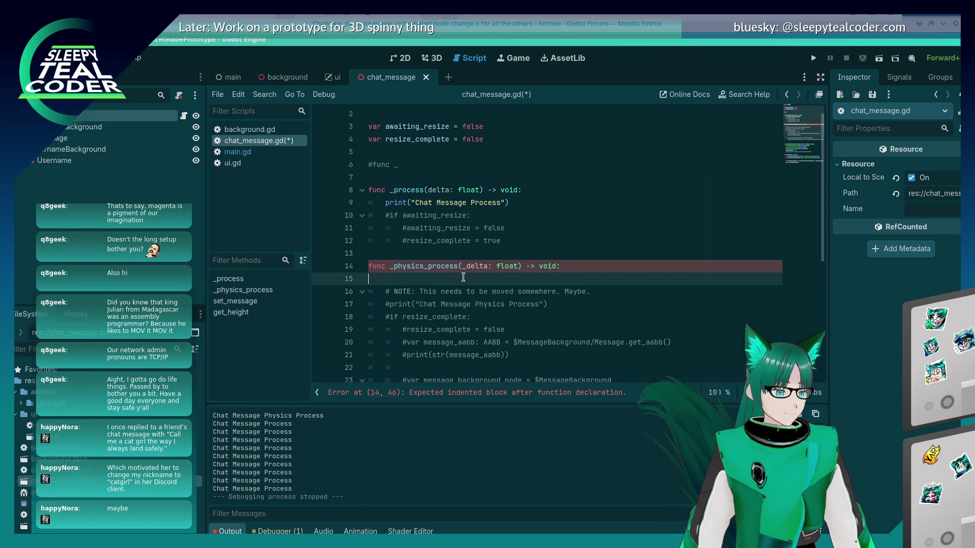
key(Return)
key(Up)
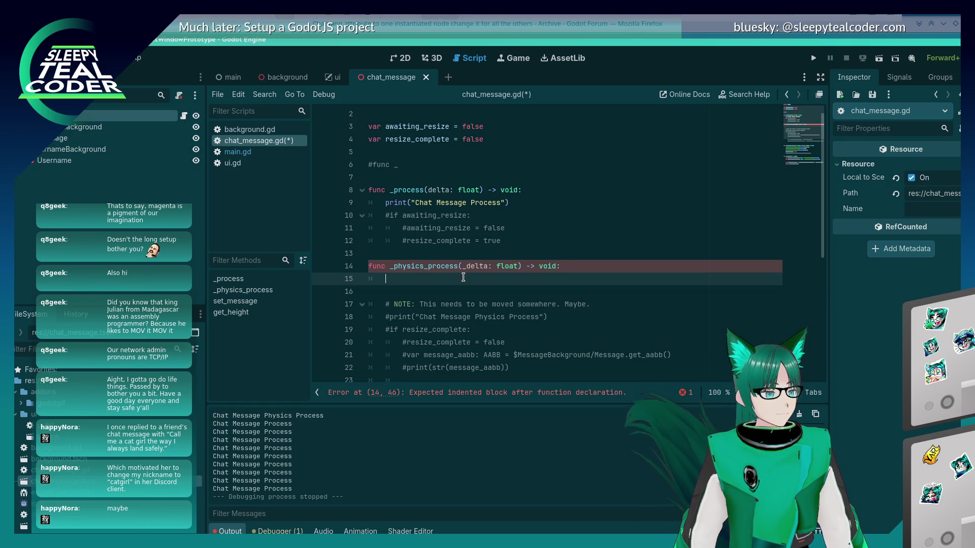
text(if awa)
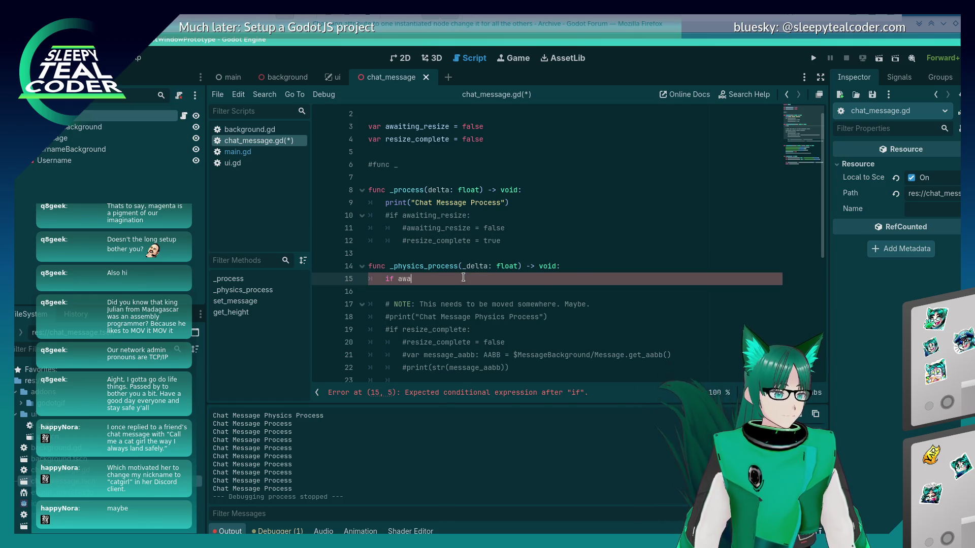
text(iting_resize)
key(Return)
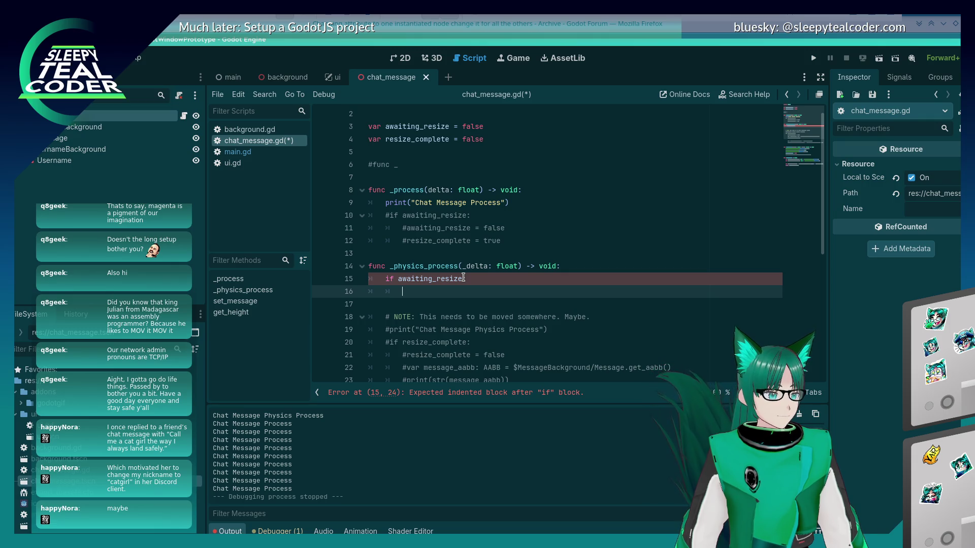
text(resize_com)
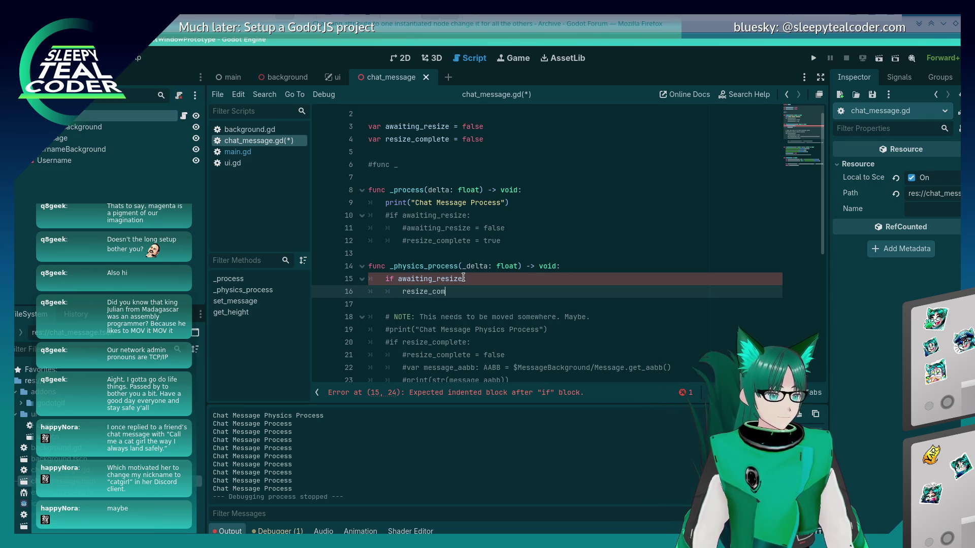
text(plete = true)
key(Up)
key(Up)
key(Up)
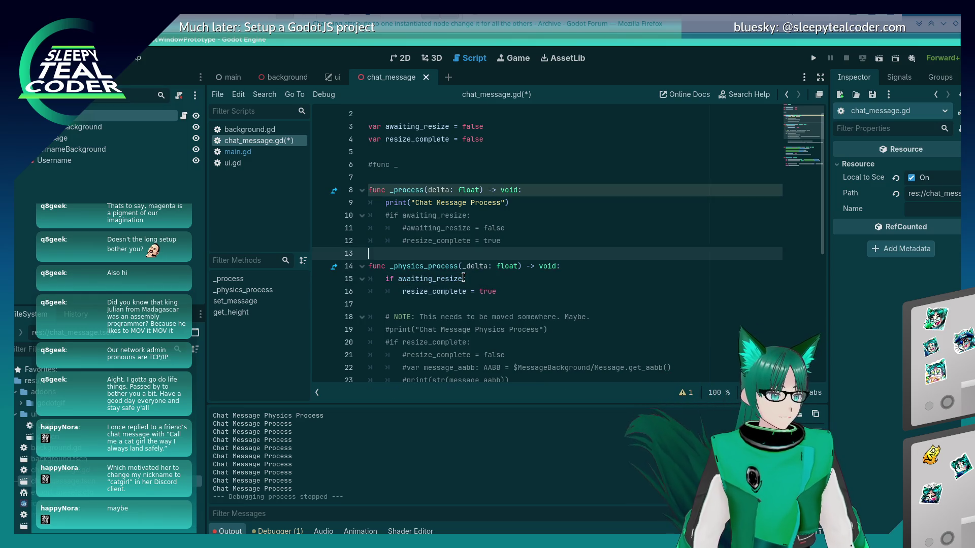
In _process, add 'if resize_complete:' that sets resize_complete = false
key(End)
key(Return)
text(if re)
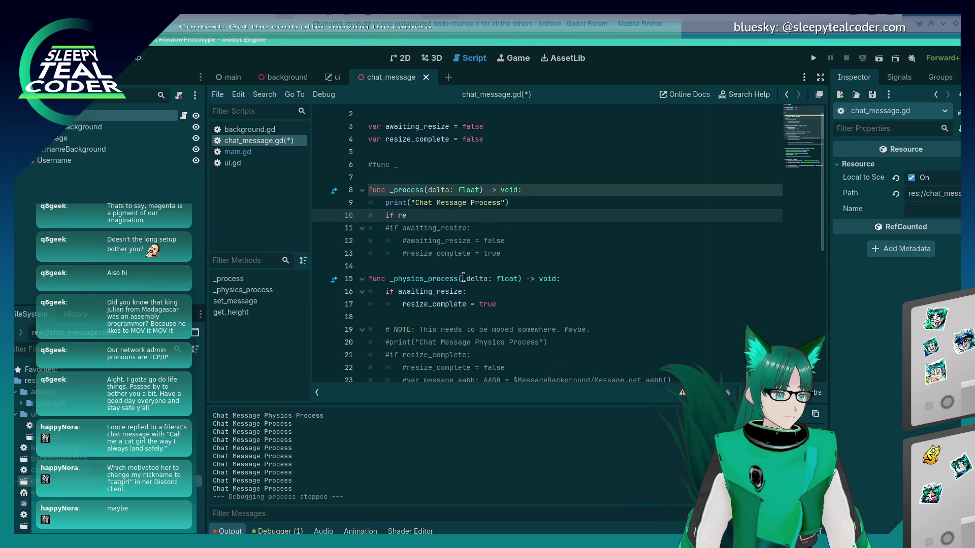
text(size_complete)
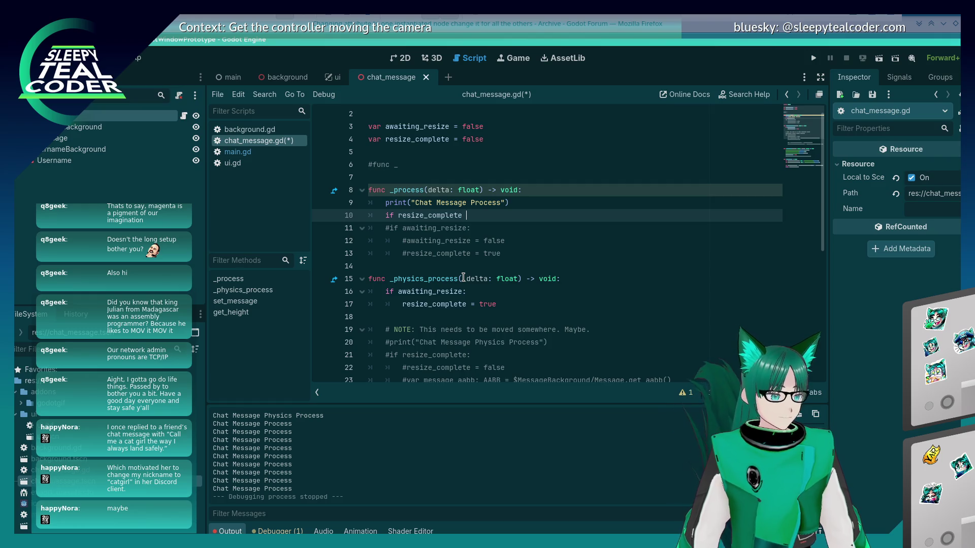
text( =)
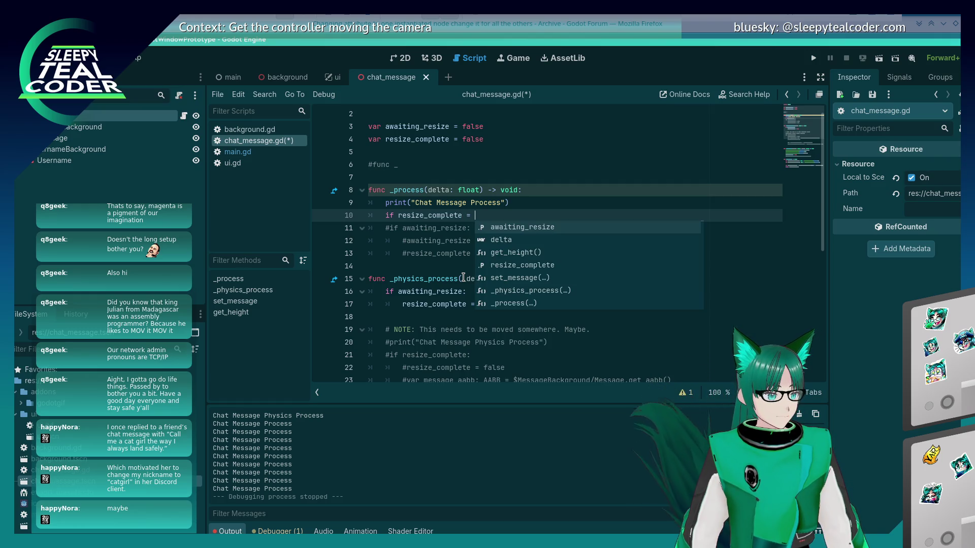
key(BackSpace)
key(BackSpace)
key(BackSpace)
key(Return)
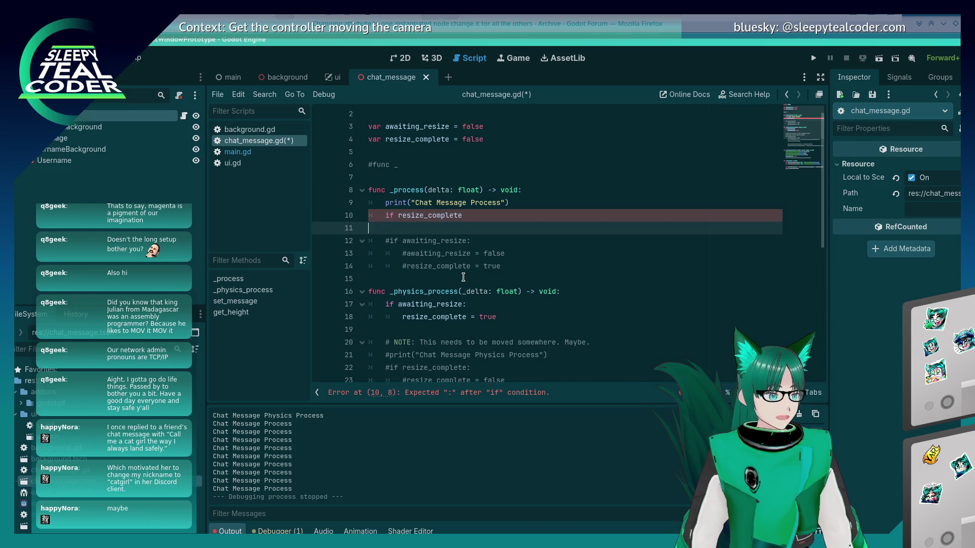
key(BackSpace)
text(:)
key(Return)
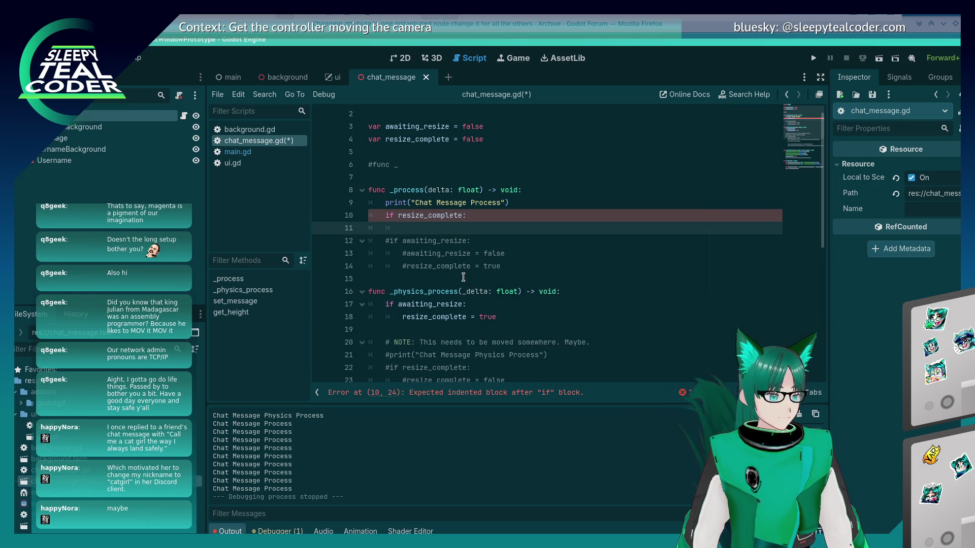
text(resize_complete = f)
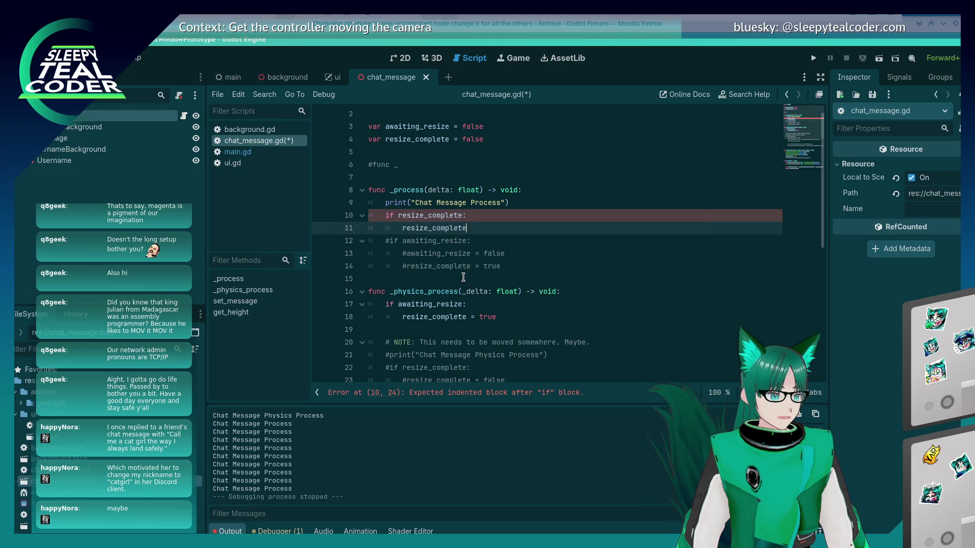
text(alse)
key(Up)
key(Up)
key(Up)
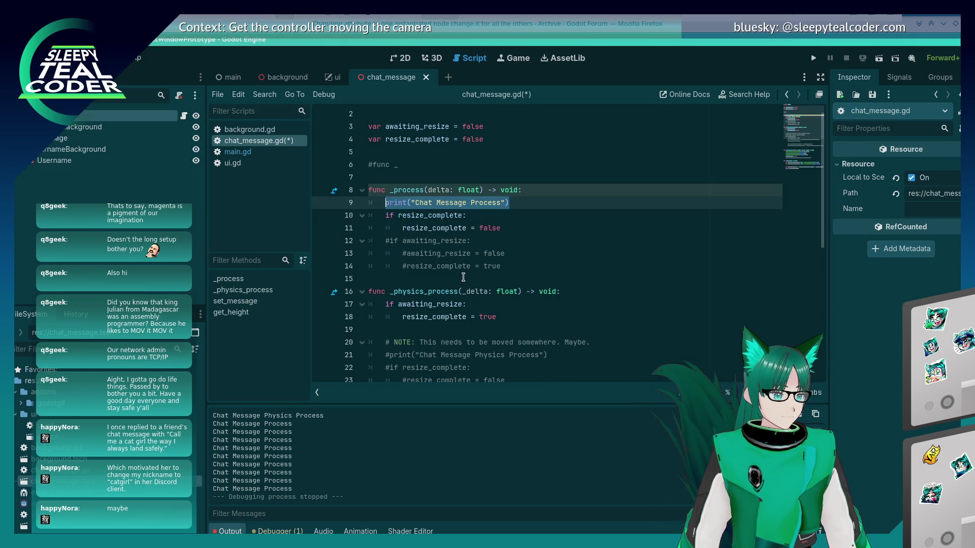
Move the _process print into the if block and change its text to 'Resize complete'
key(Down)
key(shift+End)
key(BackSpace)
key(alt+Down)
text(print("Chat Message Process)
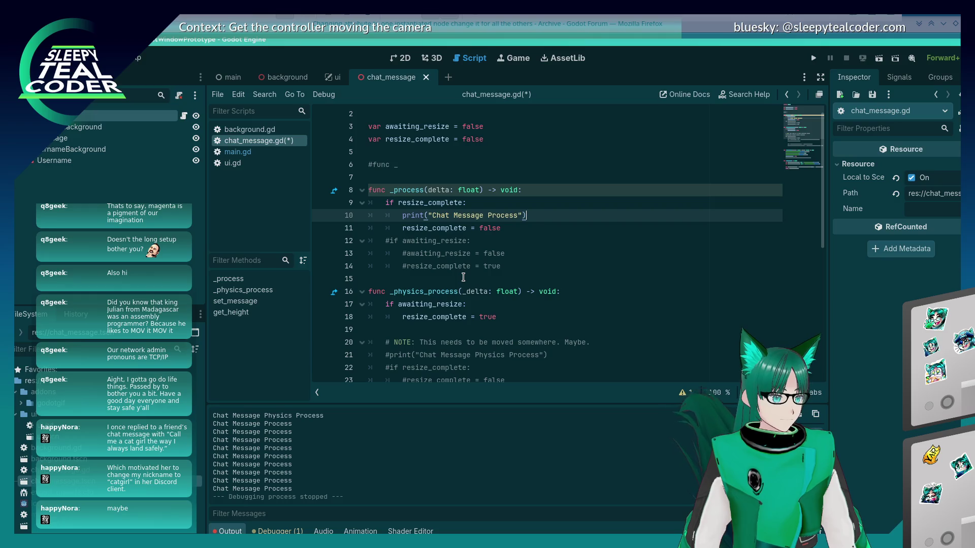
key(ctrl+BackSpace)
key(ctrl+BackSpace)
key(ctrl+BackSpace)
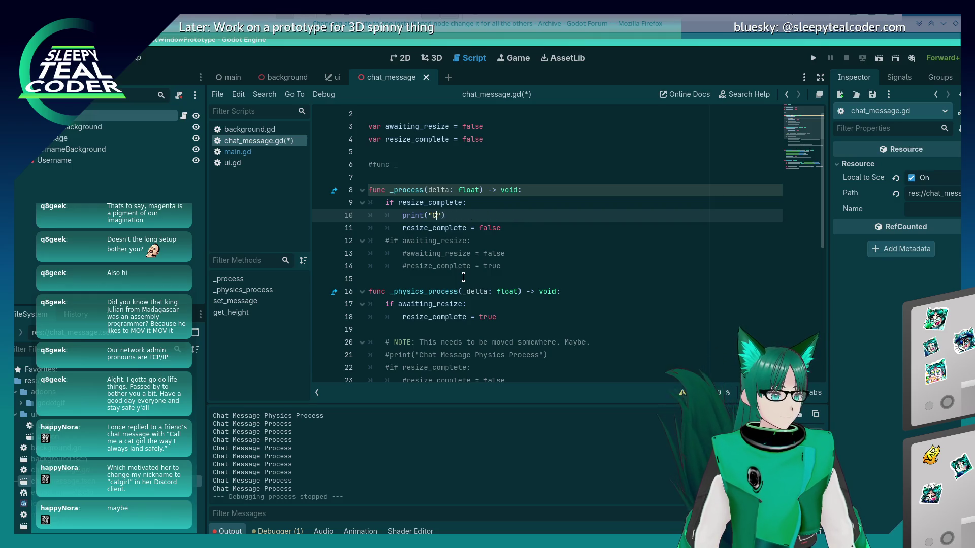
text(Resize complete)
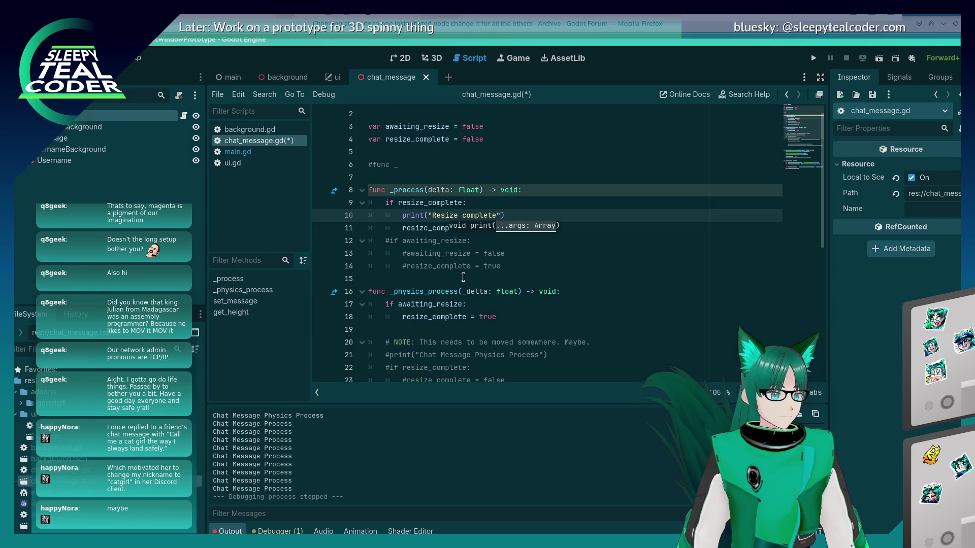
key(Escape)
Add print("Awaiting resize") inside the awaiting_resize block and save the script
key(Down)
key(End)
key(Up)
key(Home)
key(Down)
key(Down)
key(Down)
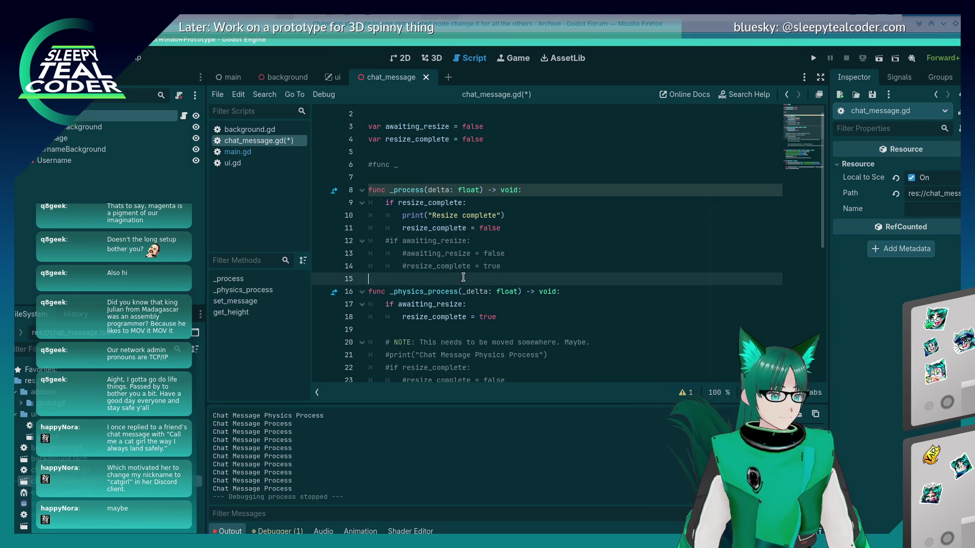
key(End)
key(Return)
text(print("Resize complete"))
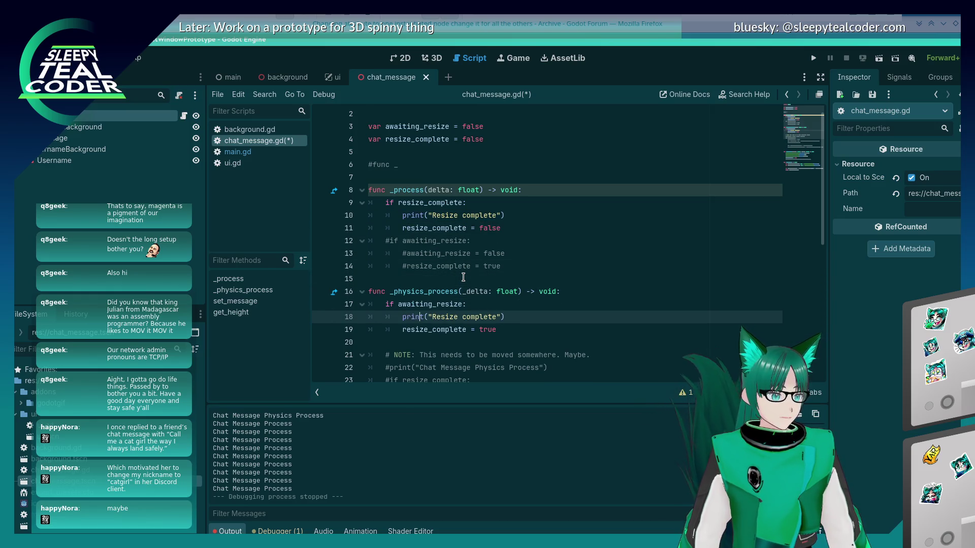
key(Delete)
key(Delete)
key(Delete)
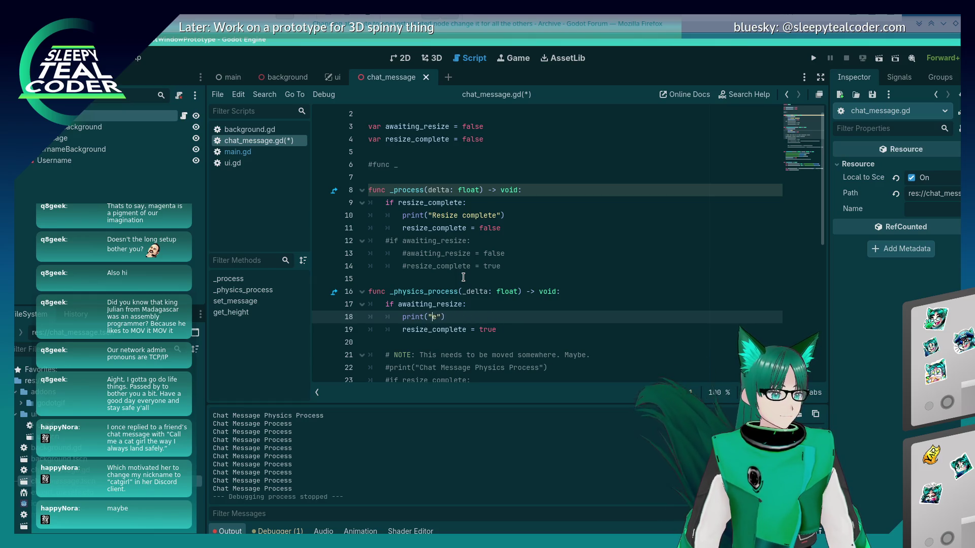
text(Awaiting resize)
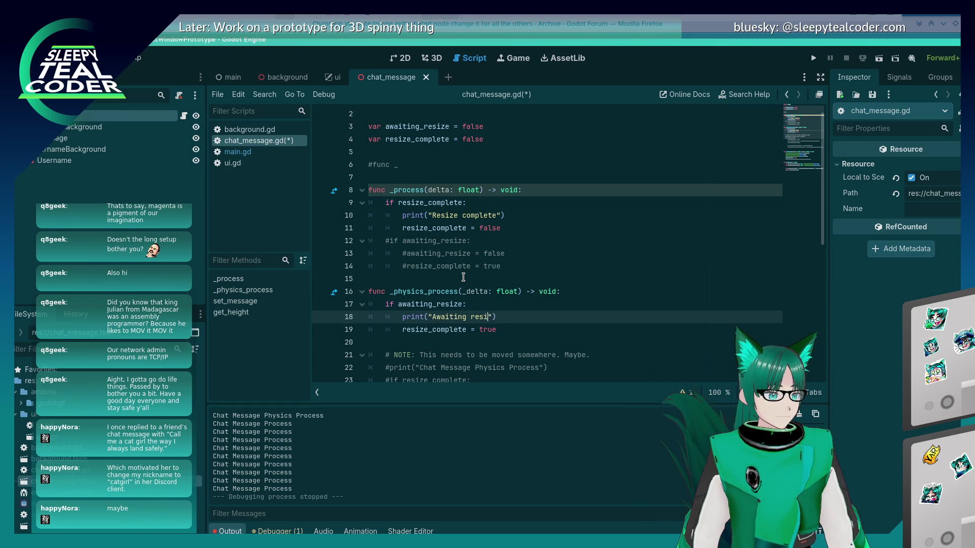
key(ctrl+s)
Delete the leftover '#func _' line and save chat_message.gd
click(494, 164)
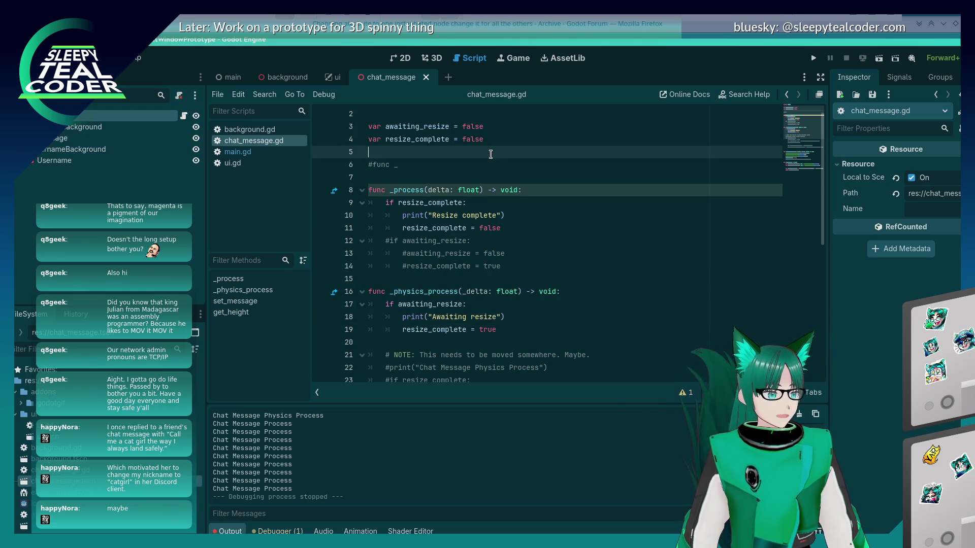
key(shift+Home)
key(BackSpace)
key(BackSpace)
key(BackSpace)
key(ctrl+s)
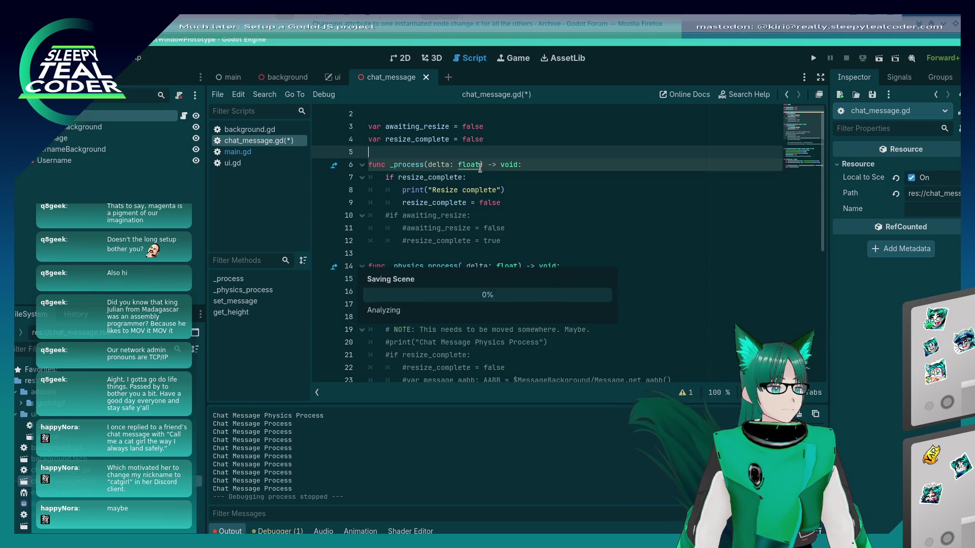
Run the prototype, add one test message, and return to the chat_message script
scroll(390, 195, up, 1)
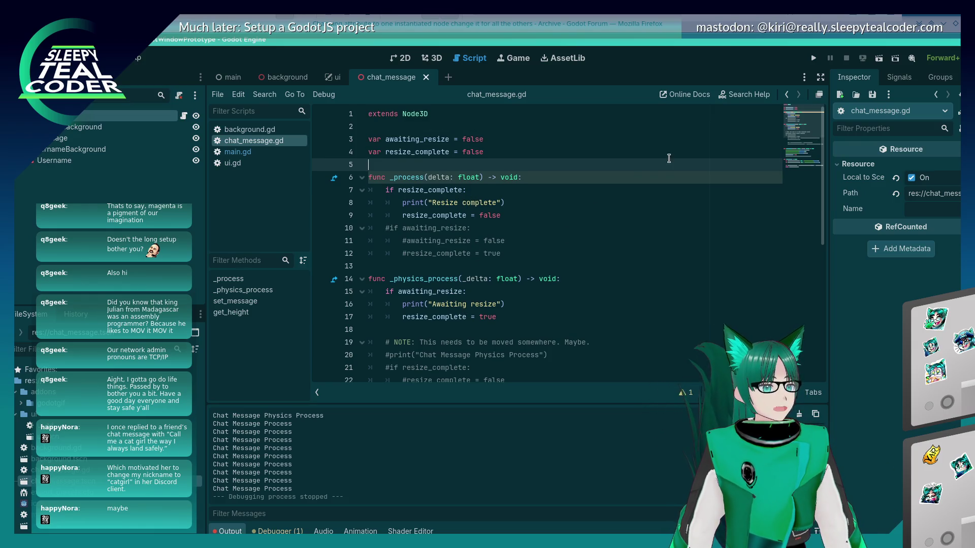
scroll(592, 262, down, 2)
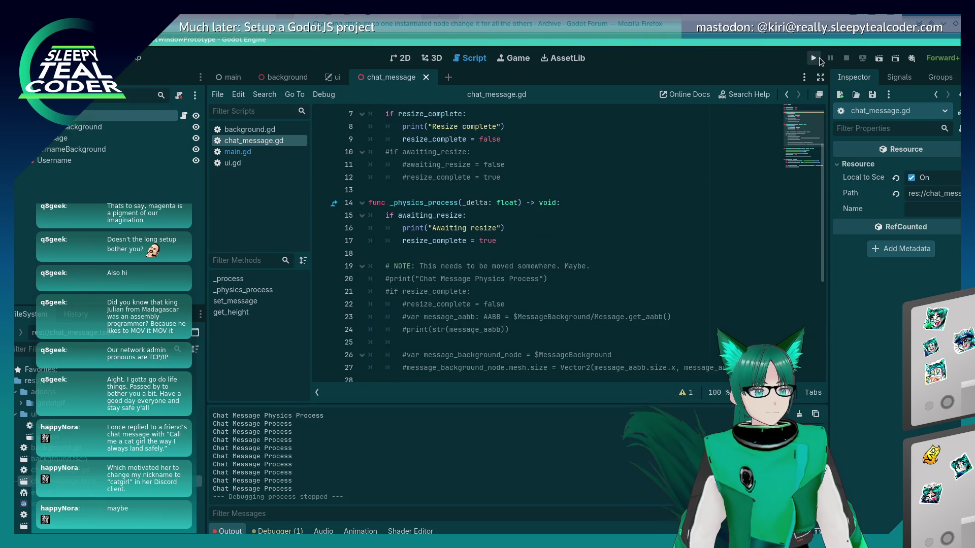
click(815, 57)
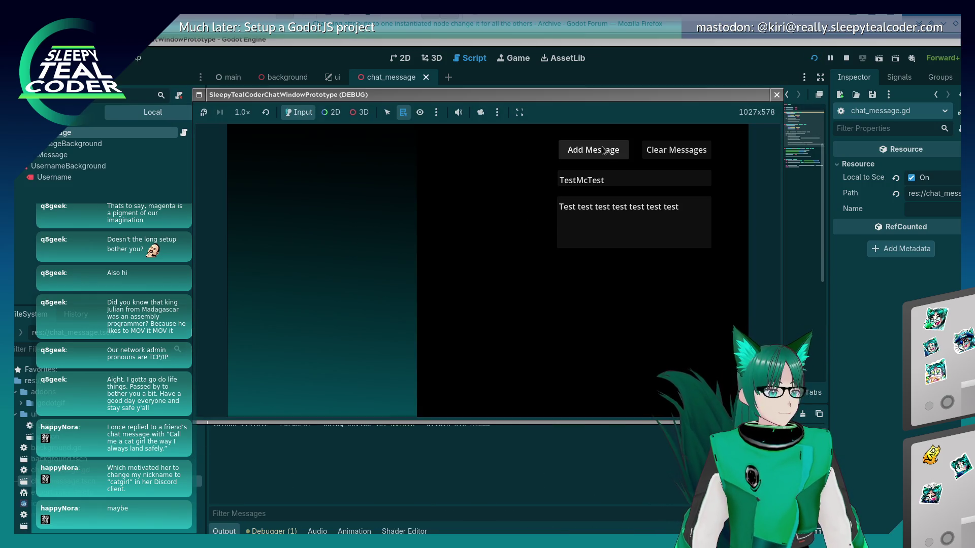
click(603, 151)
click(503, 467)
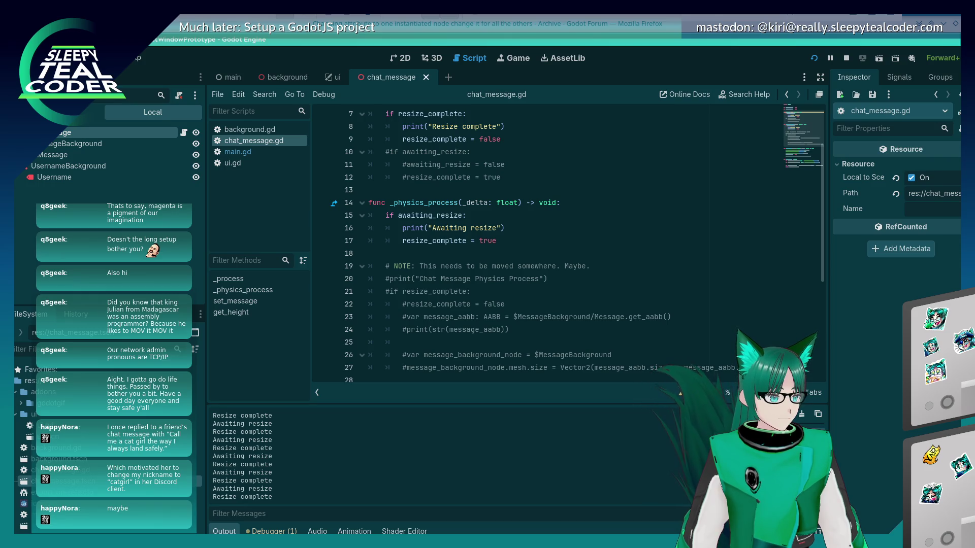
Stop the game and add 'awaiting_resize = false' below the Awaiting resize print
click(846, 58)
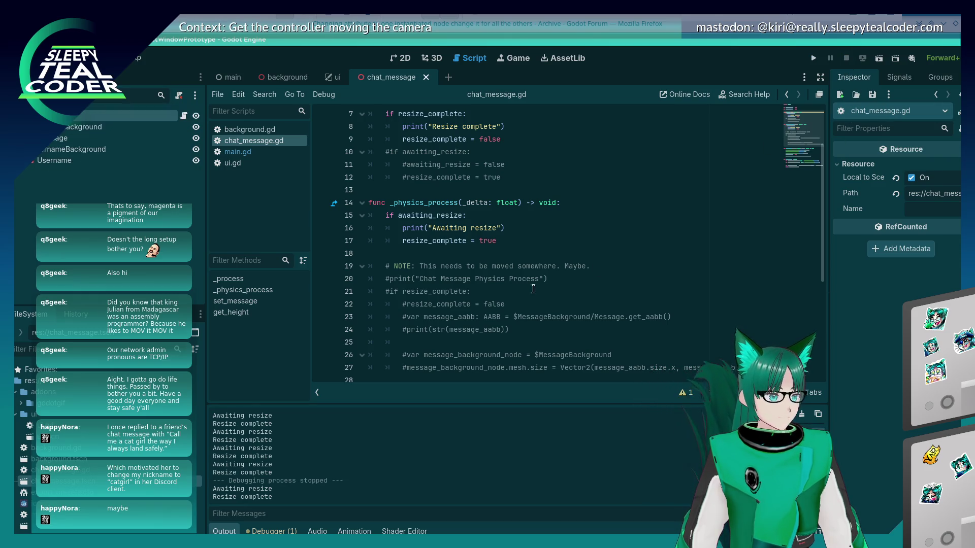
click(542, 228)
key(Return)
text(a)
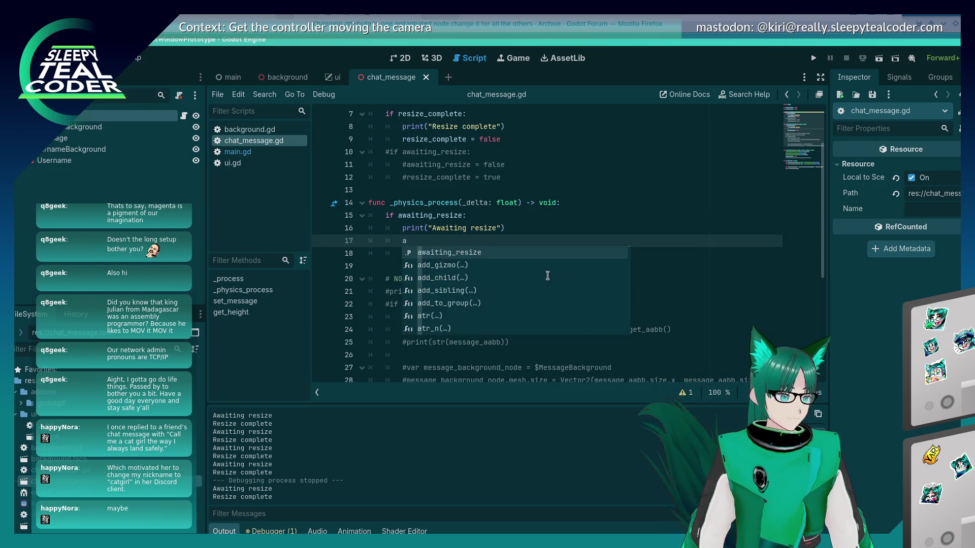
text(w)
key(Return)
text(false)
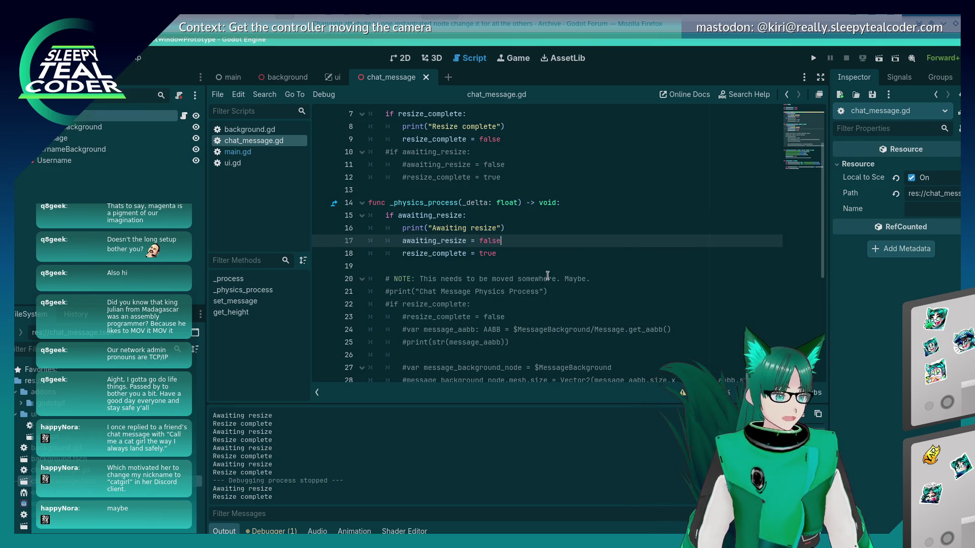
Rerun the project, add six test messages while watching the output log, then return to the script
click(813, 59)
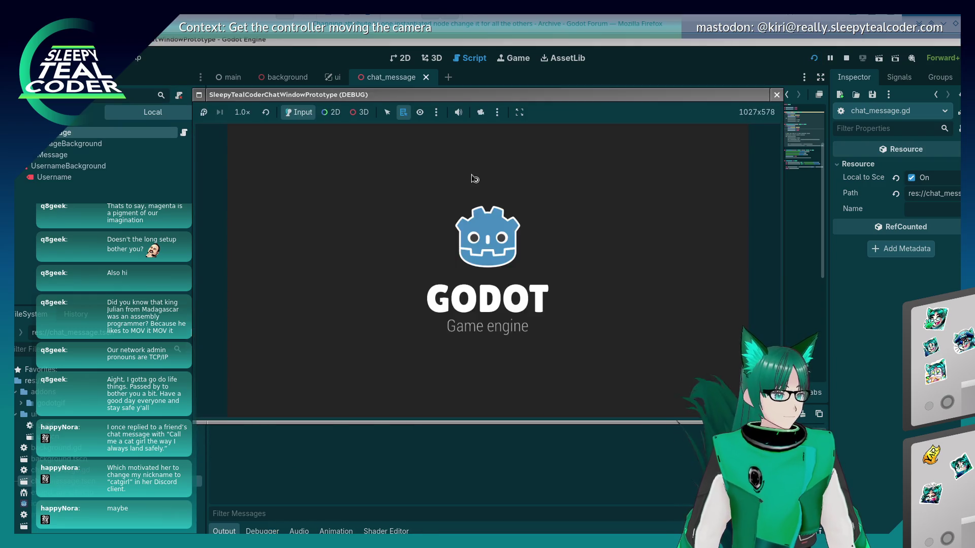
click(593, 155)
click(593, 155)
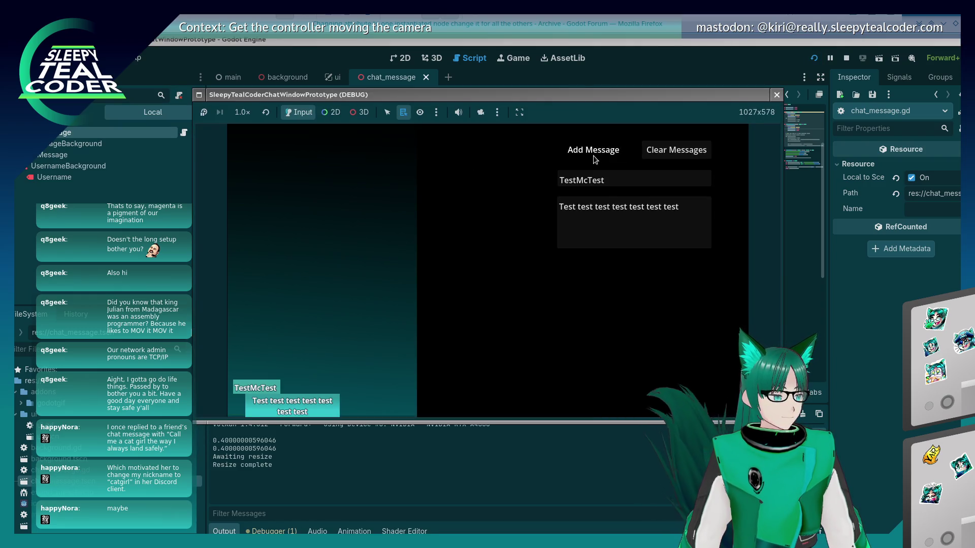
click(400, 495)
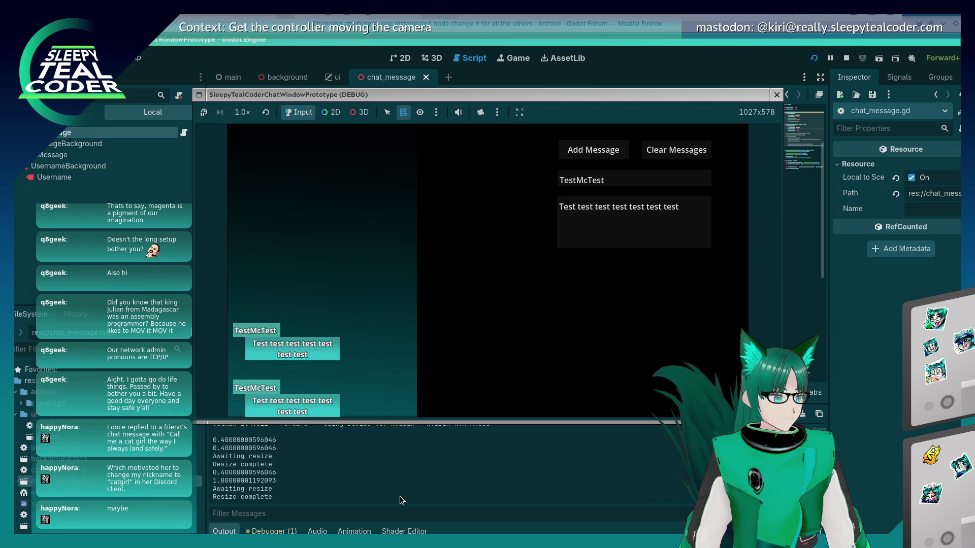
click(577, 157)
click(578, 156)
click(578, 157)
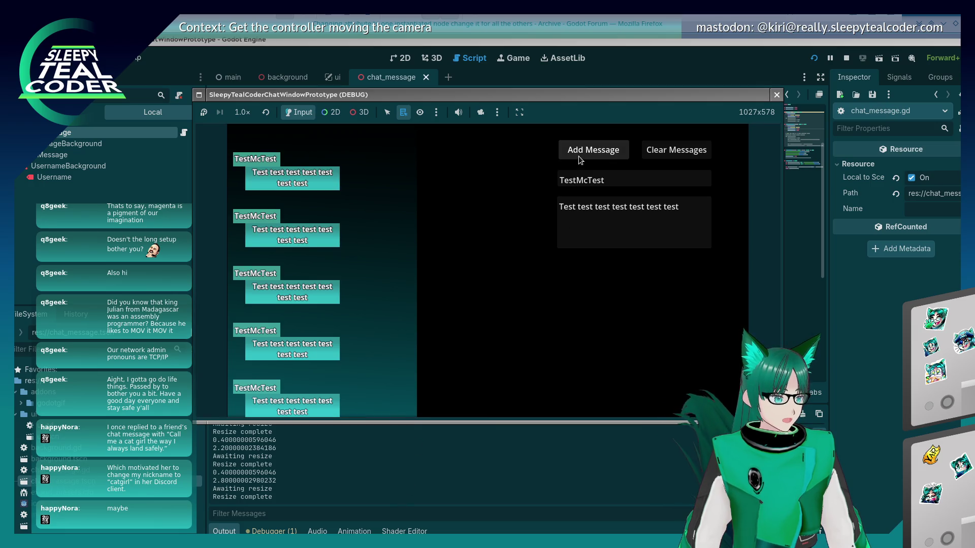
click(577, 156)
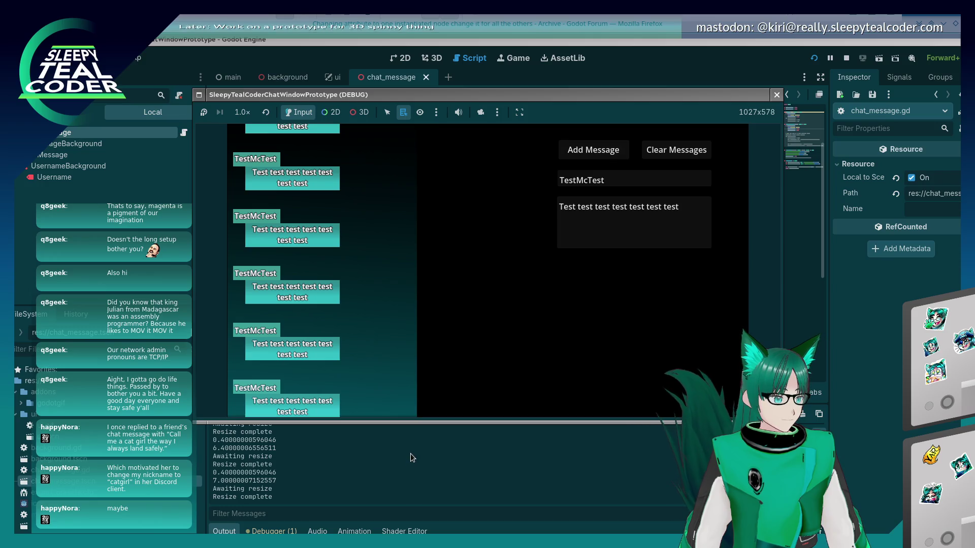
click(411, 453)
click(472, 315)
scroll(472, 315, down, 5)
scroll(472, 315, up, 5)
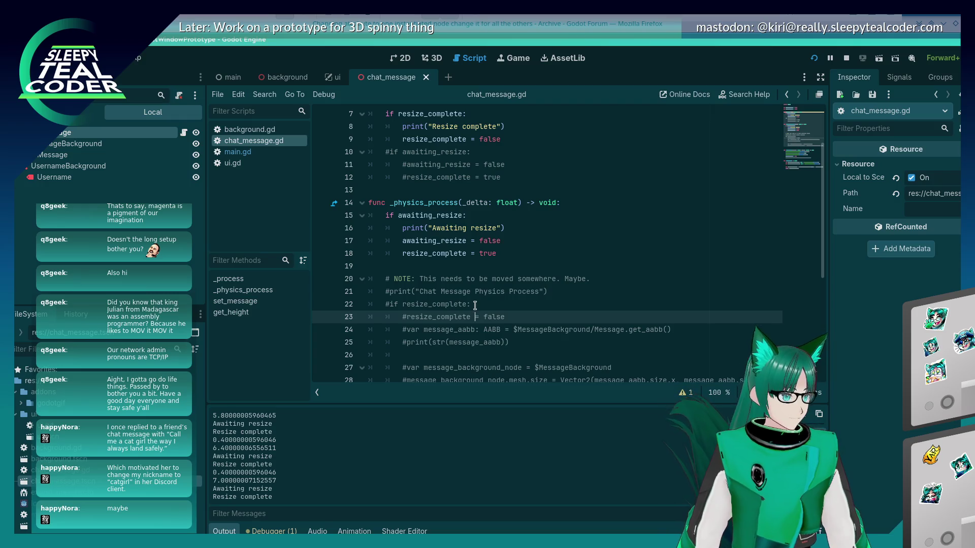
scroll(474, 308, down, 2)
scroll(475, 305, up, 2)
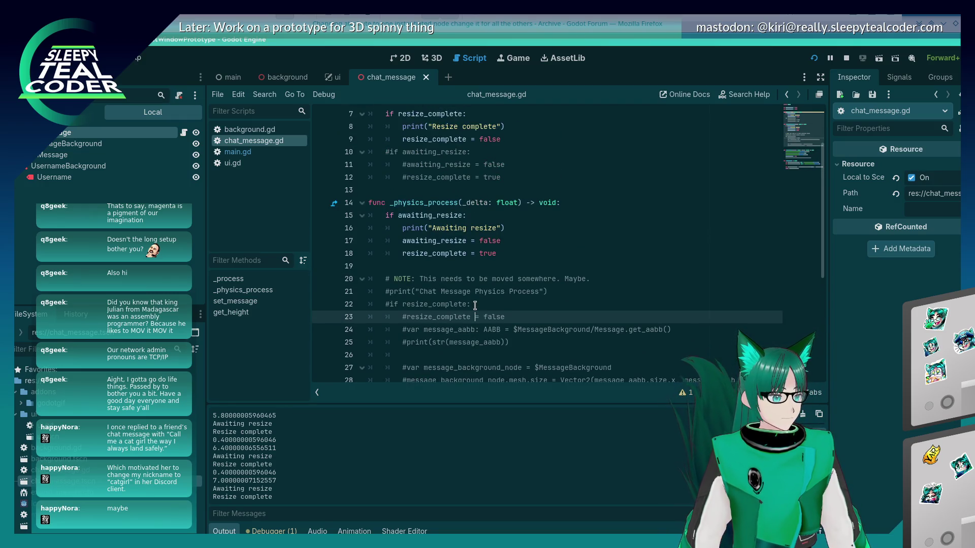
scroll(475, 306, down, 2)
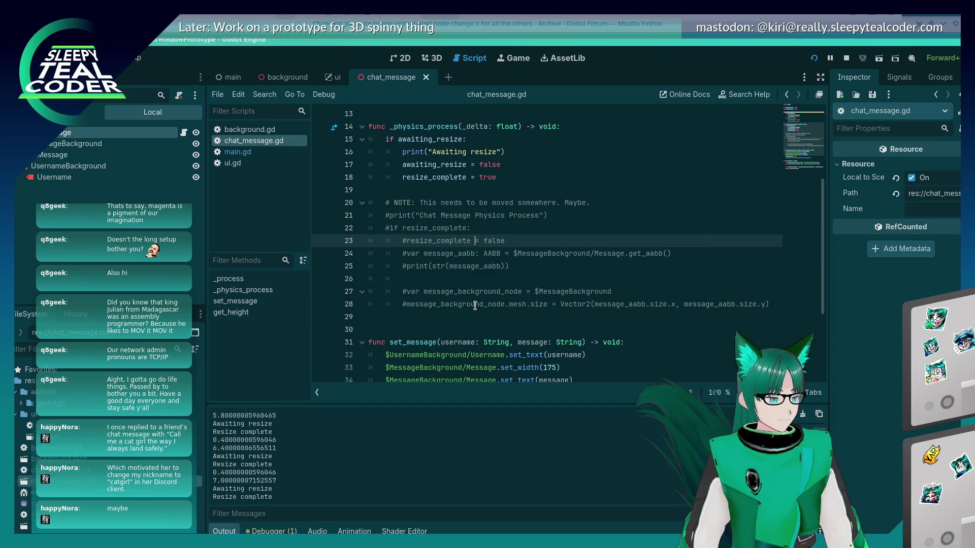
key(alt+Tab)
key(alt+Tab)
key(alt+Tab)
key(alt+shift+Tab)
key(alt+shift+Tab)
key(alt+shift+Tab)
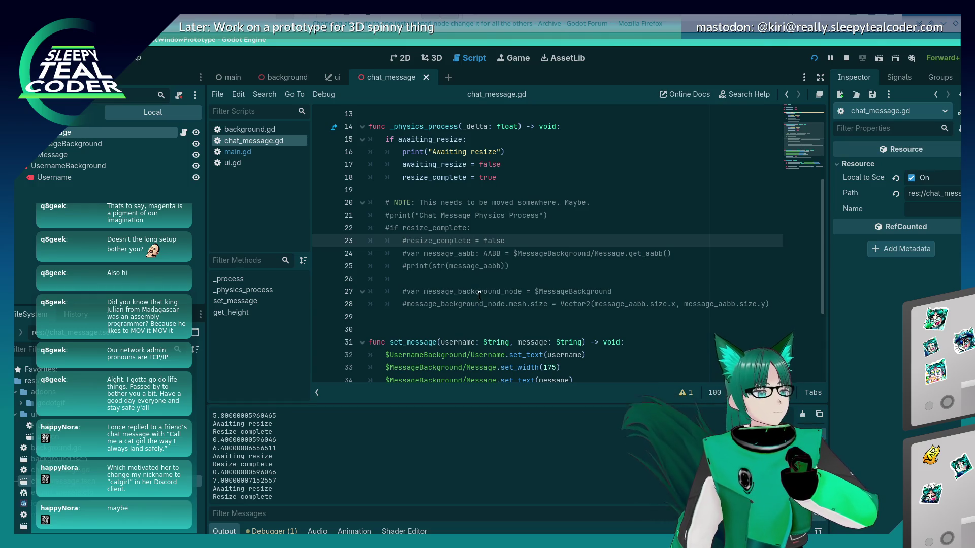
scroll(479, 296, up, 3)
scroll(479, 296, down, 2)
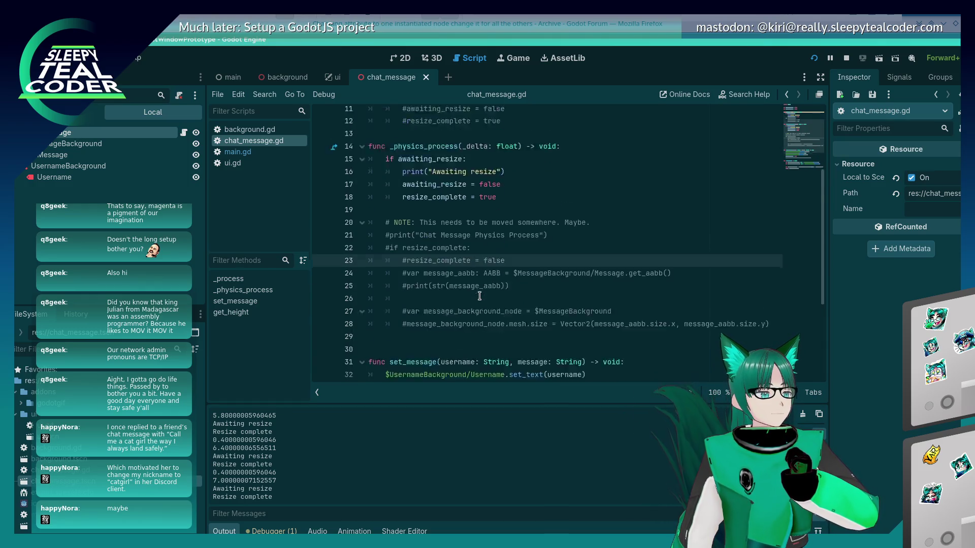
scroll(479, 296, down, 4)
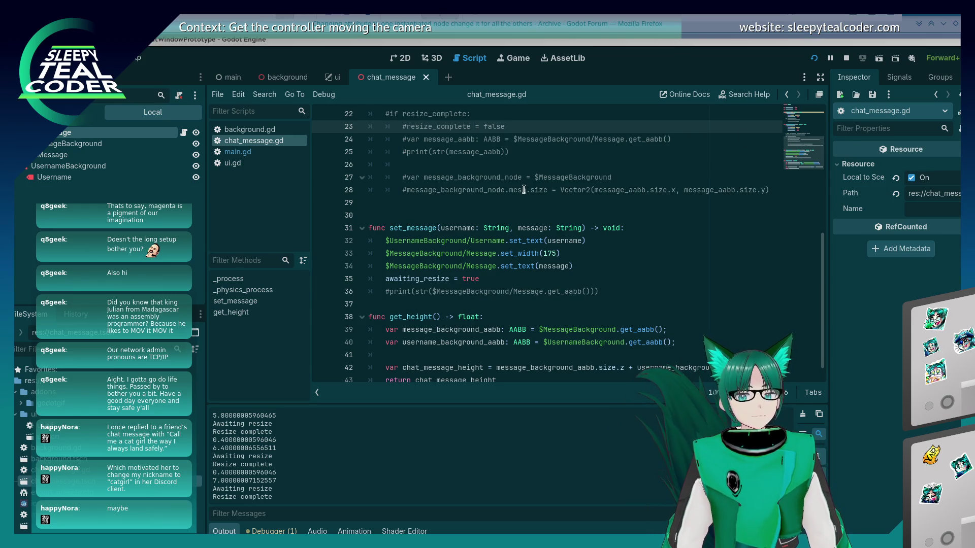
scroll(489, 241, up, 5)
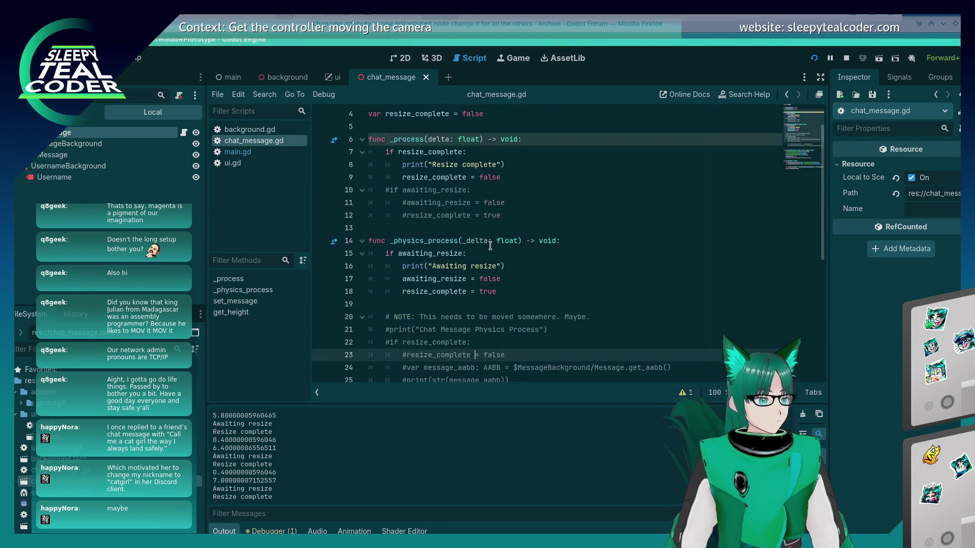
scroll(490, 244, up, 2)
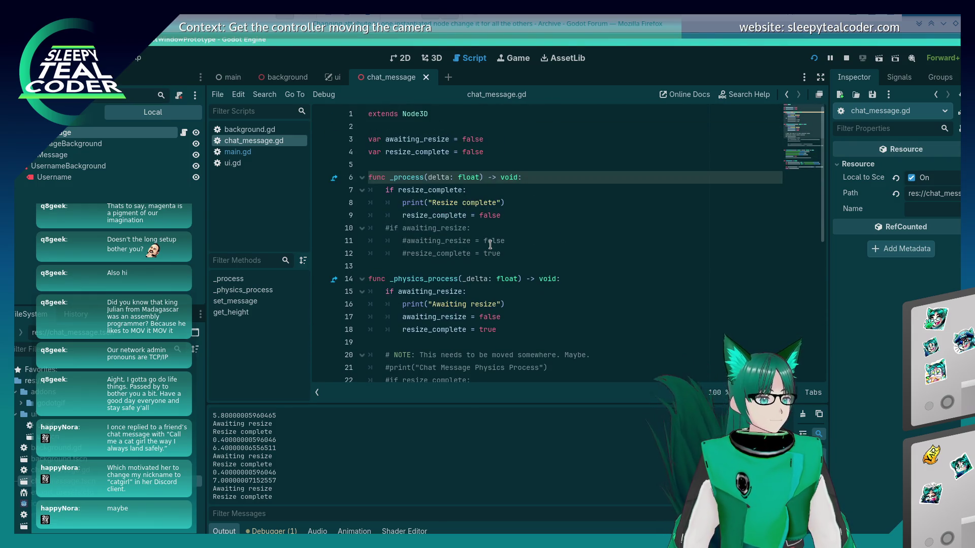
scroll(489, 244, down, 2)
scroll(490, 245, down, 2)
scroll(490, 244, down, 4)
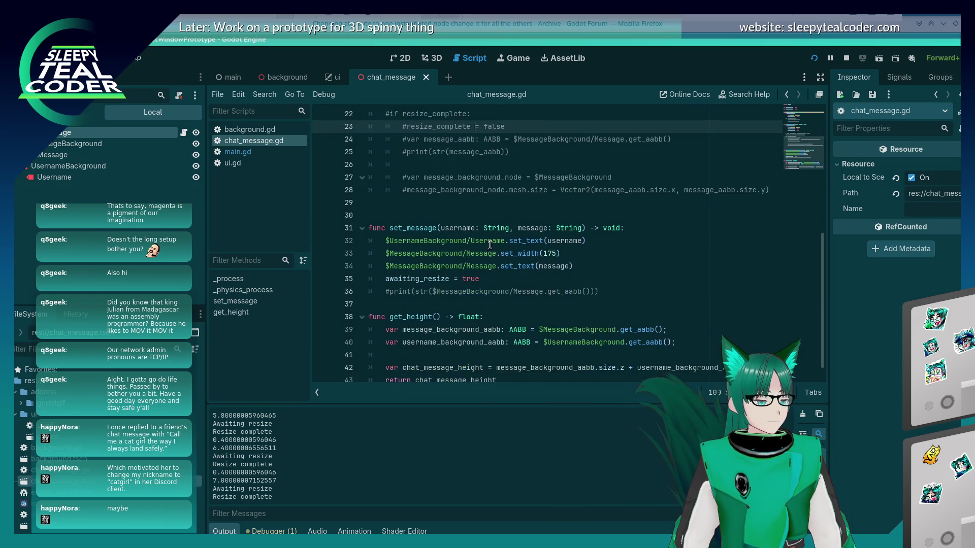
scroll(490, 245, up, 8)
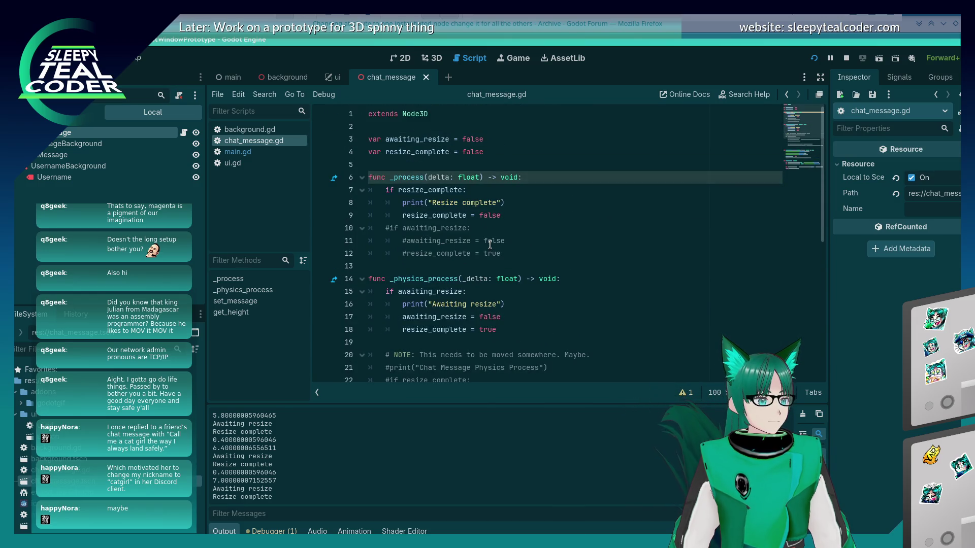
click(500, 216)
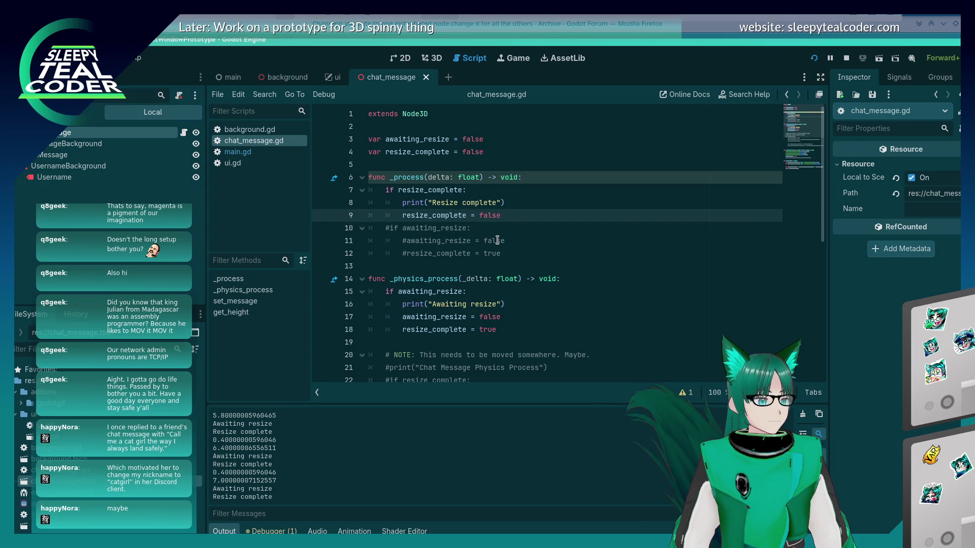
scroll(497, 241, down, 3)
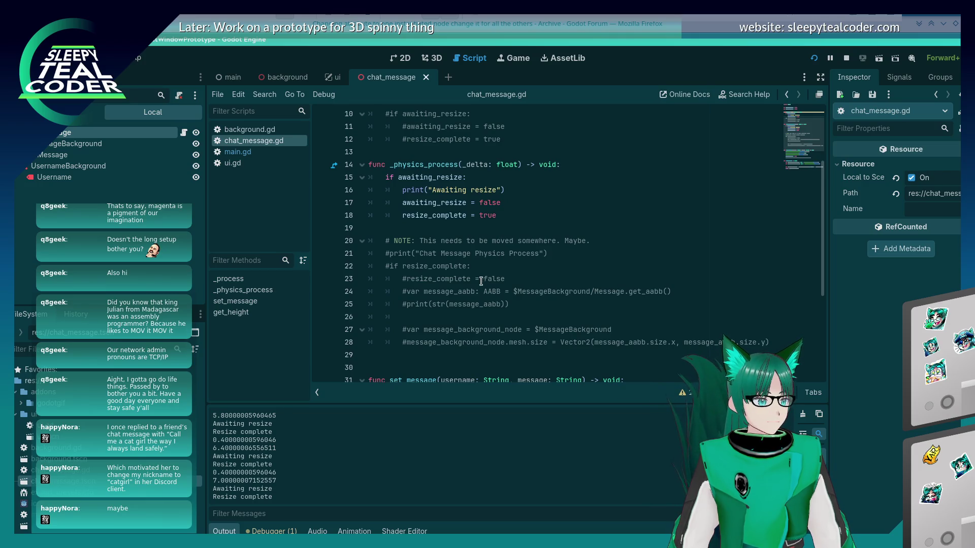
drag(509, 304, 343, 296)
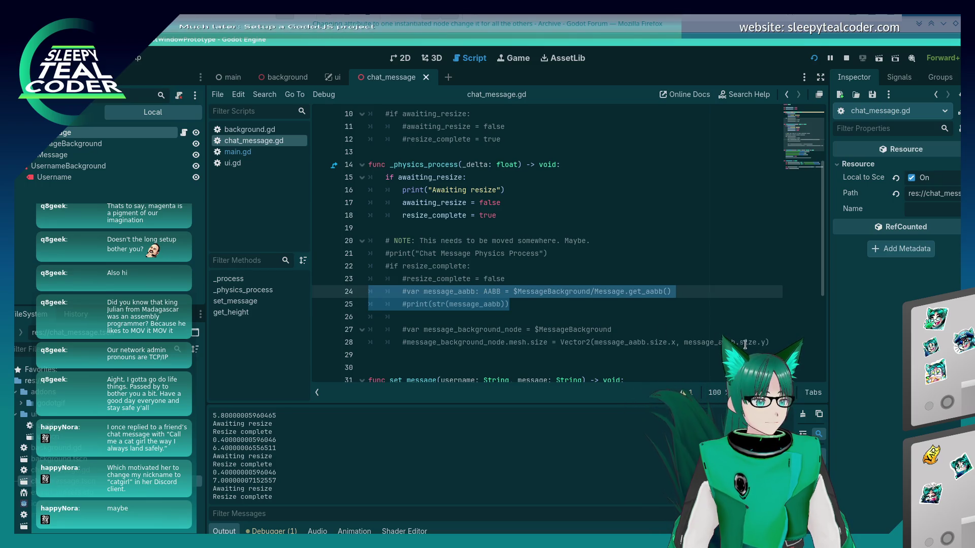
mouse_move(769, 343)
mouse_down()
mouse_move(371, 329)
mouse_move(369, 292)
mouse_up()
key(ctrl+c)
scroll(483, 266, up, 3)
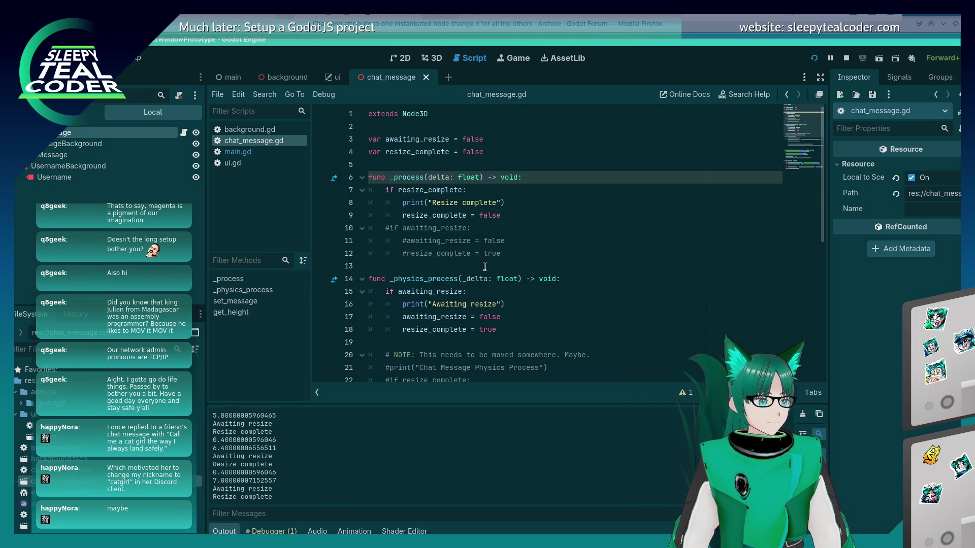
click(524, 213)
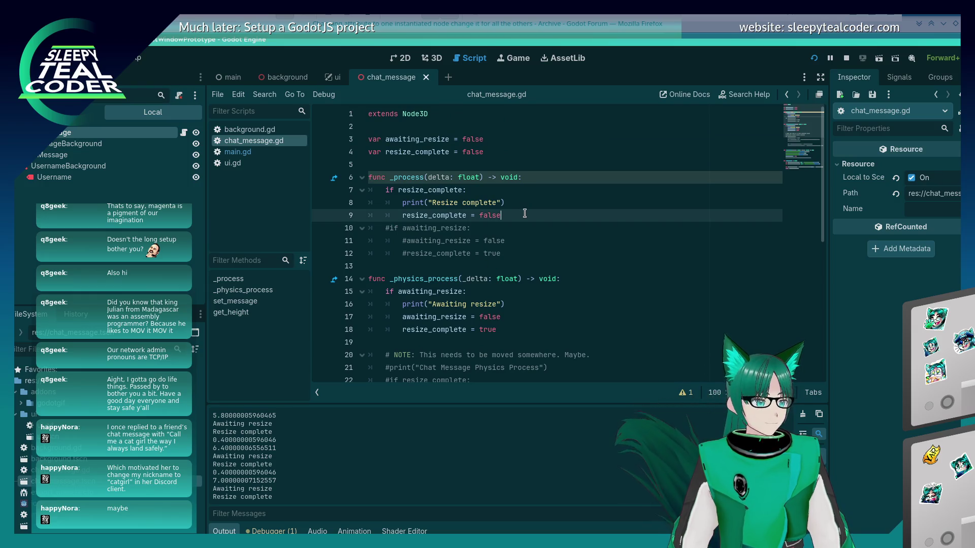
Paste the message_aabb and background mesh resize lines into _process, uncomment them, and save
key(Return)
key(ctrl+v)
key(Up)
key(ctrl+k)
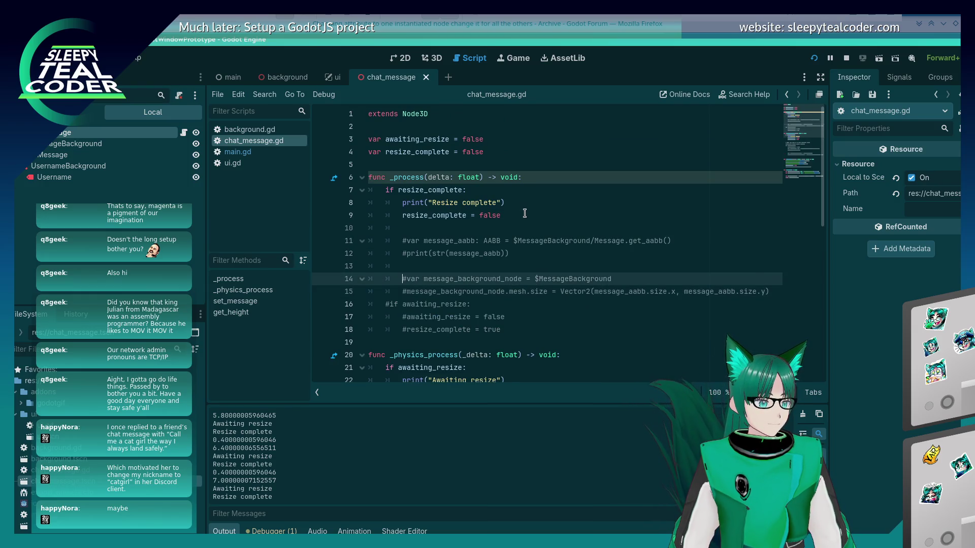
key(Down)
key(ctrl+k)
key(Up)
key(Up)
key(Up)
key(ctrl+k)
key(Up)
key(ctrl+k)
key(Down)
key(Down)
key(Down)
key(Down)
key(Down)
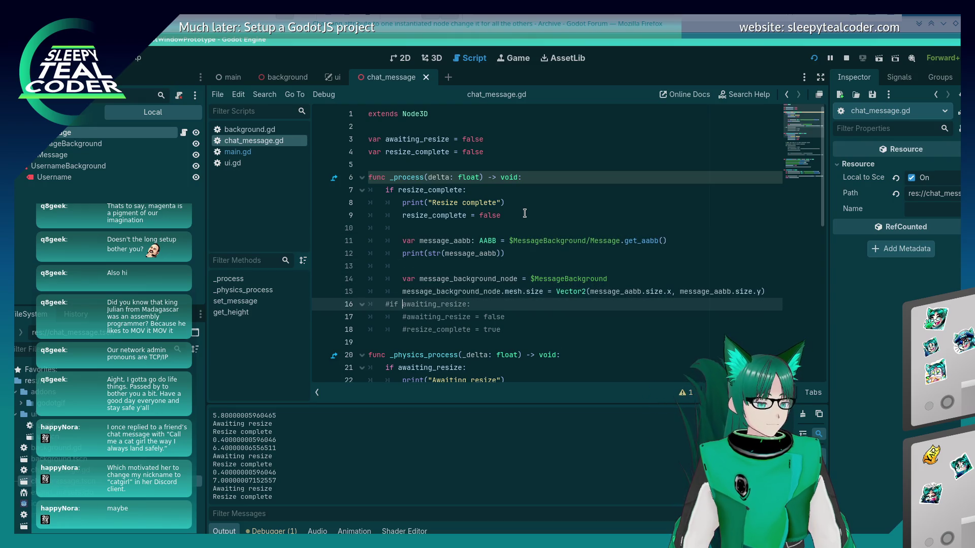
key(ctrl+s)
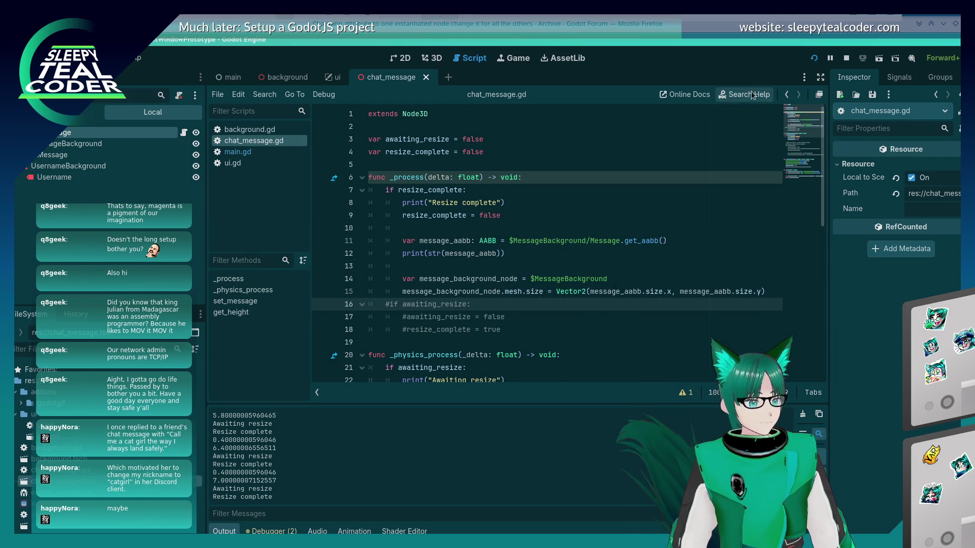
Run the prototype, add three test messages plus a long 'Mooo…' message, then stop the game
key(F5)
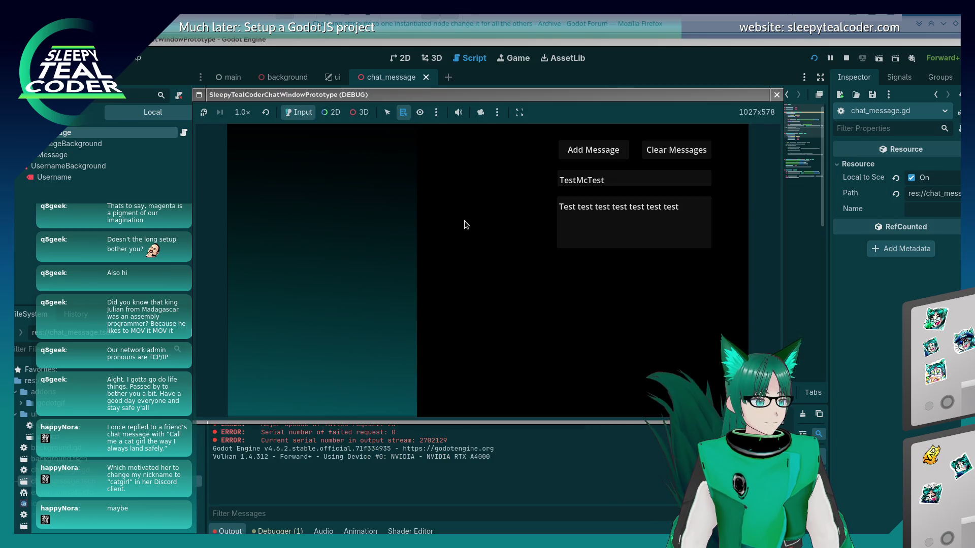
click(616, 150)
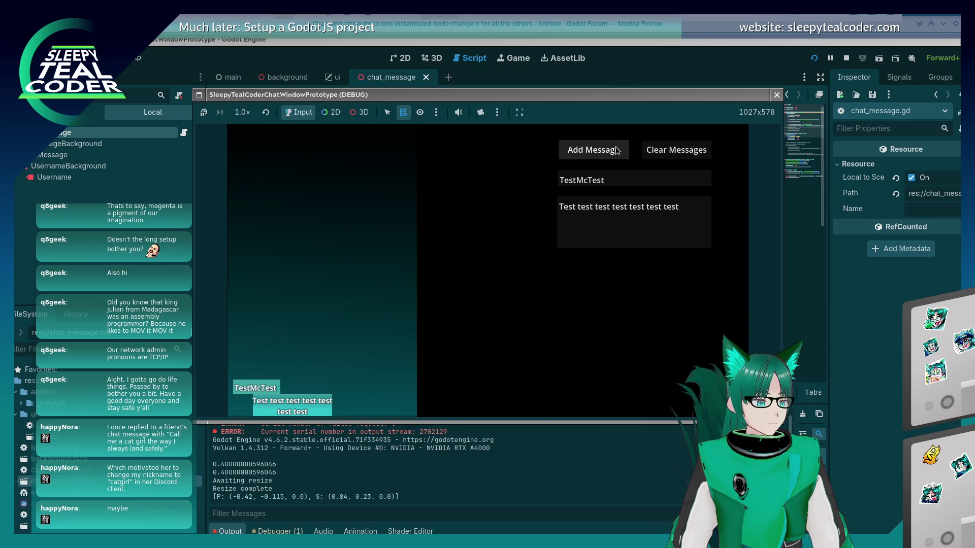
click(616, 150)
click(616, 149)
click(694, 210)
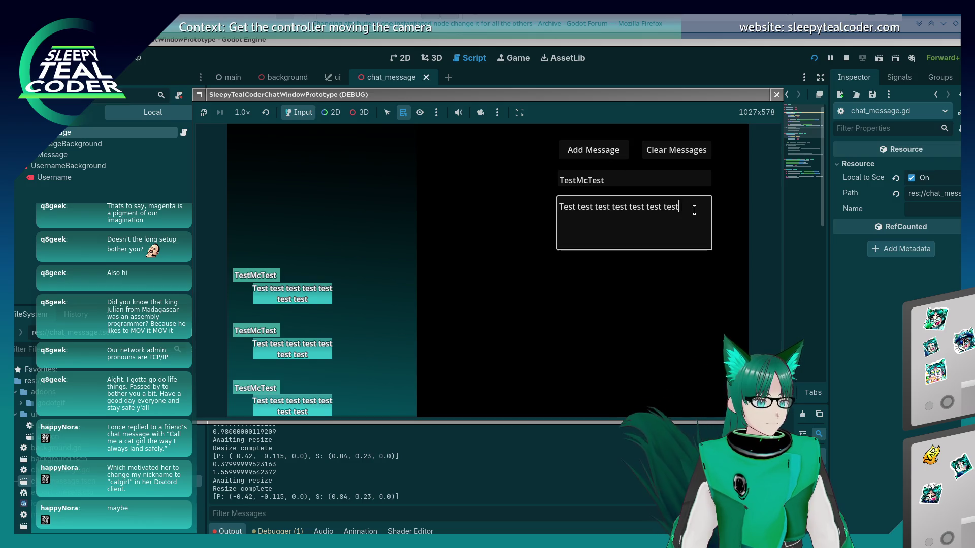
key(ctrl+a)
text(Moooooooo)
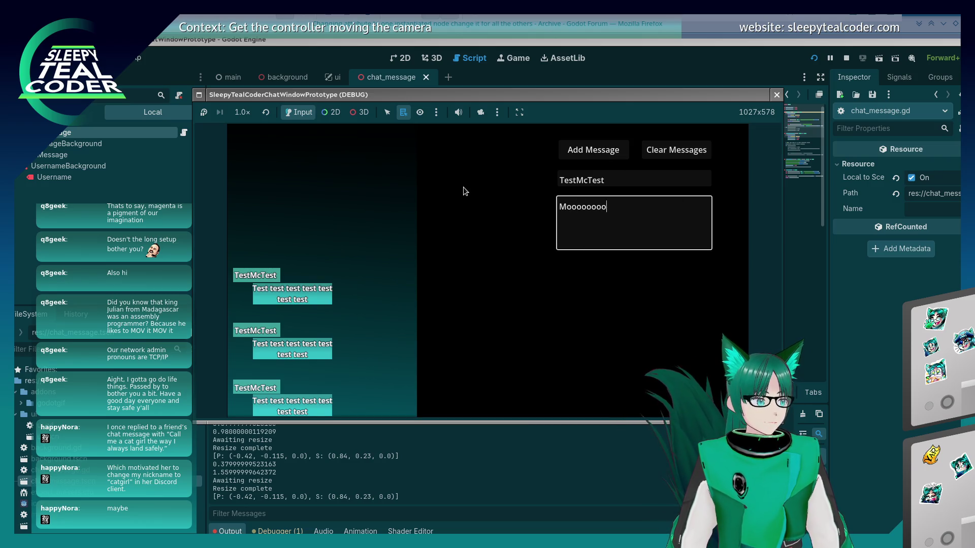
text(ooooooooooooooooooooooooooo)
text(oooooooooooooooooooooooooooooooooooooo)
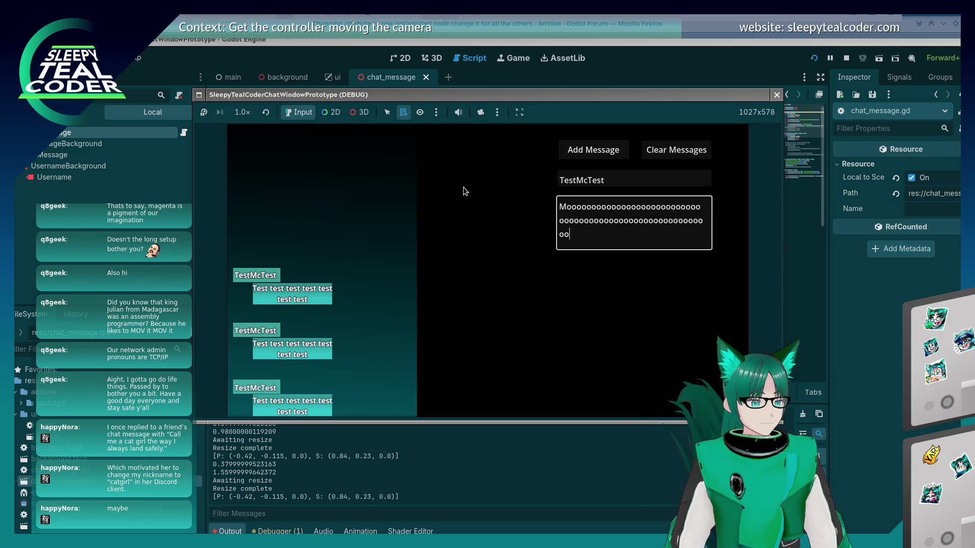
click(616, 153)
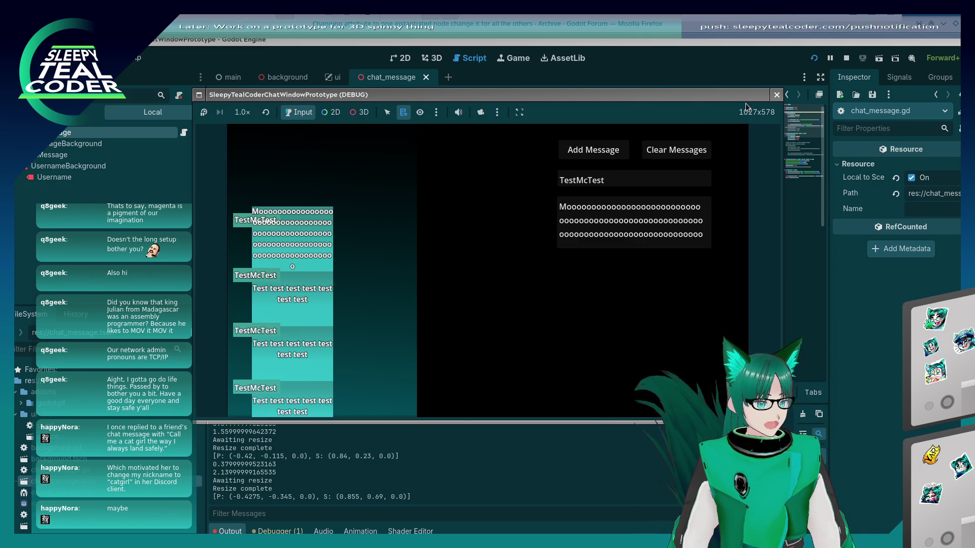
click(777, 94)
click(495, 276)
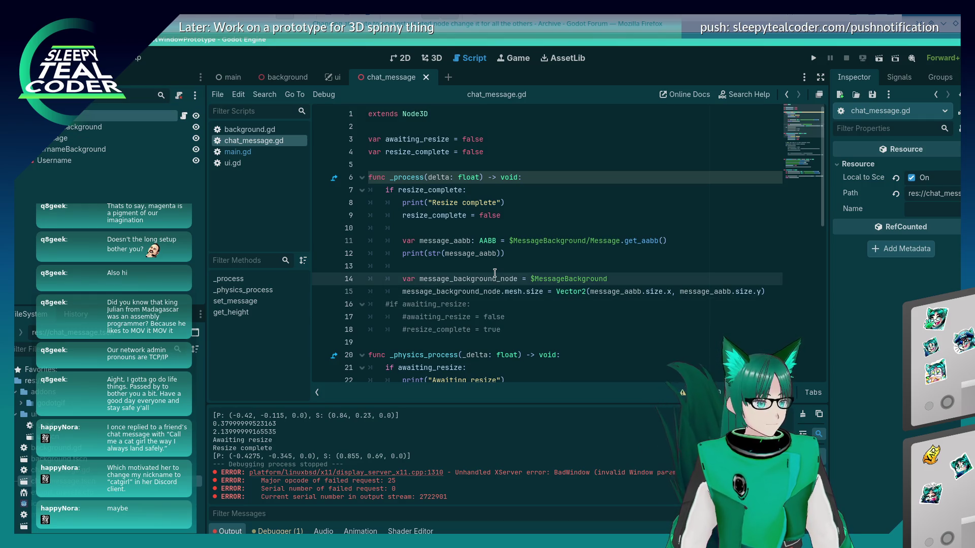
Inspect the MessageBackground and ChatMessage node properties, then rerun the chat prototype
click(518, 223)
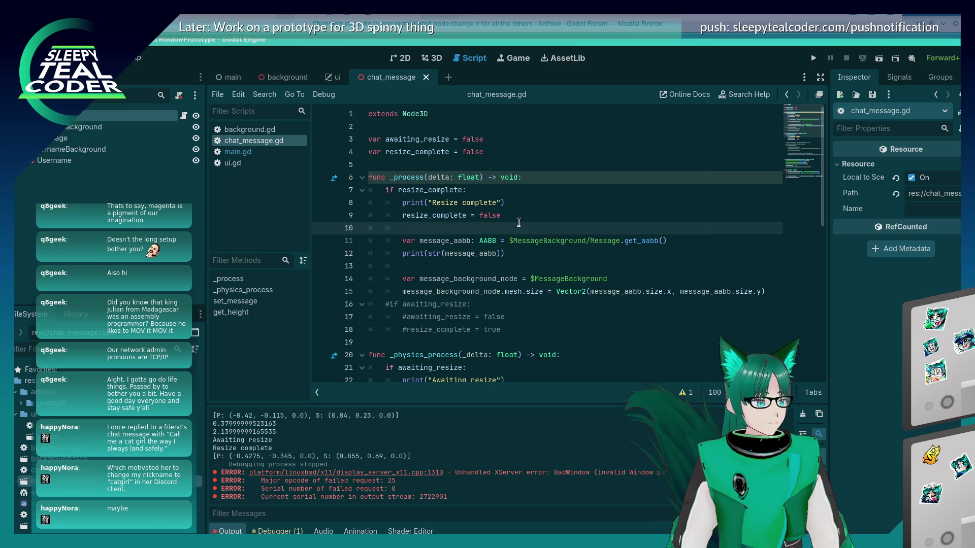
click(115, 126)
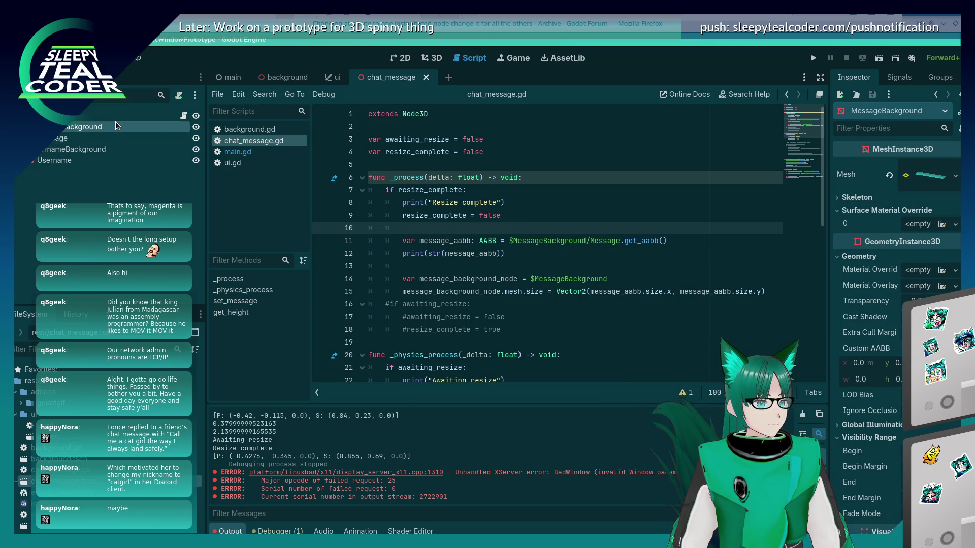
click(101, 115)
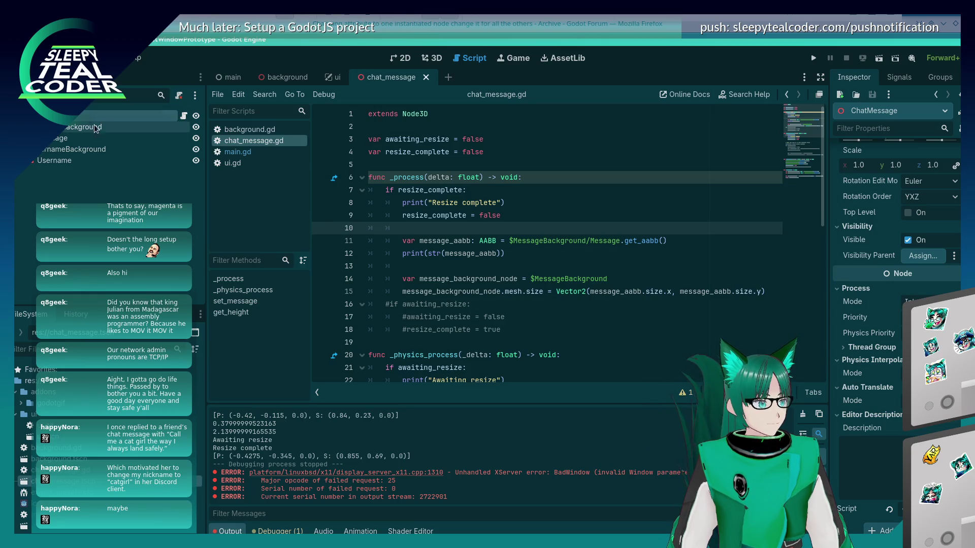
click(99, 127)
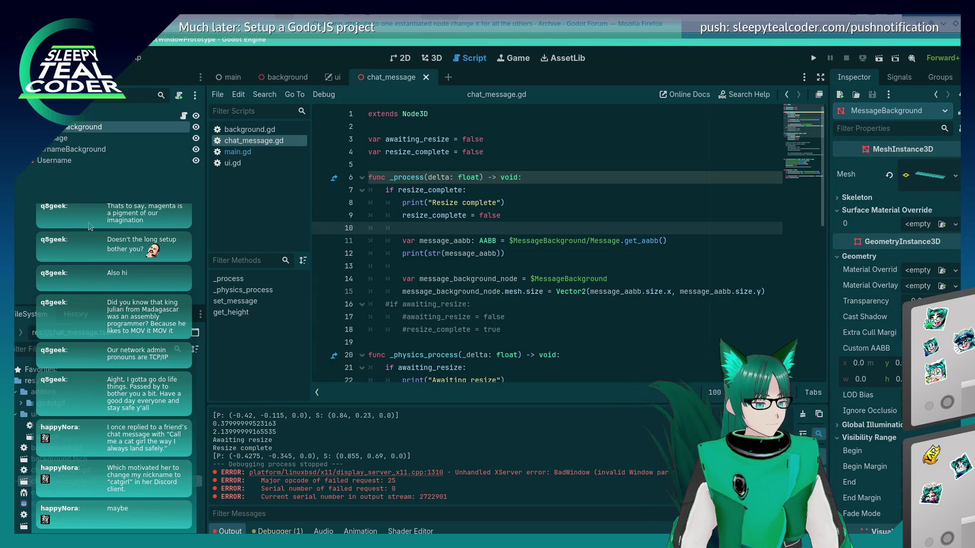
mouse_move(478, 252)
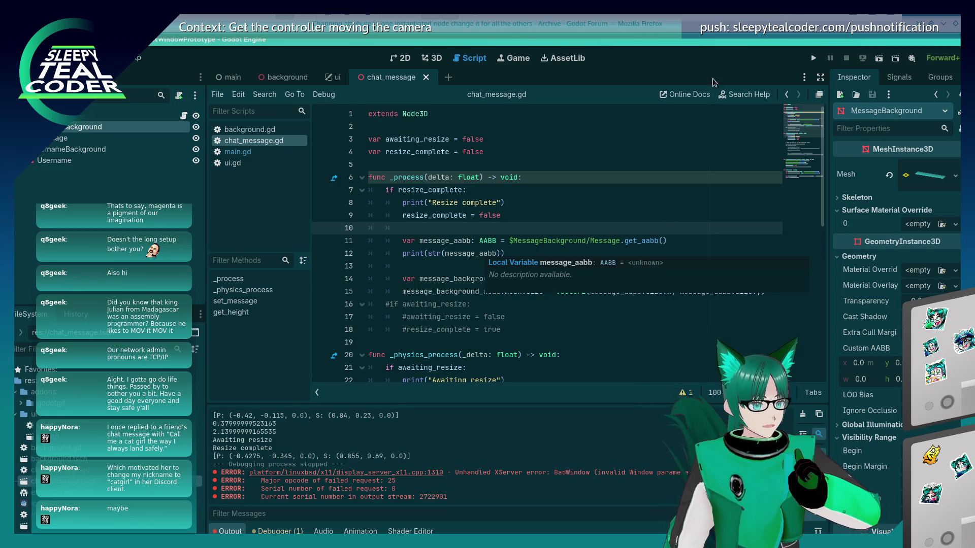
key(F5)
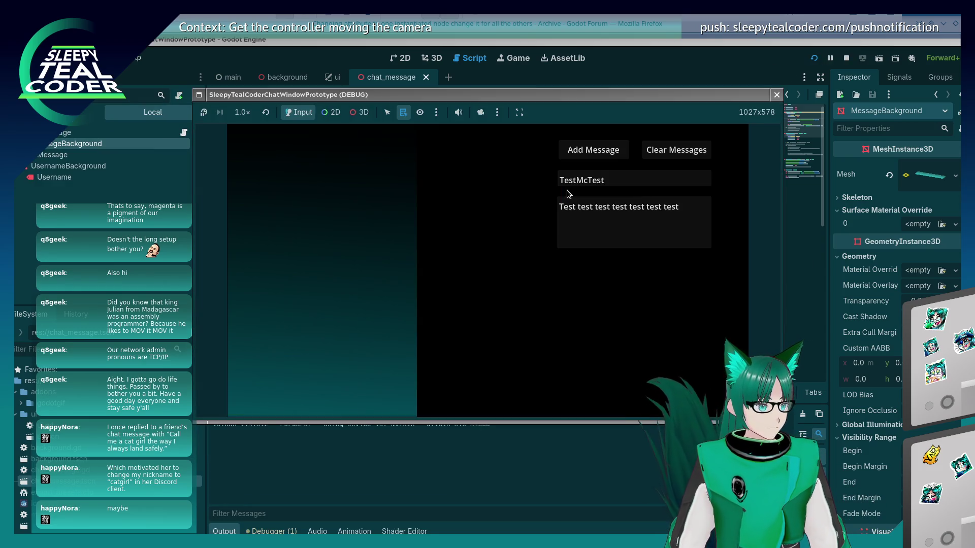
Post two TestMcTest messages and a long 'Aaaa…' message, then enable 3D camera override
click(593, 150)
click(593, 150)
click(593, 150)
mouse_move(667, 198)
mouse_down()
mouse_move(600, 206)
mouse_move(458, 178)
mouse_up()
text(Aaaaaaaaaaaaaaaaaaaaaaaaaaaaaaaaaaaaaaaa)
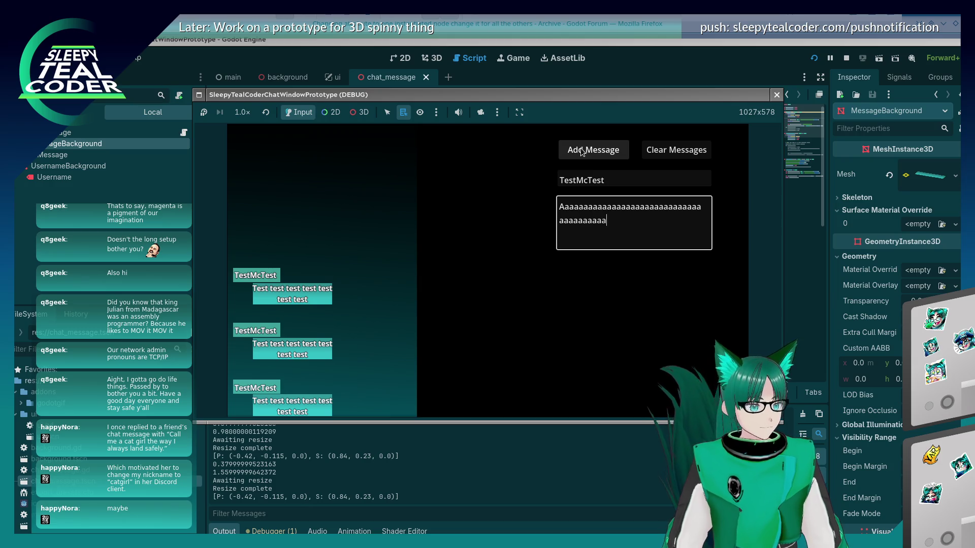
text(aaaaaaaaaaaaaaaaaaaaaaaaaaaaaaaaaaaaaaaaaaaaaaaaaaaaaa)
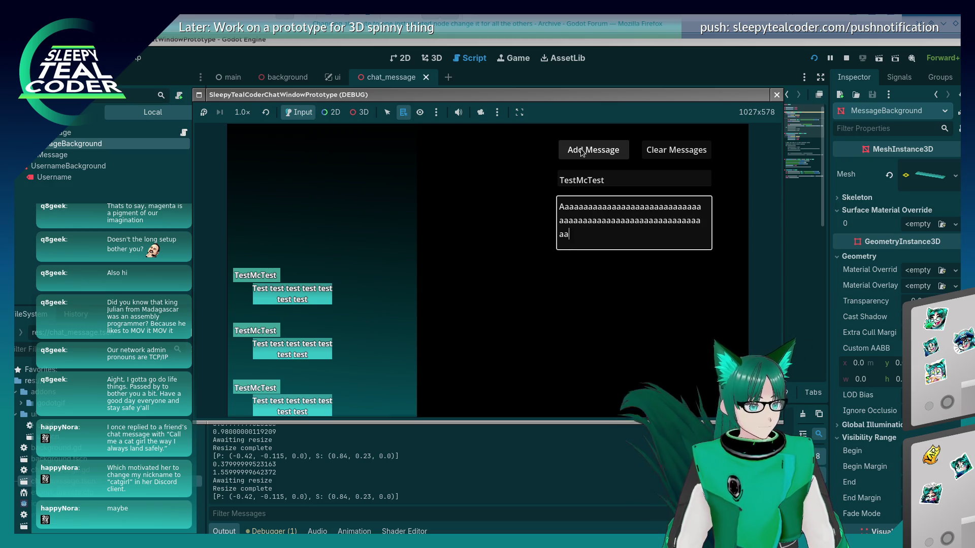
text(aaaaaaaaaaaaaaaaaaaaaaaaaaa)
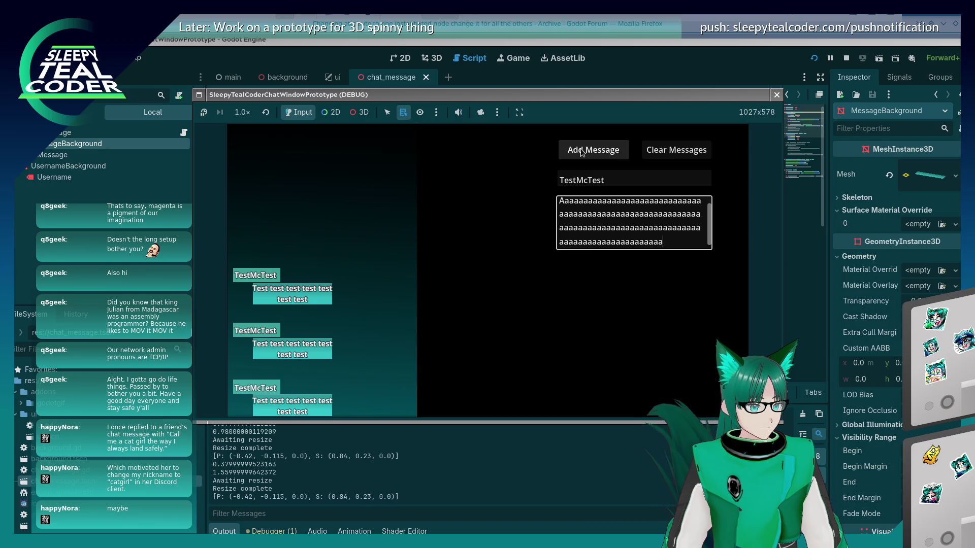
click(582, 152)
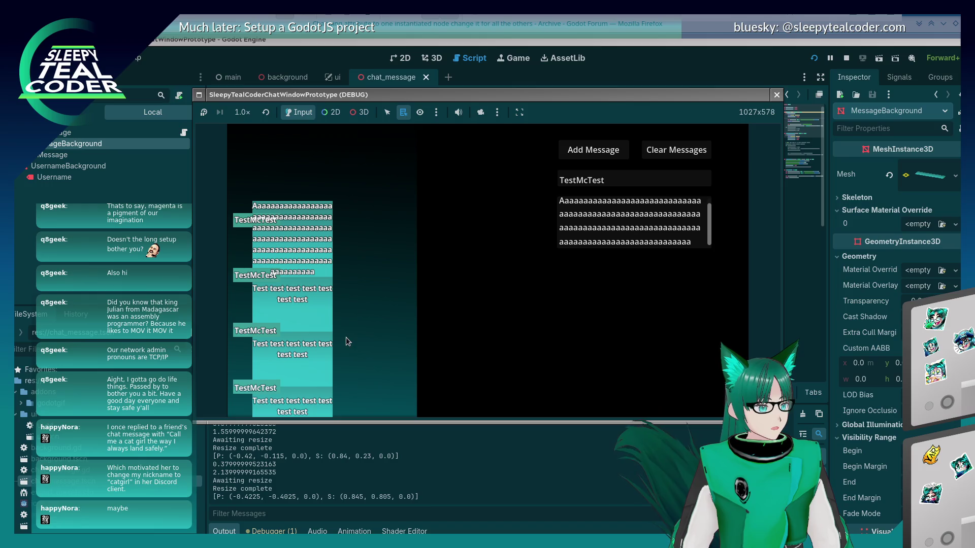
click(478, 115)
click(351, 112)
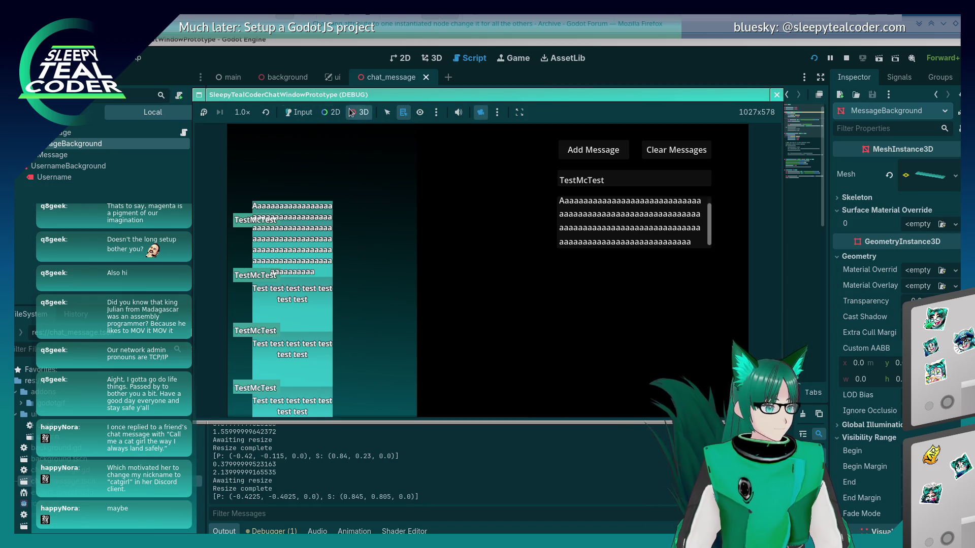
Orbit and zoom the game camera around the stacked 3D message panels
mouse_move(331, 316)
mouse_down()
mouse_move(331, 303)
mouse_move(397, 255)
mouse_move(385, 282)
mouse_move(437, 263)
mouse_move(475, 282)
mouse_move(401, 294)
mouse_move(440, 307)
mouse_move(471, 297)
mouse_move(425, 294)
mouse_move(569, 295)
mouse_move(459, 294)
mouse_move(473, 299)
mouse_move(483, 285)
mouse_move(452, 287)
mouse_up()
scroll(475, 273, up, 2)
scroll(480, 278, down, 2)
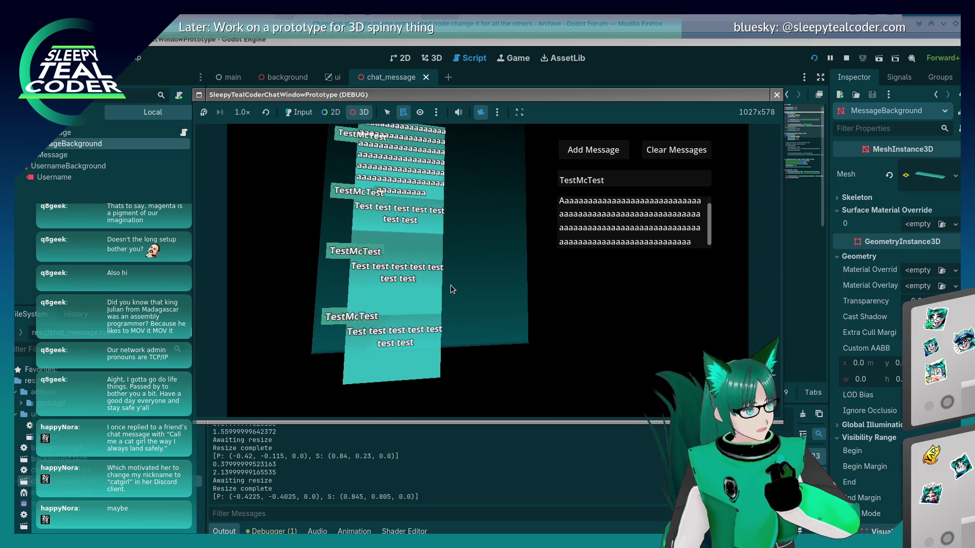
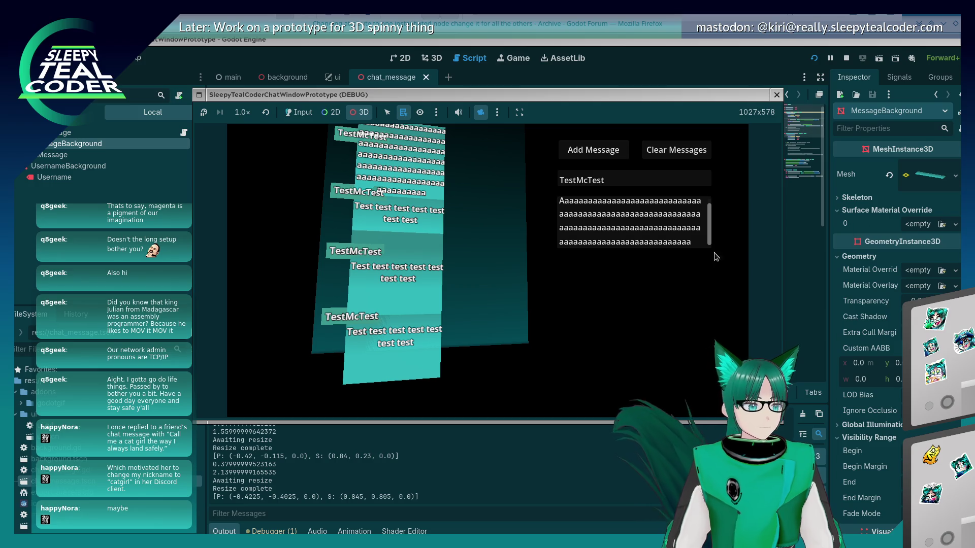
Stop the running chat prototype and cancel Instantiate Child Scene on MessageBackground without adding anything
click(777, 94)
click(535, 203)
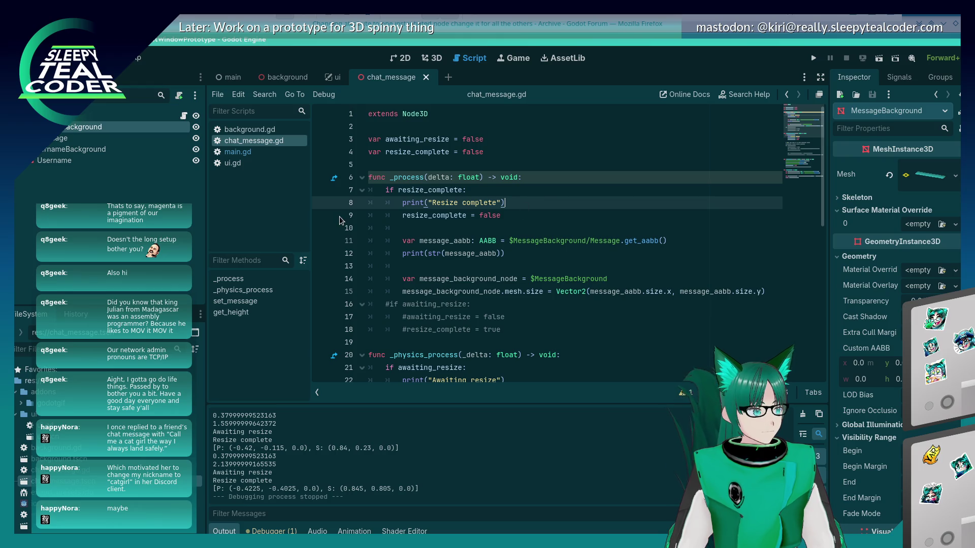
right_click(92, 133)
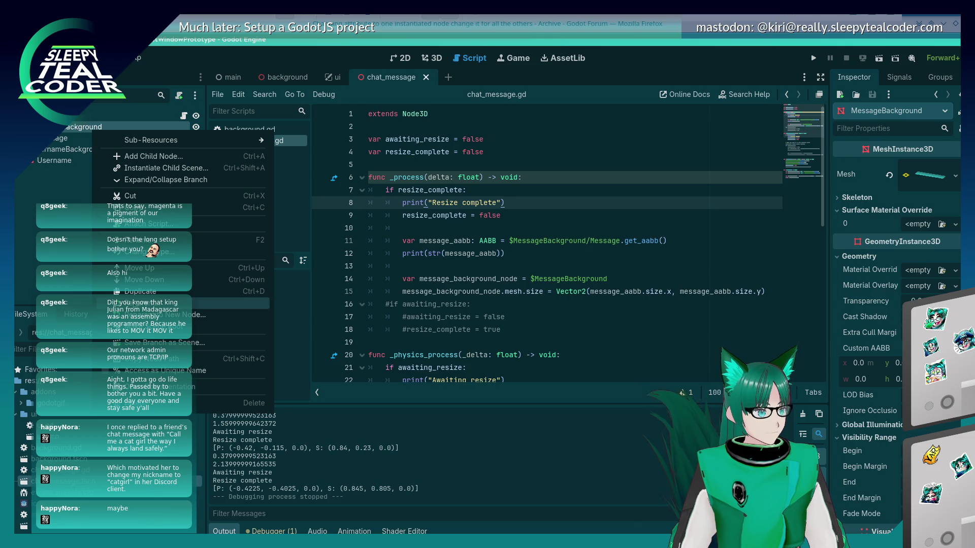
click(163, 169)
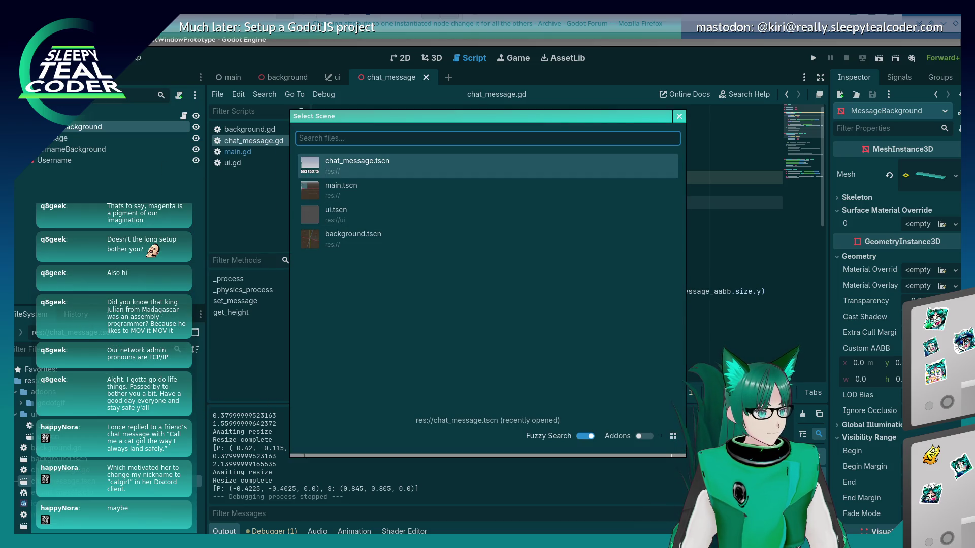
click(680, 116)
Select the root ChatMessage node and dismiss its context menu unchanged
click(96, 117)
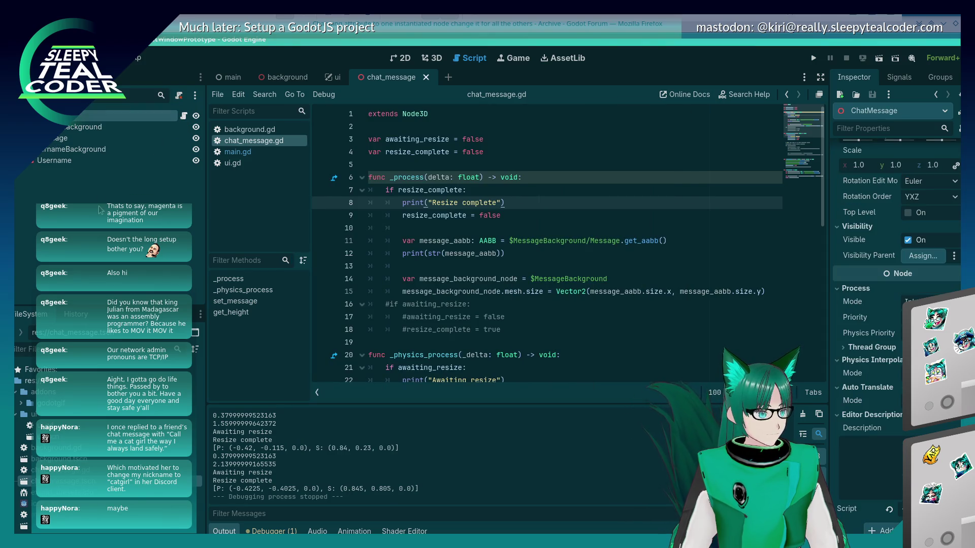
right_click(137, 117)
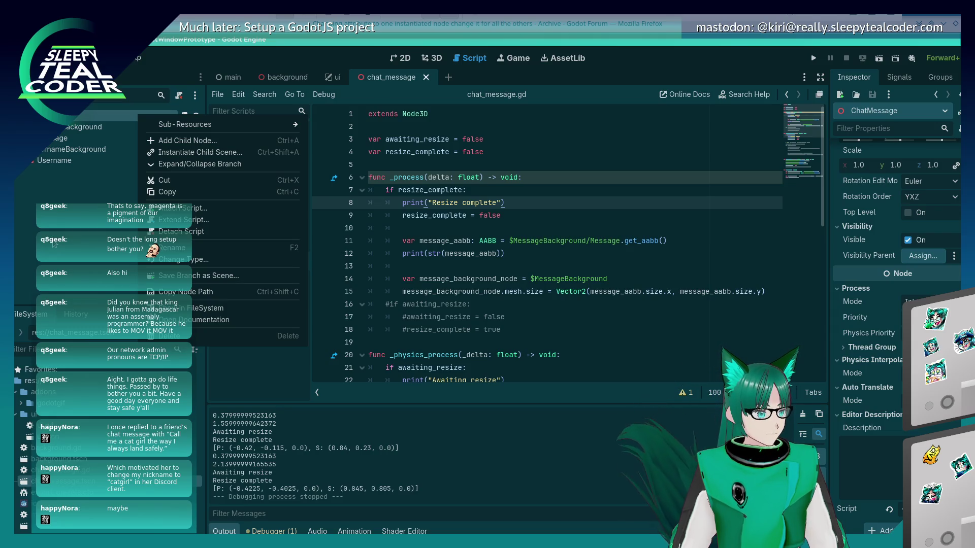
key(Escape)
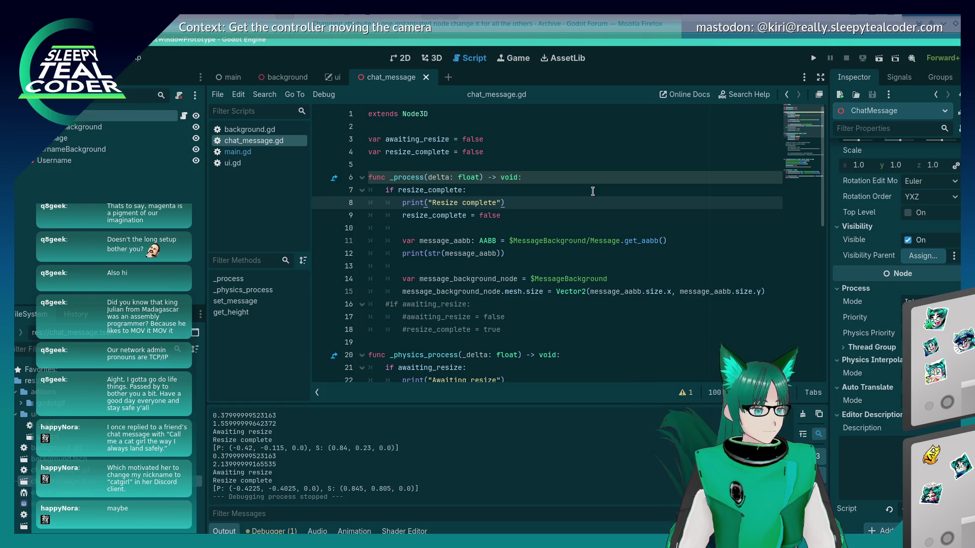
click(513, 24)
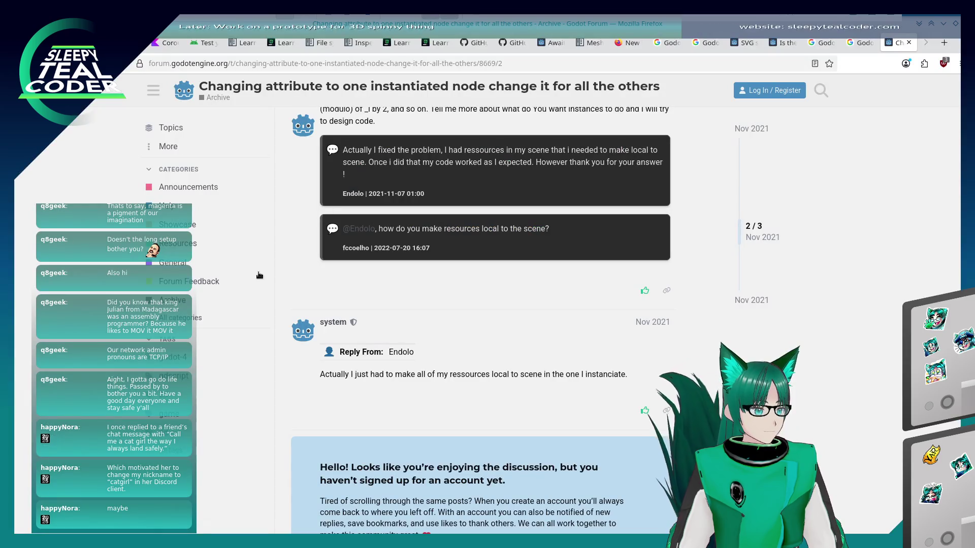
scroll(281, 422, up, 3)
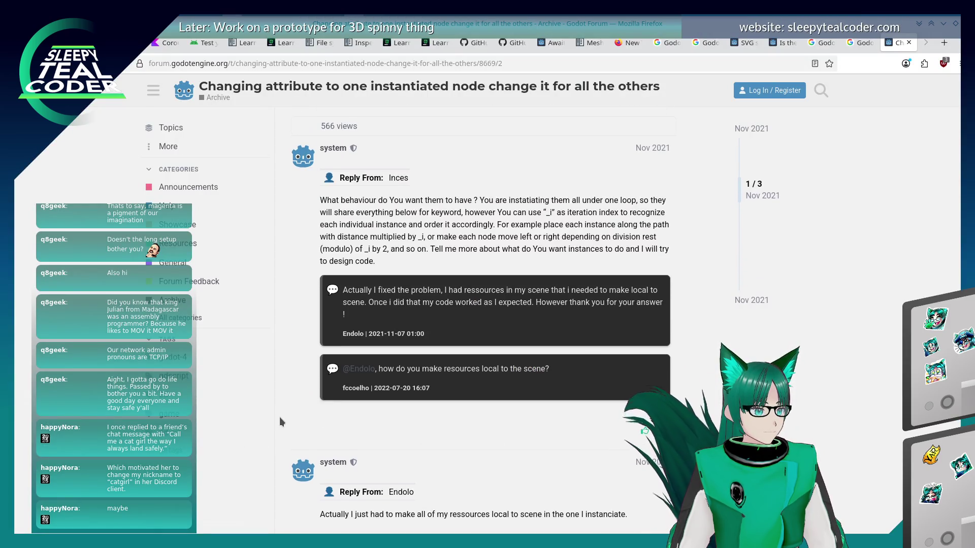
scroll(280, 422, down, 1)
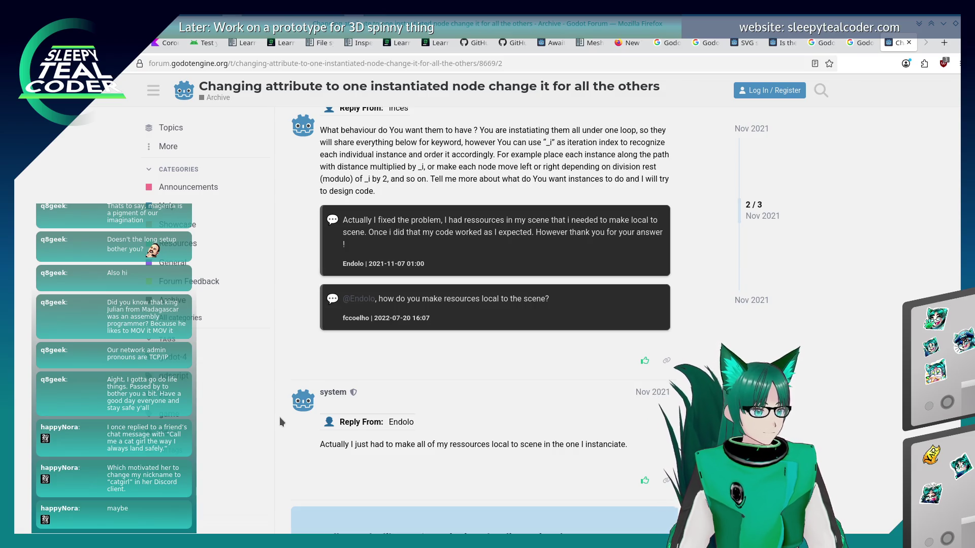
key(alt+Tab)
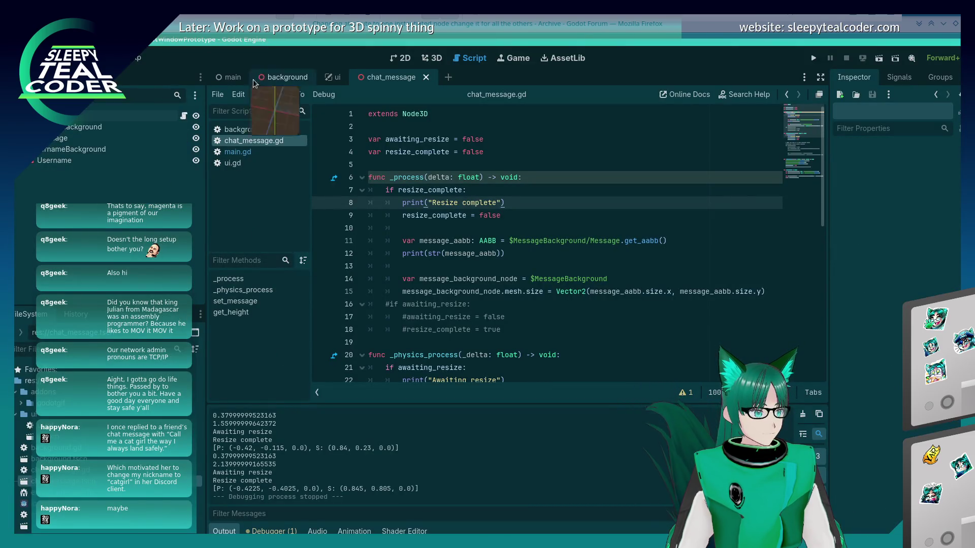
In the main scene, add three chat_message.tscn instances and reorder ChatMessage2 in the tree
click(233, 77)
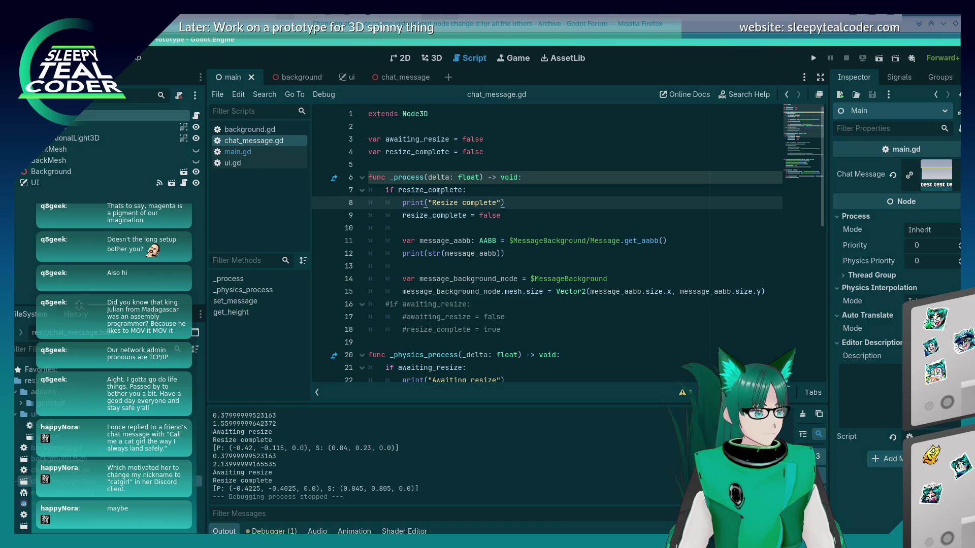
drag(87, 273, 76, 128)
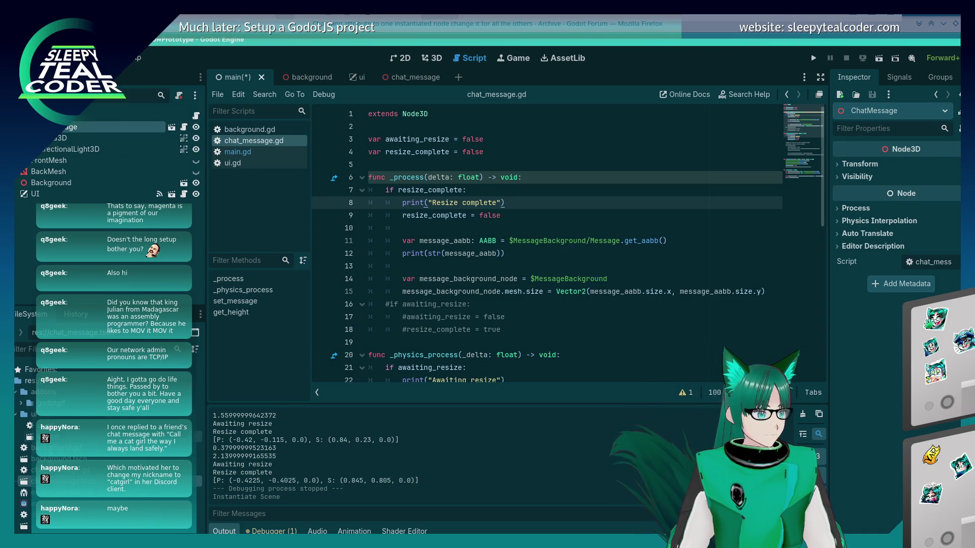
drag(76, 481, 63, 127)
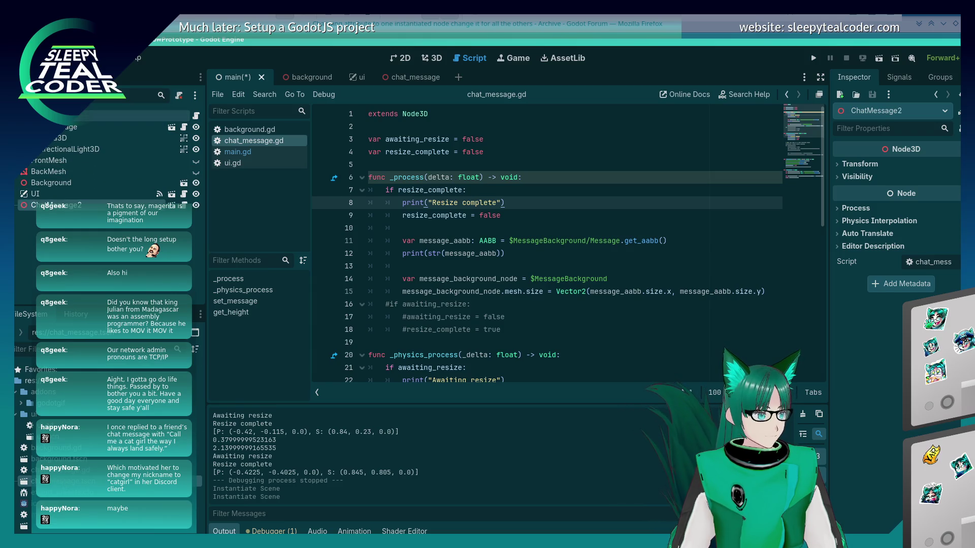
drag(71, 205, 71, 139)
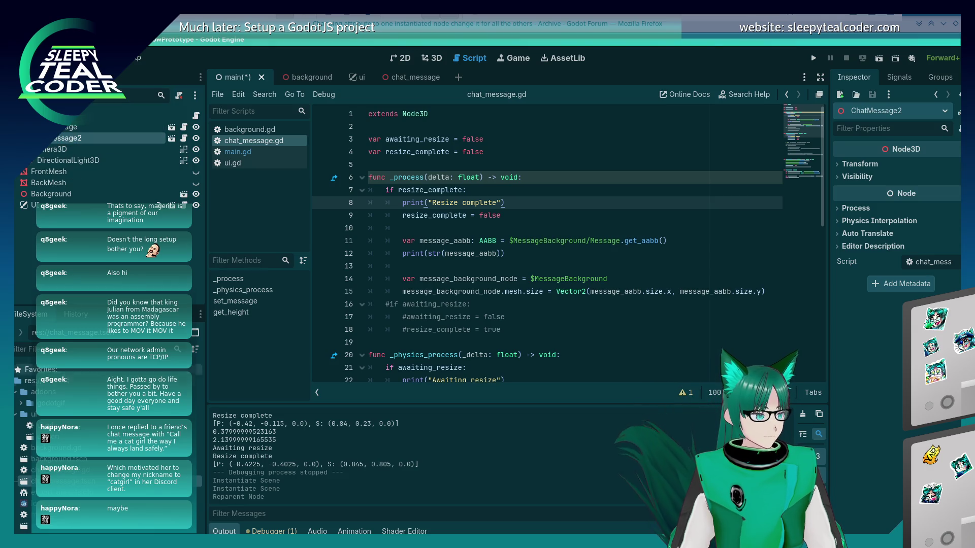
drag(91, 199, 77, 145)
In the 3D view, raise ChatMessage2 and ChatMessage3 so the three messages stack vertically
click(432, 58)
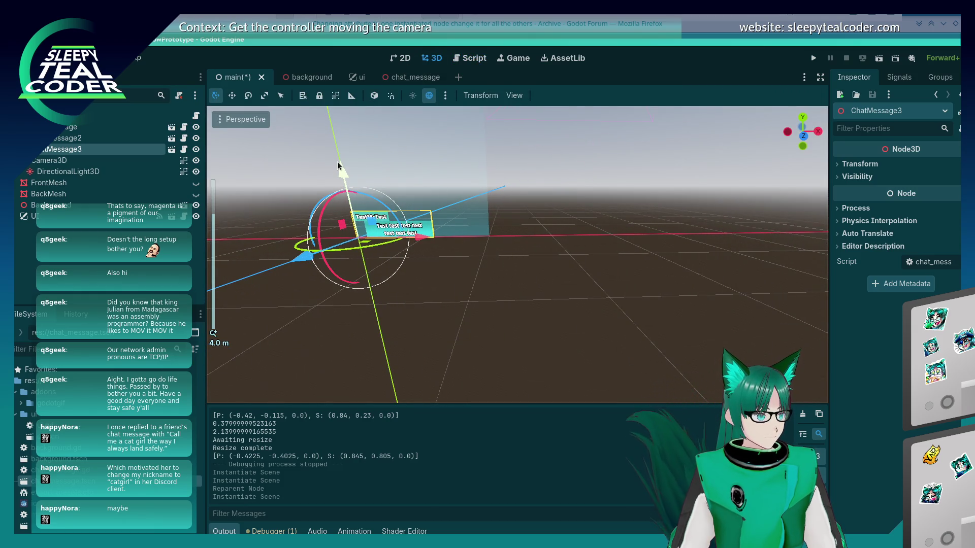
drag(338, 165, 334, 109)
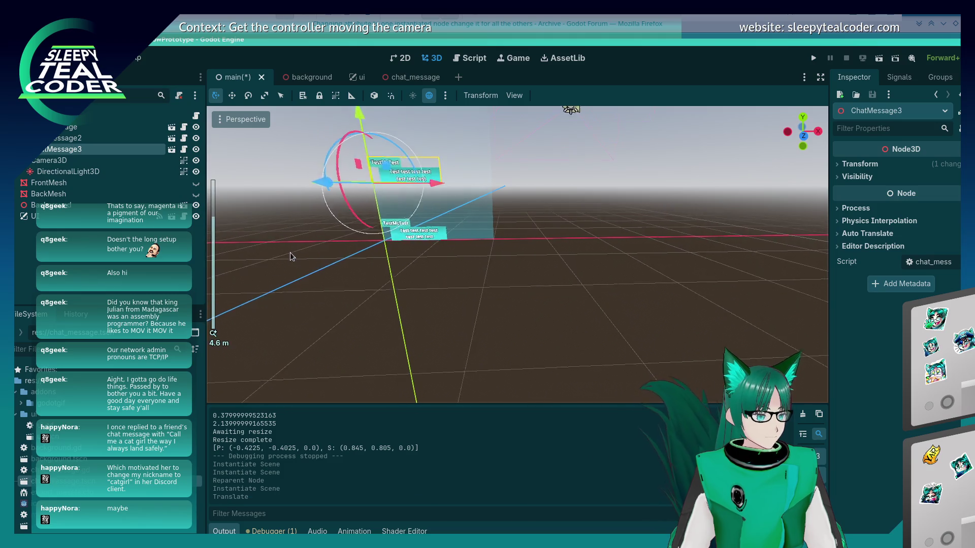
click(60, 138)
drag(414, 184, 409, 106)
click(61, 149)
click(508, 287)
mouse_move(483, 283)
mouse_down()
mouse_move(455, 304)
mouse_move(511, 330)
mouse_move(519, 279)
mouse_move(508, 229)
mouse_up()
scroll(445, 180, up, 3)
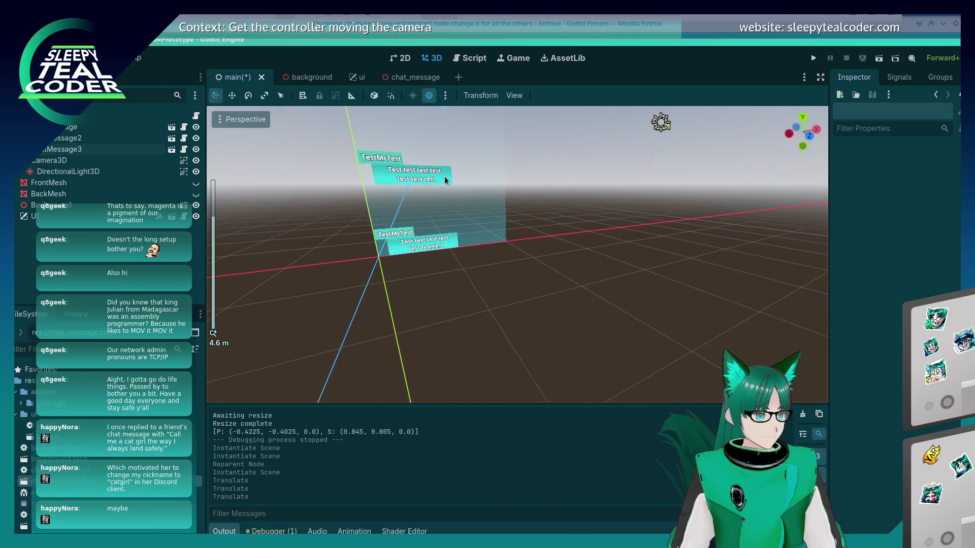
scroll(445, 180, down, 3)
Check ChatMessage3's placement, deselect it, and open main.gd in the script editor
click(442, 161)
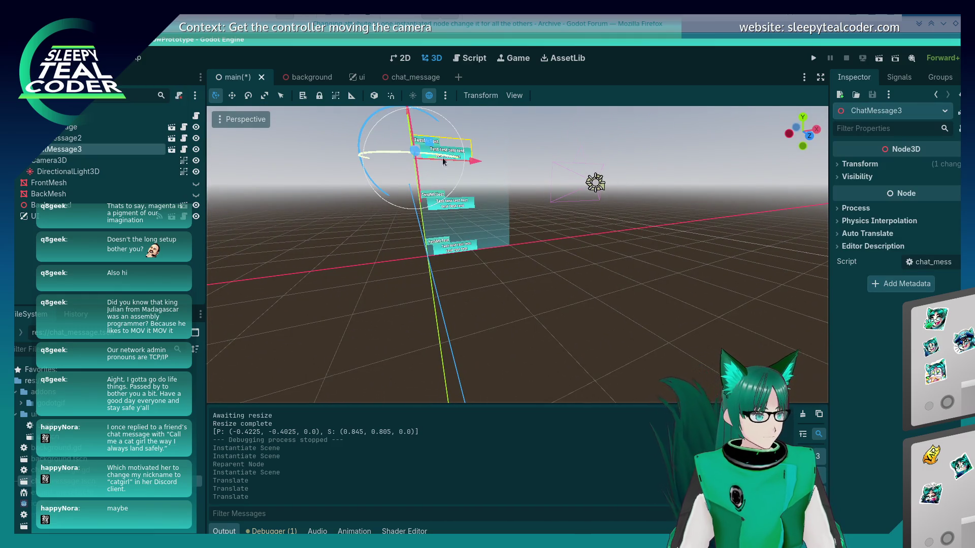
mouse_move(846, 150)
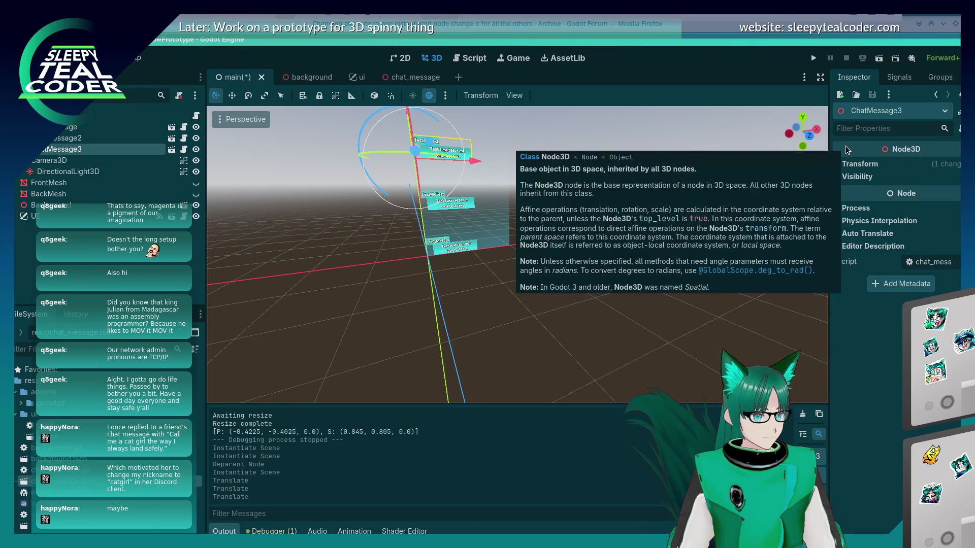
click(468, 288)
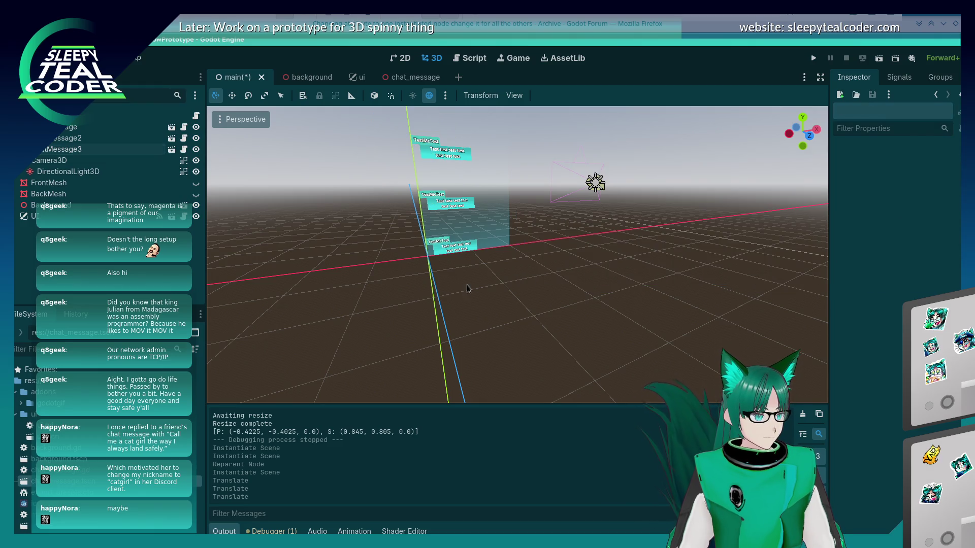
click(196, 115)
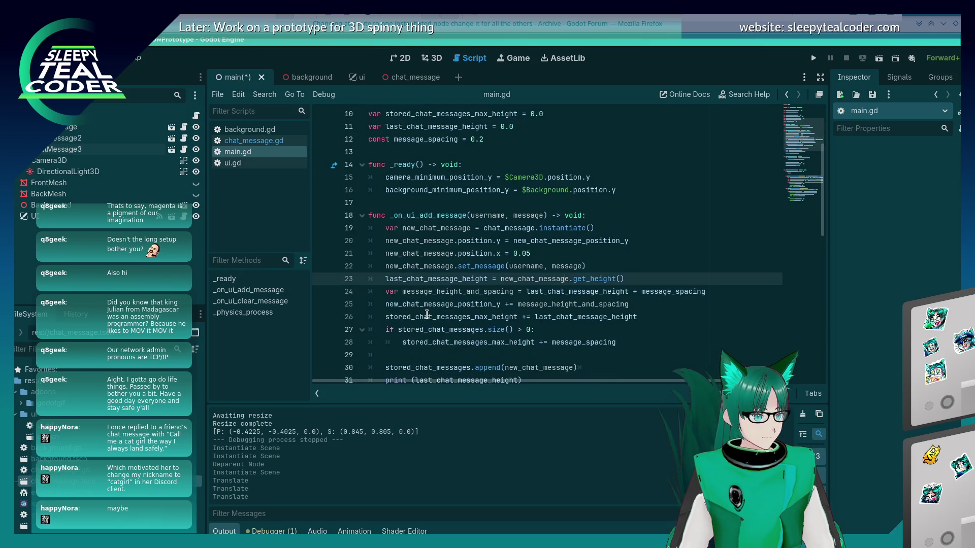
Add $ChatMessage3.set_message("AAAA", "BBBB") to _ready in main.gd and save
click(623, 189)
key(Return)
text($)
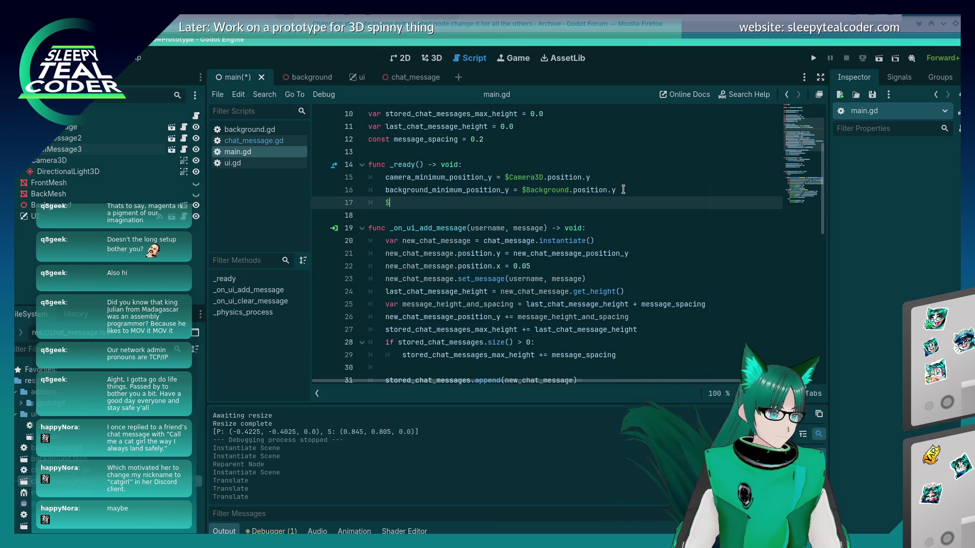
text(ChatMessage3.se)
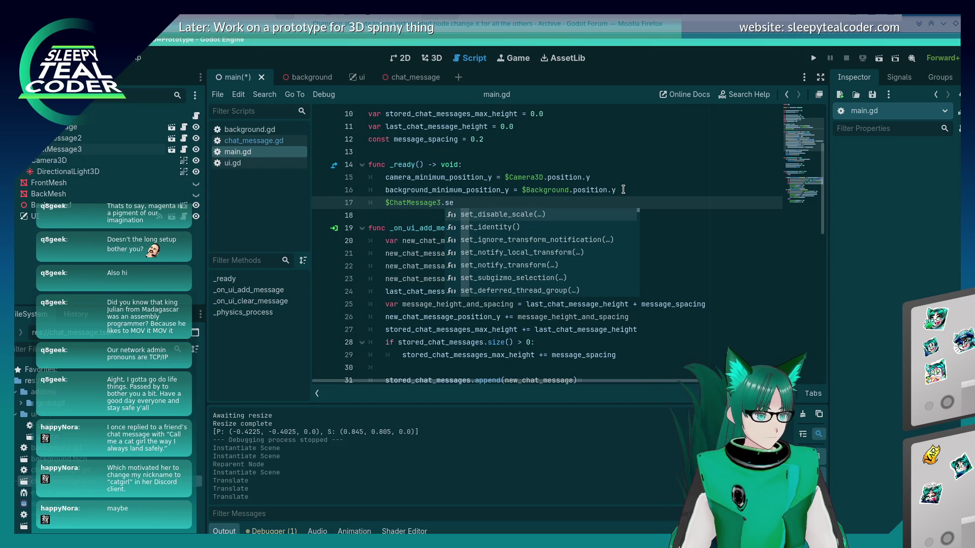
text(tMessa)
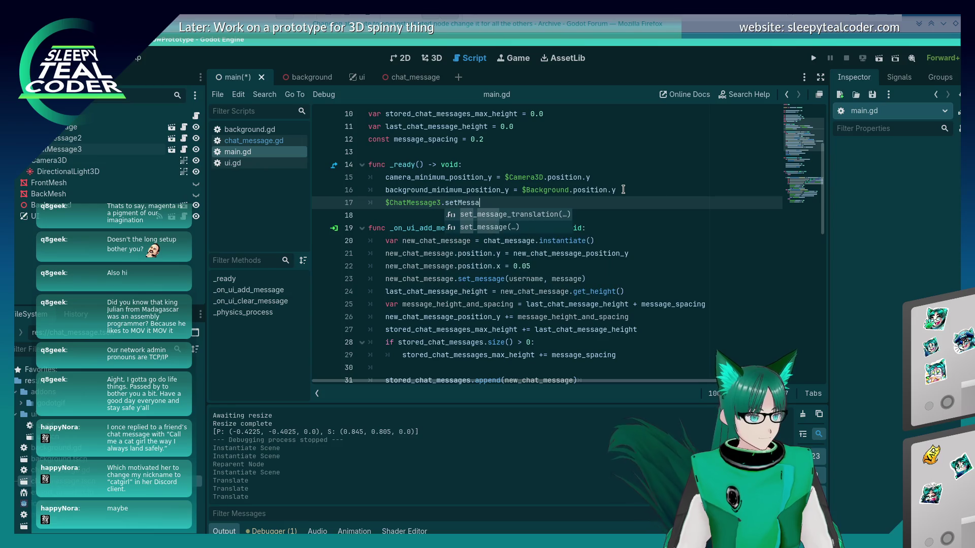
key(Down)
key(Return)
text(')
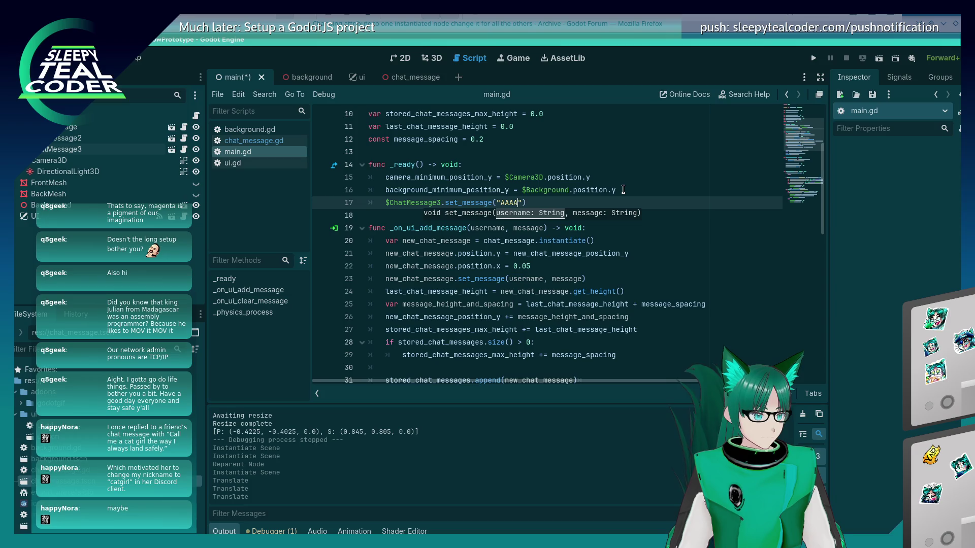
text(BBBB)
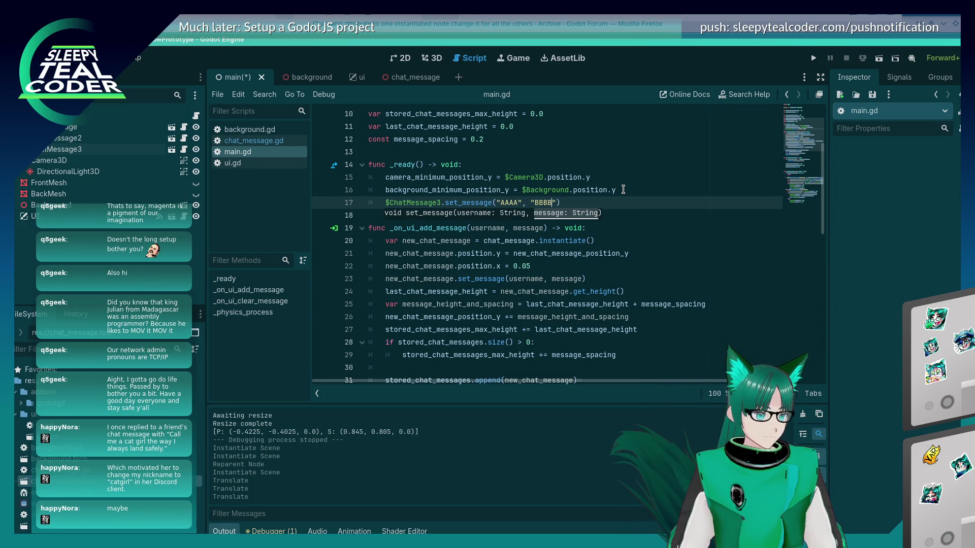
key(ctrl+s)
Test-run the game, stop it, open chat_message.gd, and switch to the browser
click(813, 62)
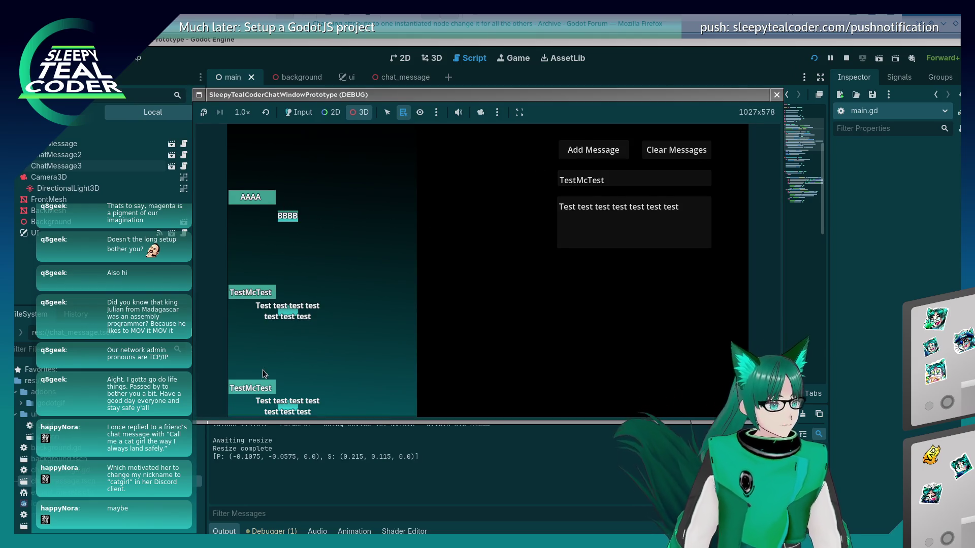
click(776, 95)
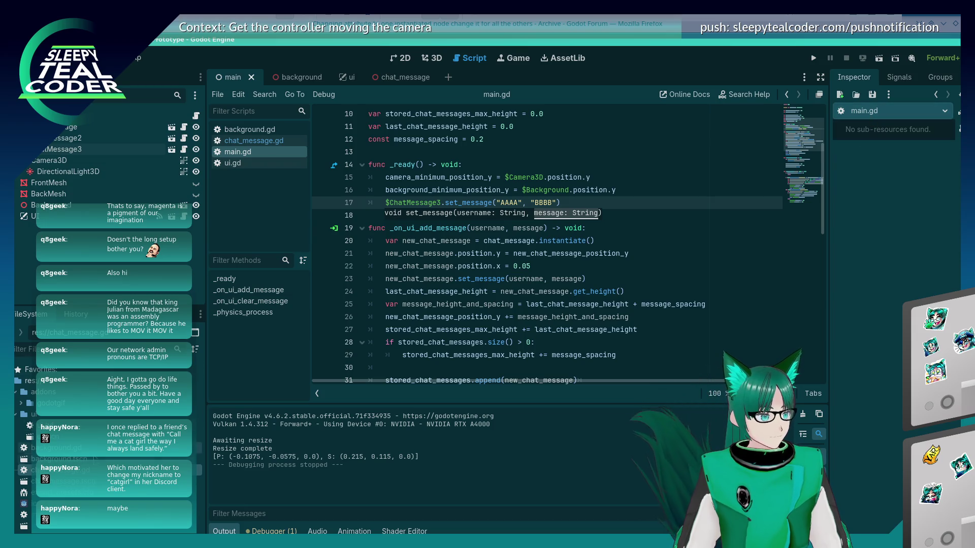
click(253, 141)
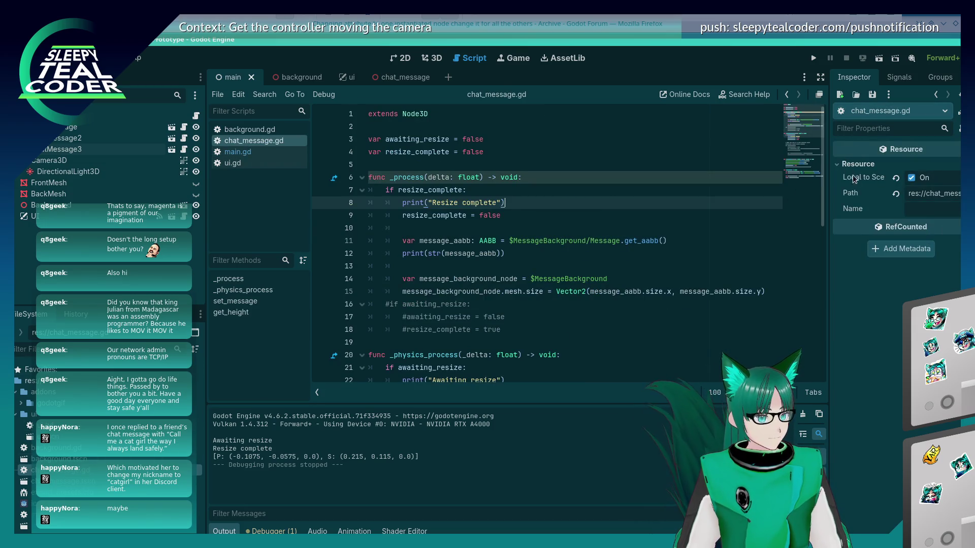
mouse_move(859, 181)
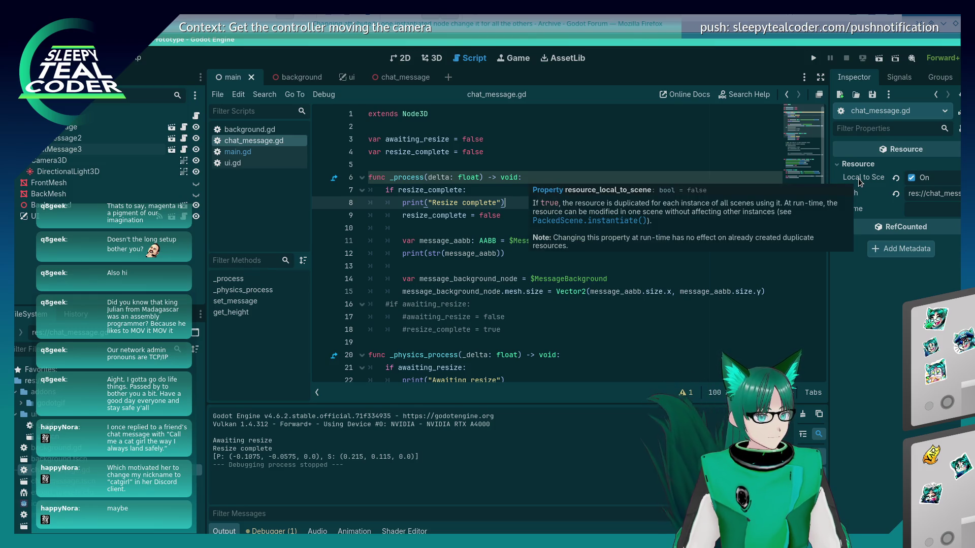
key(alt+Tab)
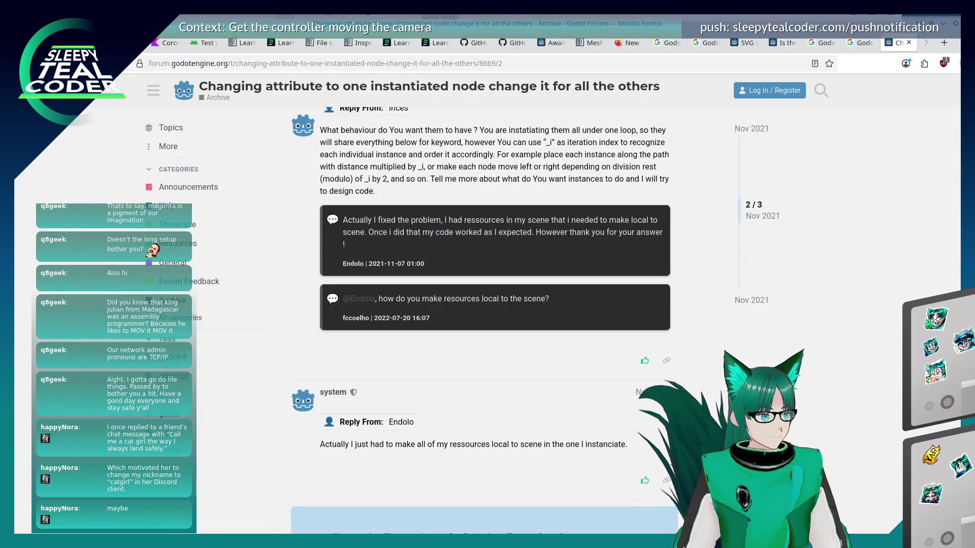
Search Google for 'godot local to scene not working'
key(alt+Left)
drag(145, 102, 312, 104)
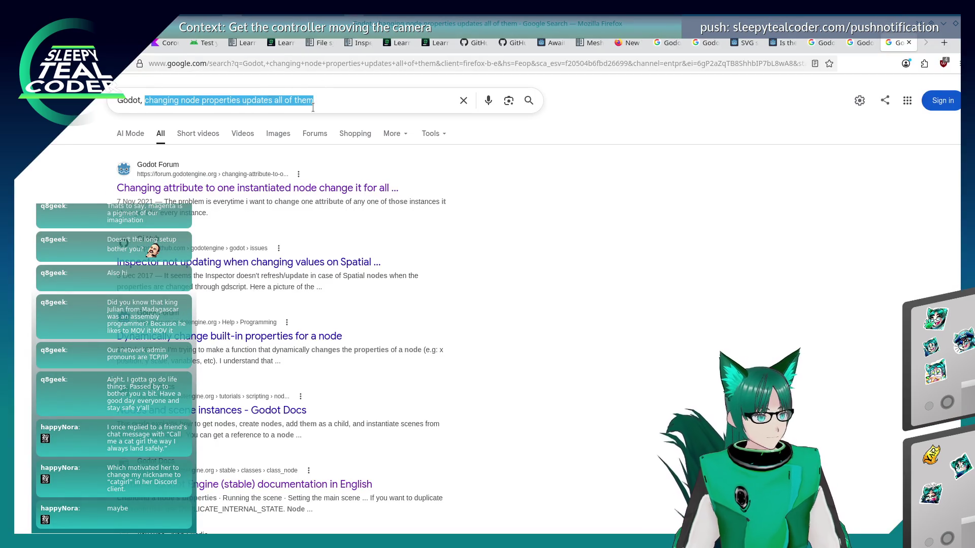
text(Local to Scene)
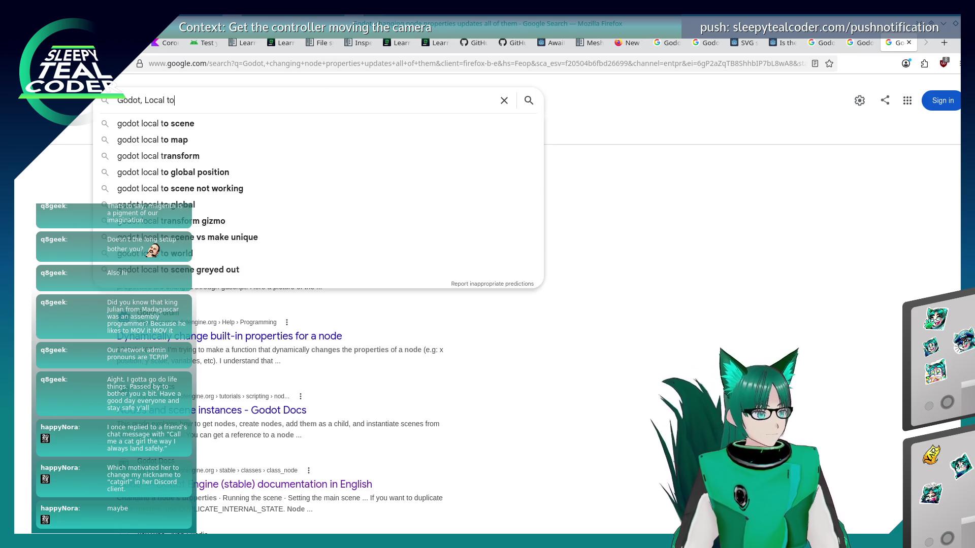
key(Down)
key(Down)
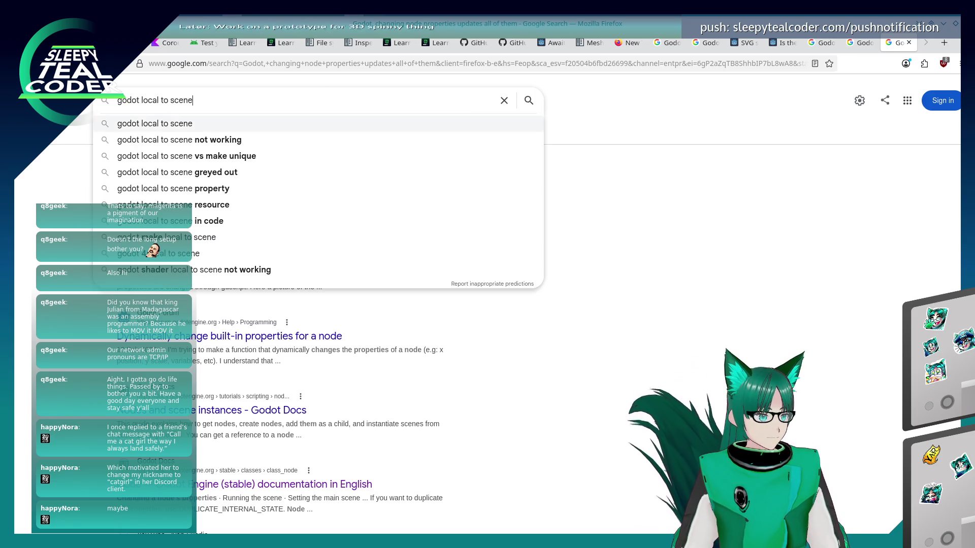
key(Return)
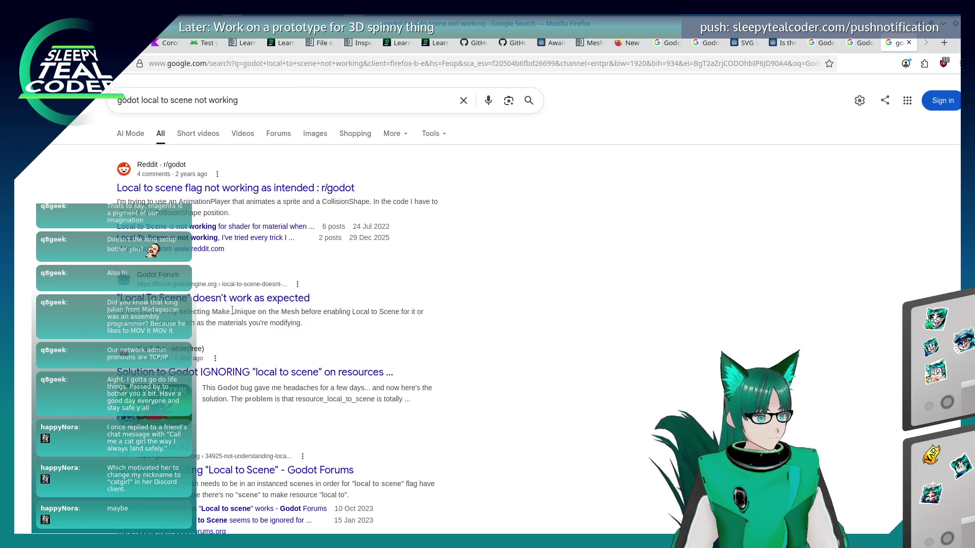
Open the Godot Forum thread "Local To Scene doesn't work as expected" and read its replies
click(243, 299)
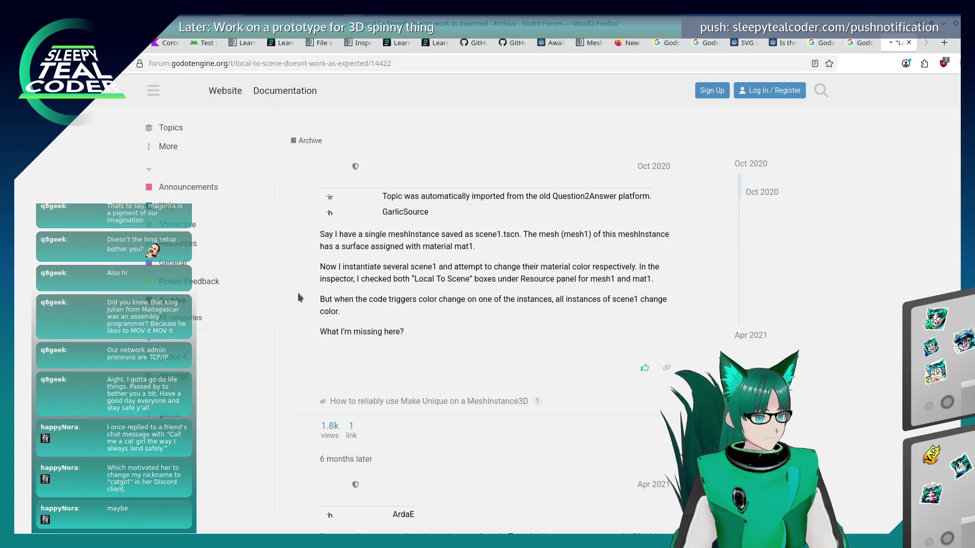
scroll(284, 402, down, 3)
scroll(285, 398, down, 3)
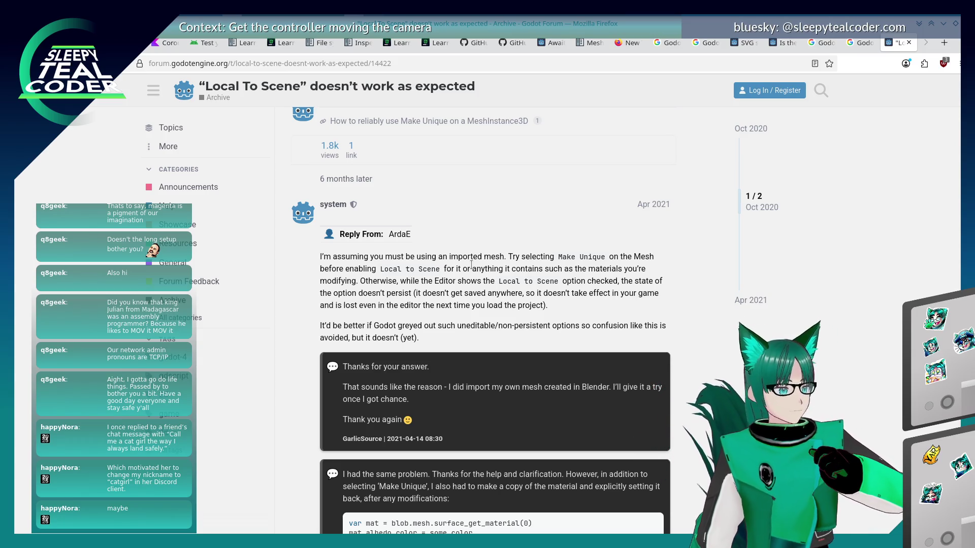
scroll(435, 341, down, 5)
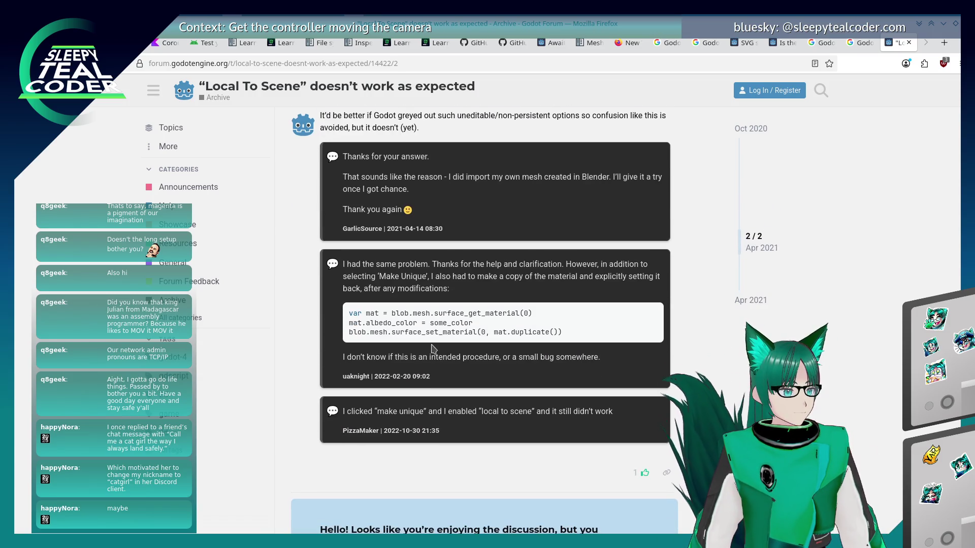